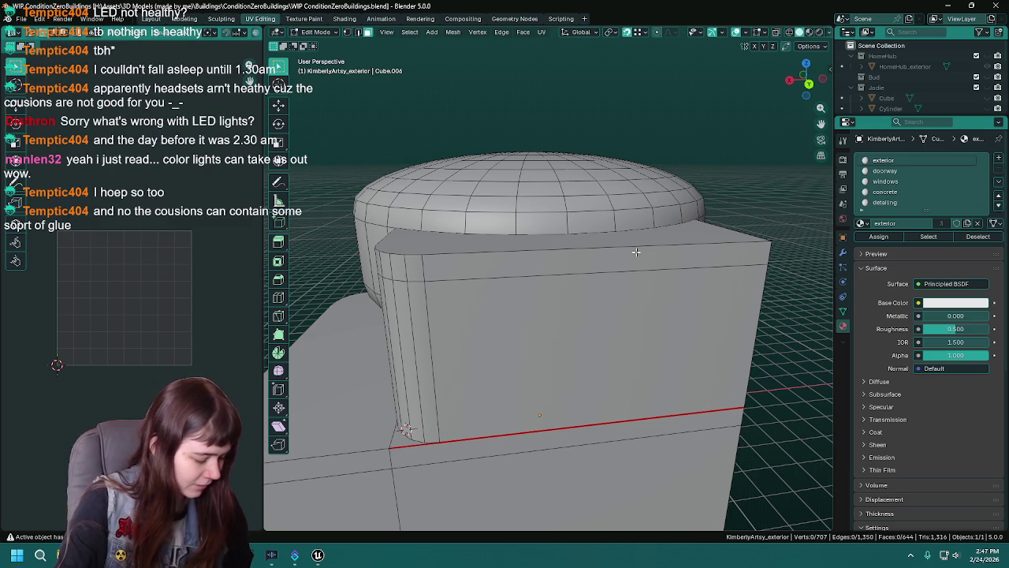
Save the file and mark the edge loop along the base top as a seam.
{"action": "key", "text": "ctrl+s"}
{"action": "mouse_move", "coordinate": [604, 263]}
{"action": "left_mouse_down"}
{"action": "mouse_move", "coordinate": [591, 339]}
{"action": "mouse_move", "coordinate": [510, 372]}
{"action": "mouse_move", "coordinate": [622, 365]}
{"action": "mouse_move", "coordinate": [539, 361]}
{"action": "left_mouse_up"}
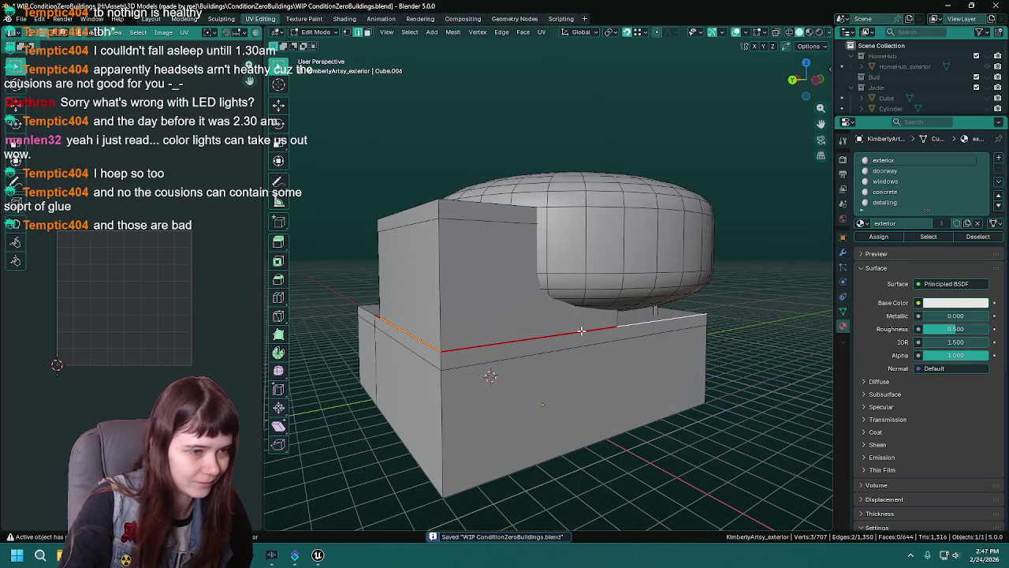
{"action": "left_click_drag", "start_coordinate": [581, 331], "coordinate": [551, 345]}
{"action": "left_click_drag", "start_coordinate": [443, 342], "coordinate": [514, 340]}
{"action": "left_click", "coordinate": [465, 345]}
{"action": "key", "text": "x"}
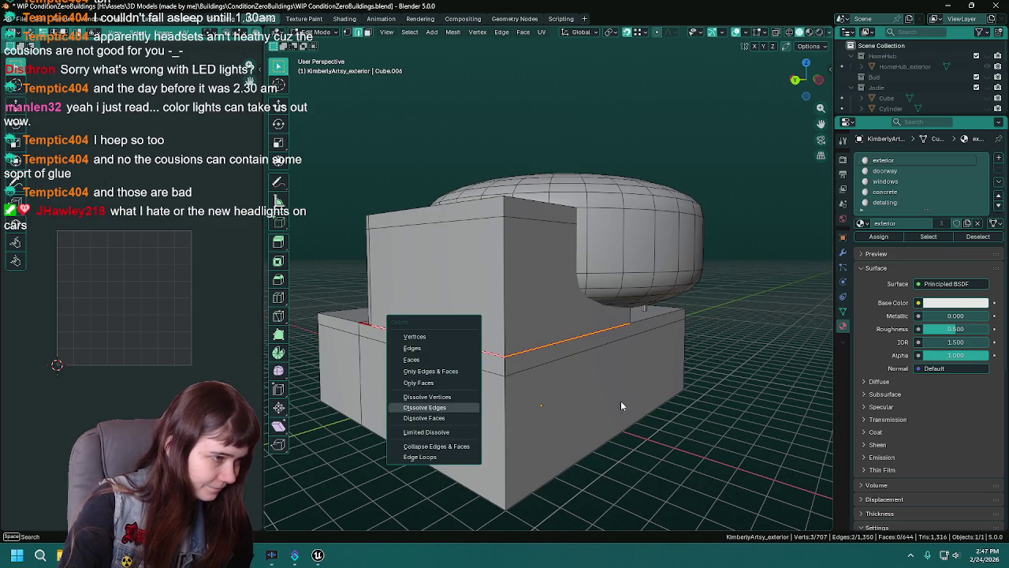
{"action": "key", "text": "Escape"}
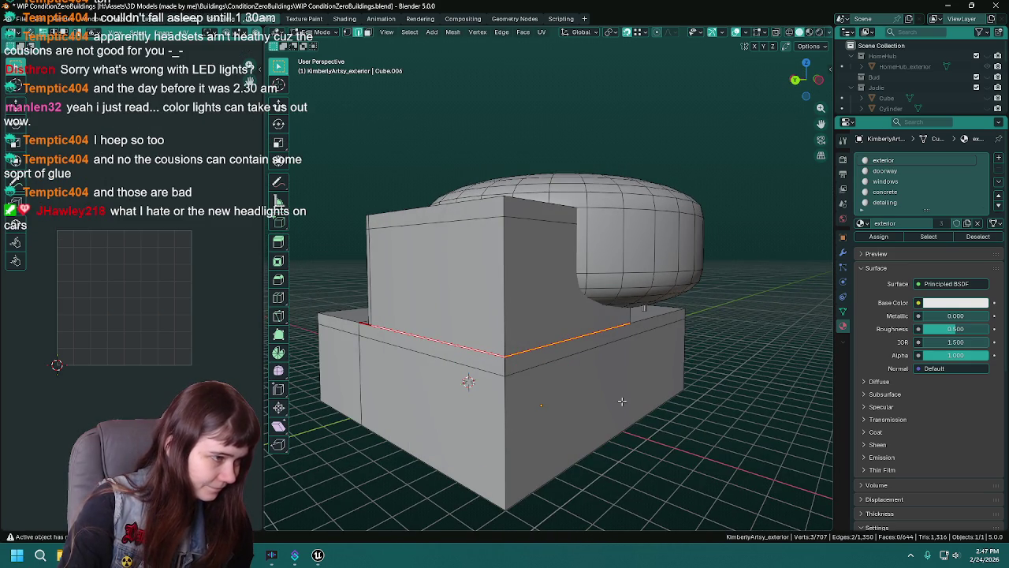
{"action": "key", "text": "ctrl+e"}
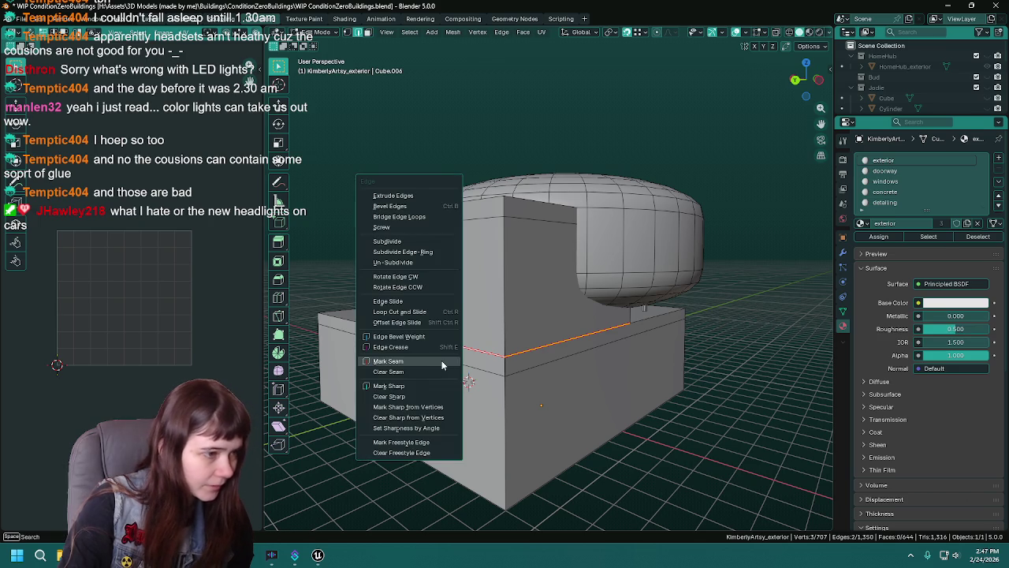
{"action": "left_click", "coordinate": [427, 363]}
On the far side of the base, delete the faces along an edge beneath the cushion.
{"action": "mouse_move", "coordinate": [426, 362]}
{"action": "left_mouse_down"}
{"action": "mouse_move", "coordinate": [482, 384]}
{"action": "mouse_move", "coordinate": [556, 360]}
{"action": "mouse_move", "coordinate": [536, 389]}
{"action": "left_mouse_up"}
{"action": "key", "text": "ctrl+e"}
{"action": "left_click", "coordinate": [536, 389]}
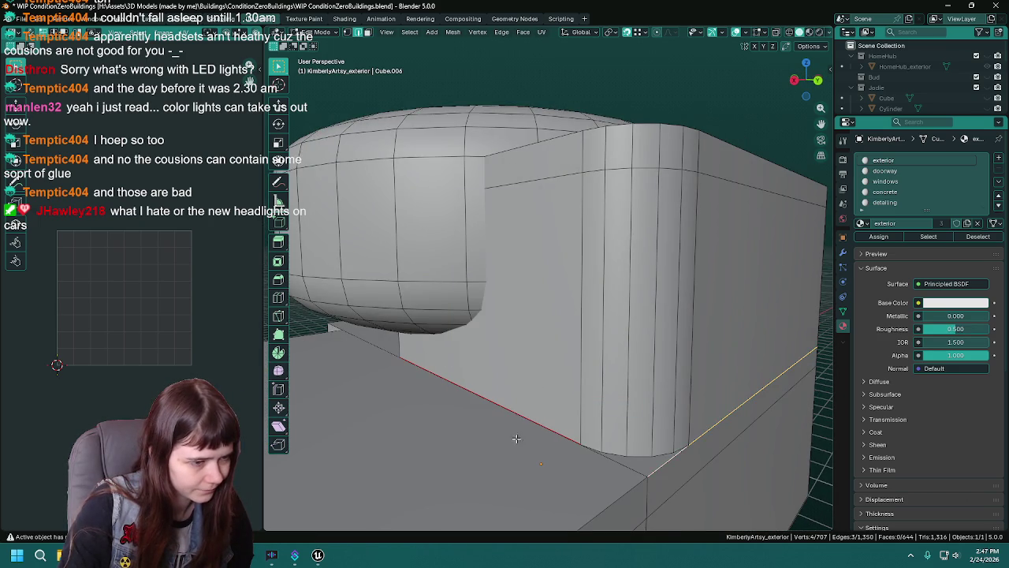
{"action": "left_click", "coordinate": [537, 418]}
{"action": "mouse_move", "coordinate": [537, 417]}
{"action": "left_mouse_down"}
{"action": "mouse_move", "coordinate": [478, 396]}
{"action": "mouse_move", "coordinate": [557, 397]}
{"action": "mouse_move", "coordinate": [554, 389]}
{"action": "mouse_move", "coordinate": [627, 376]}
{"action": "mouse_move", "coordinate": [601, 367]}
{"action": "left_mouse_up"}
{"action": "key", "text": "x"}
{"action": "left_click", "coordinate": [501, 404]}
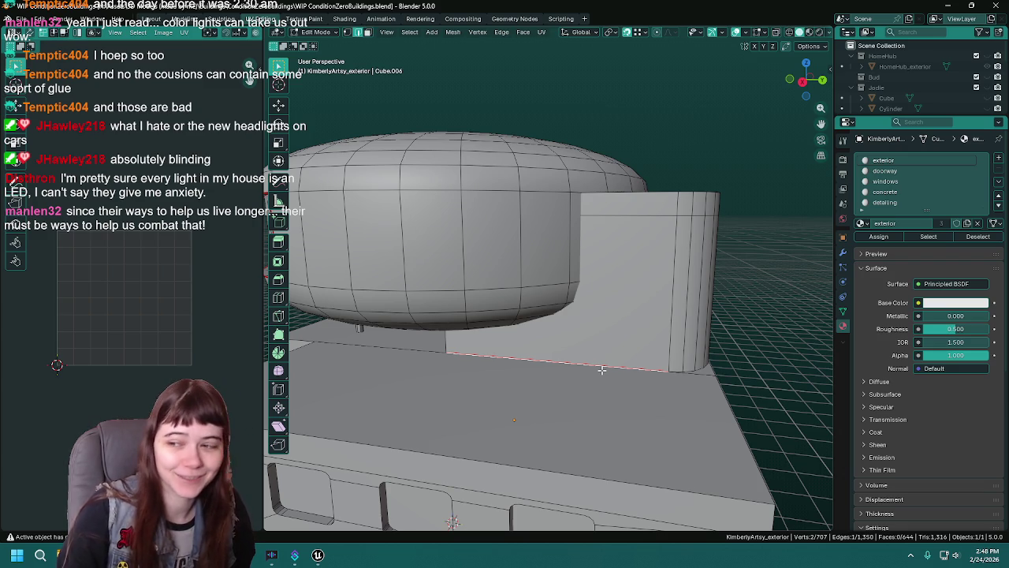
Select the edge loop where the rear wall meets the base top and save the .blend file.
{"action": "key", "text": "ctrl+s"}
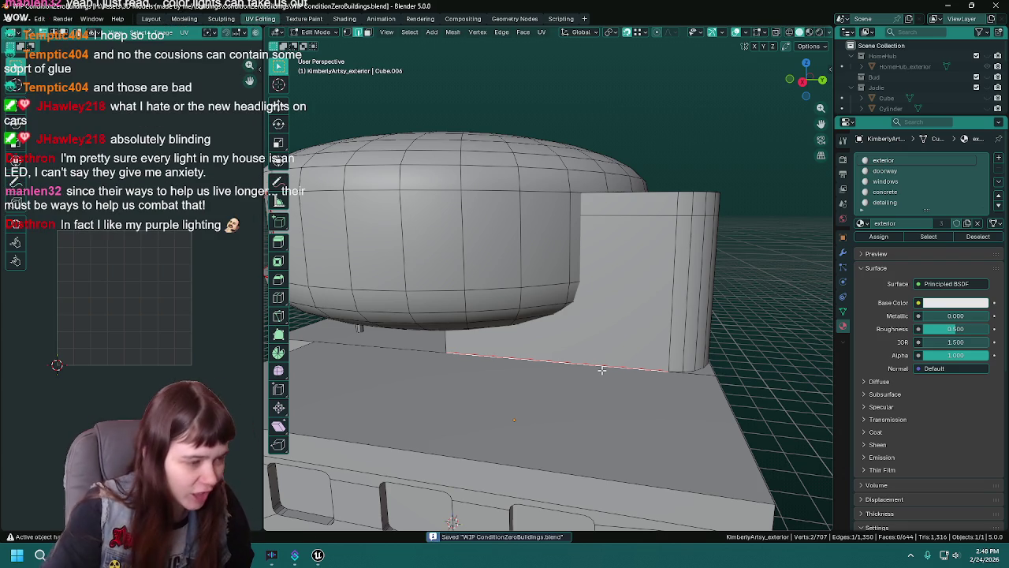
{"action": "left_click", "coordinate": [620, 366], "text": "alt"}
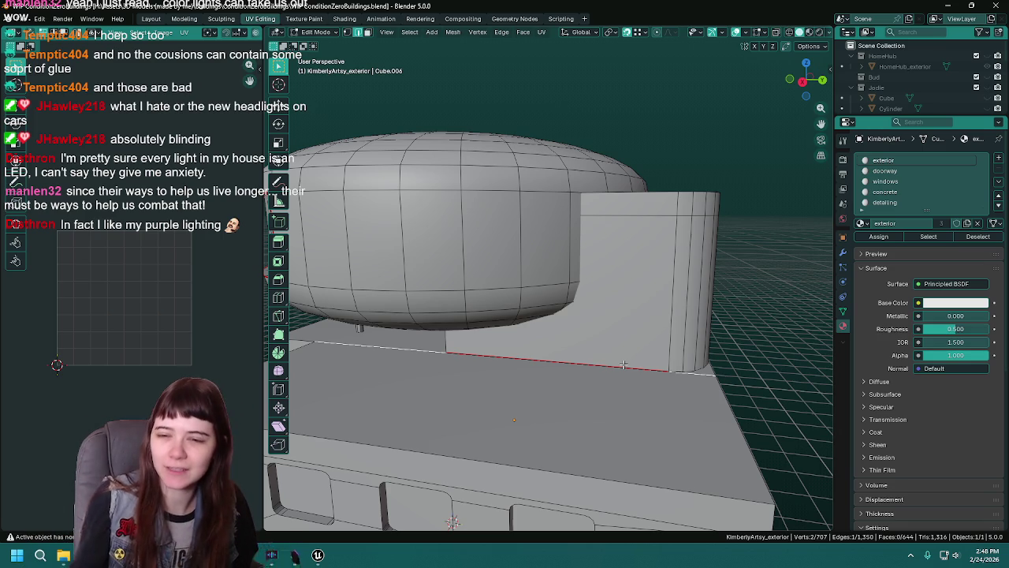
{"action": "key", "text": "ctrl+s"}
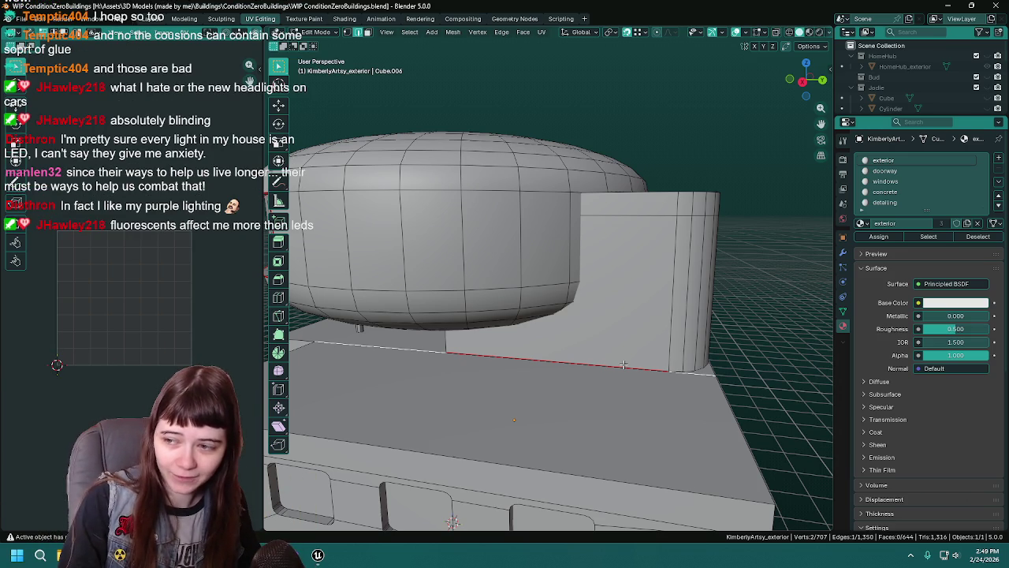
{"action": "scroll", "coordinate": [574, 364], "scroll_direction": "up", "scroll_amount": 1}
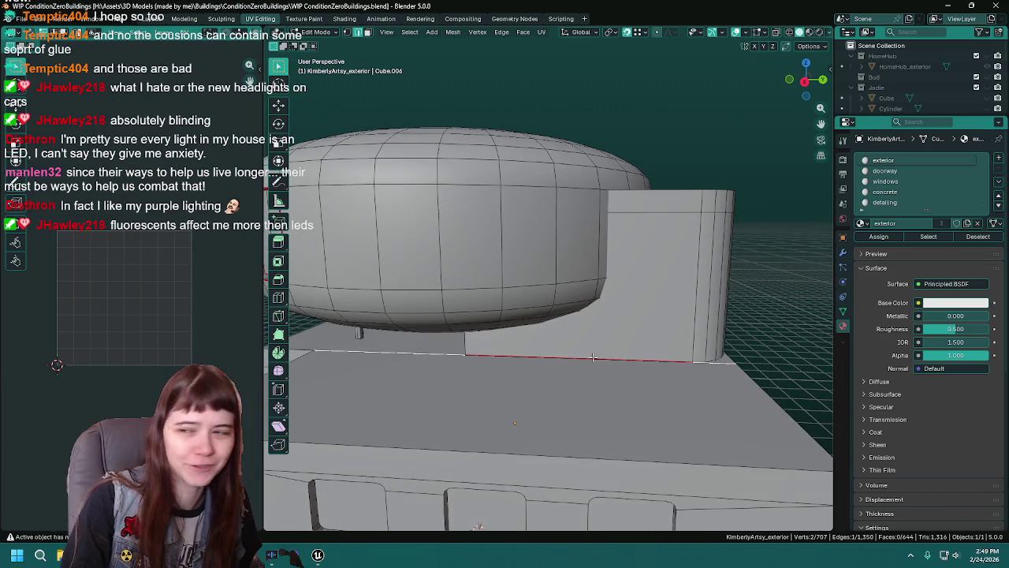
{"action": "scroll", "coordinate": [584, 352], "scroll_direction": "up", "scroll_amount": 1}
{"action": "key", "text": "ctrl+s"}
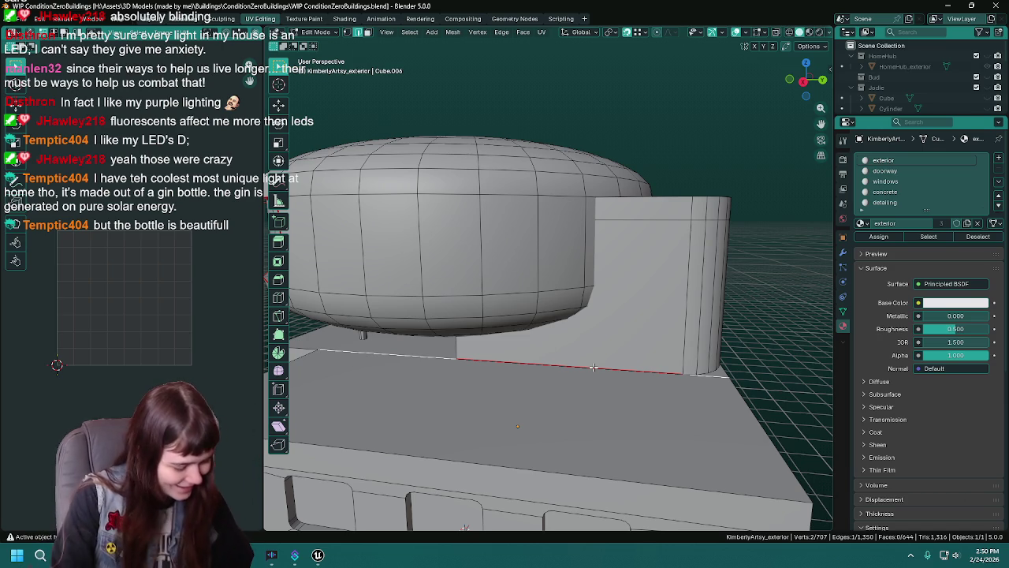
Delete the old face inside the front wing and save the file.
{"action": "key", "text": "x"}
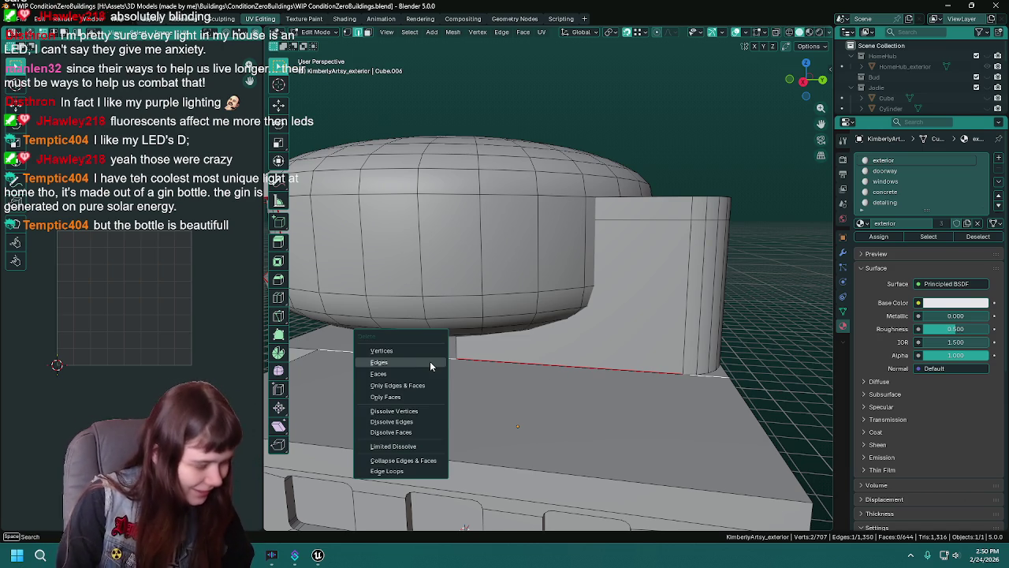
{"action": "left_click", "coordinate": [430, 361]}
{"action": "mouse_move", "coordinate": [557, 345]}
{"action": "left_mouse_down"}
{"action": "mouse_move", "coordinate": [624, 350]}
{"action": "mouse_move", "coordinate": [512, 347]}
{"action": "mouse_move", "coordinate": [379, 369]}
{"action": "mouse_move", "coordinate": [475, 378]}
{"action": "left_mouse_up"}
{"action": "key", "text": "ctrl+s"}
Fill triangular faces from the wall-top seam edge and diagonal edge down to the top vertex.
{"action": "left_click", "coordinate": [554, 340]}
{"action": "left_click", "coordinate": [456, 398], "text": "alt+shift"}
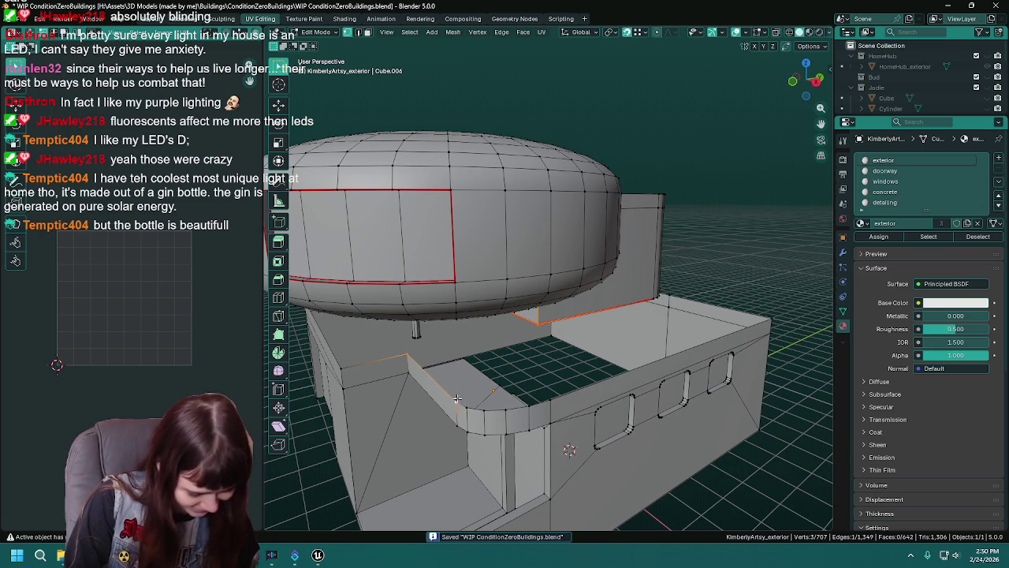
{"action": "key", "text": "f"}
{"action": "left_click", "coordinate": [471, 389]}
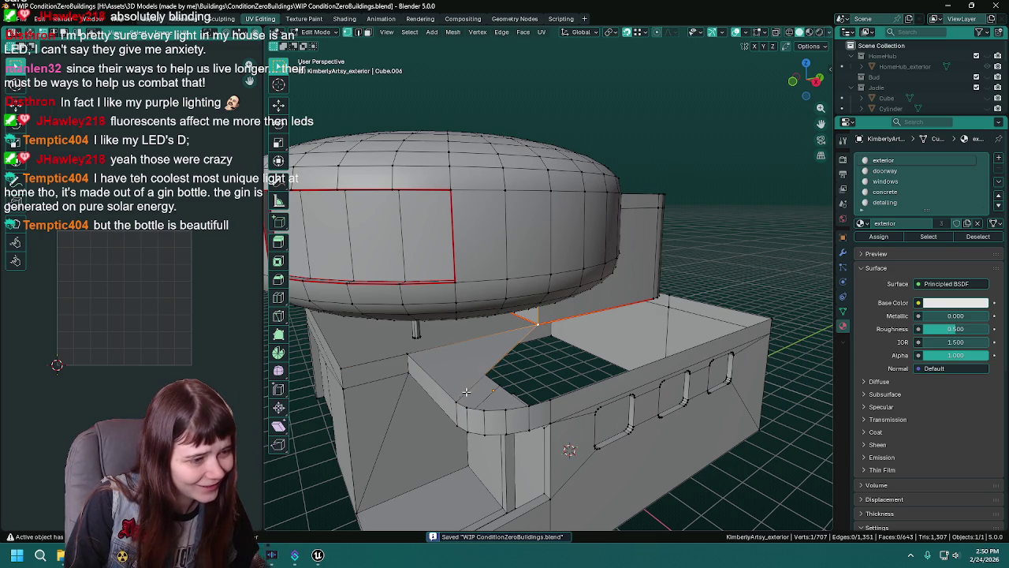
{"action": "left_click", "coordinate": [477, 408], "text": "shift"}
{"action": "key", "text": "f"}
{"action": "key", "text": "ctrl+z"}
{"action": "left_click", "coordinate": [506, 408], "text": "shift"}
{"action": "key", "text": "f"}
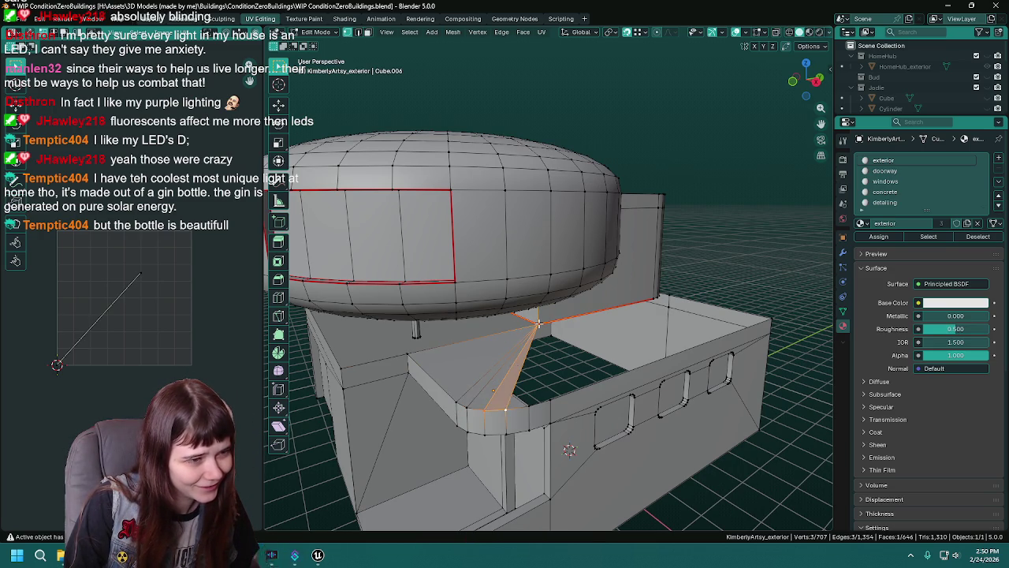
{"action": "key", "text": "f"}
{"action": "left_click", "coordinate": [526, 405]}
{"action": "left_click", "coordinate": [550, 398], "text": "shift"}
{"action": "left_click", "coordinate": [535, 321], "text": "shift"}
{"action": "key", "text": "f"}
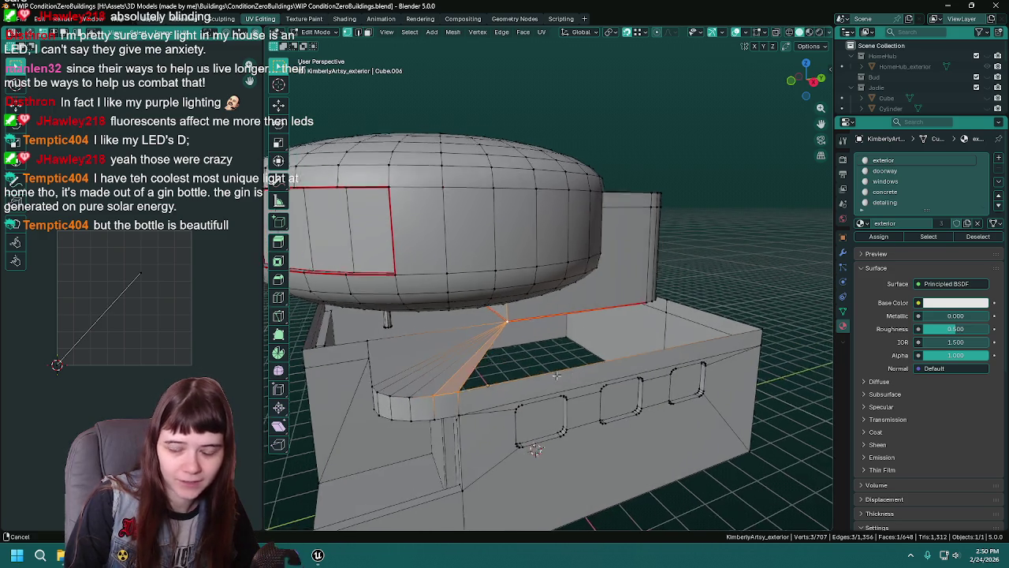
Fill faces between the wall top's front edge and the corner vertex.
{"action": "left_click", "coordinate": [690, 353]}
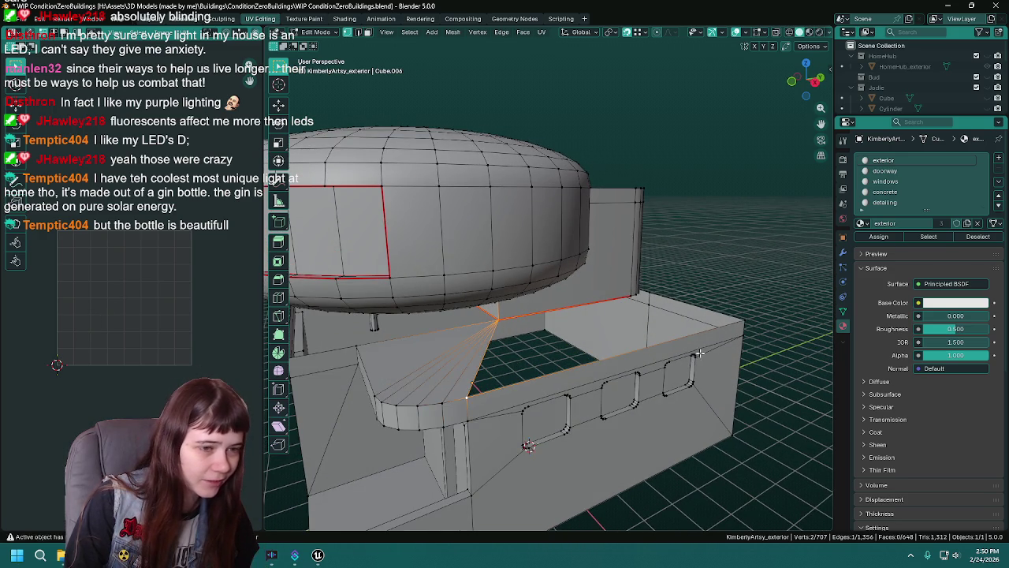
{"action": "left_click", "coordinate": [742, 321], "text": "shift"}
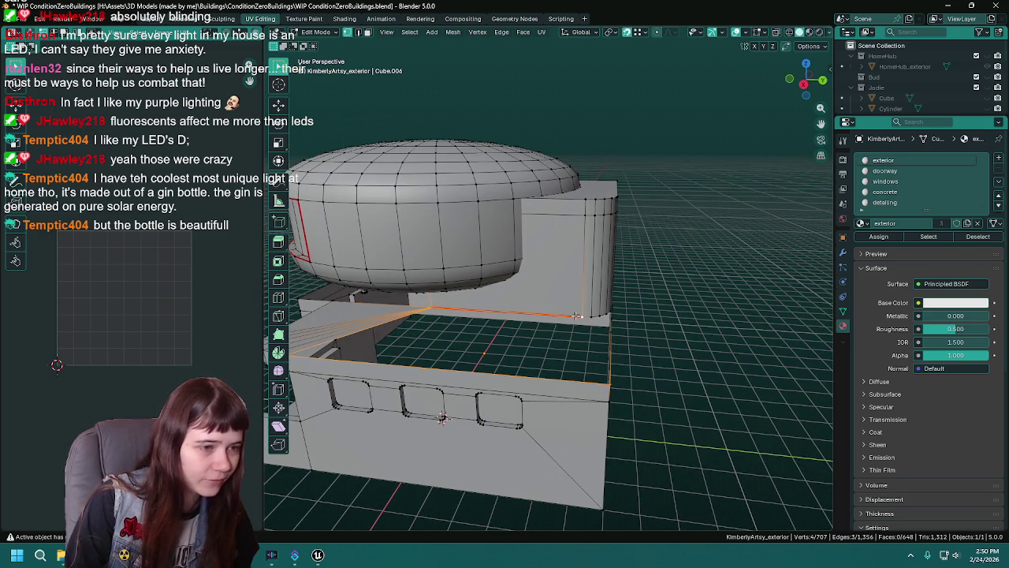
{"action": "key", "text": "f"}
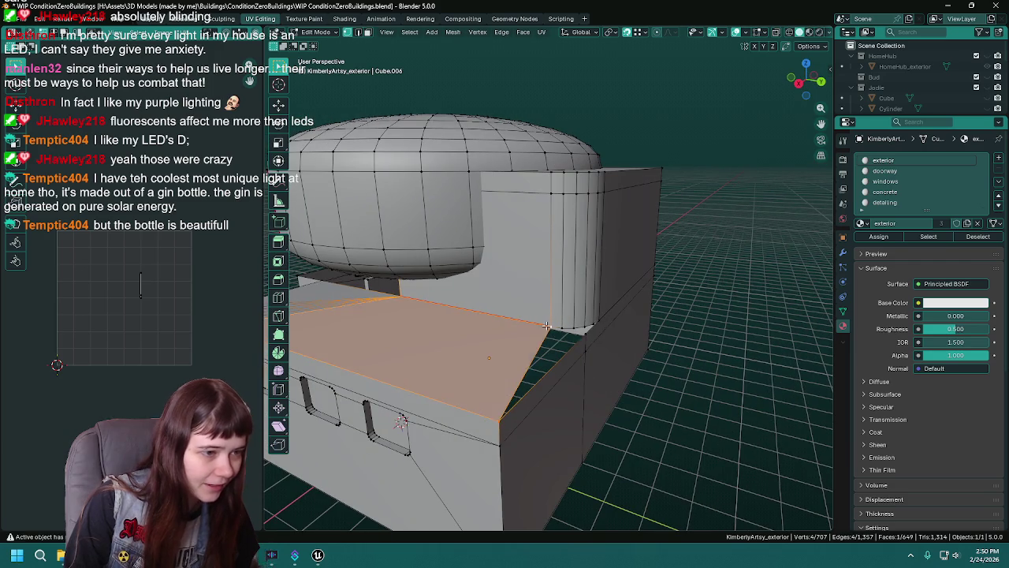
{"action": "left_click_drag", "start_coordinate": [607, 345], "coordinate": [595, 348]}
{"action": "key", "text": "f"}
{"action": "left_click", "coordinate": [554, 335]}
{"action": "key", "text": "f"}
Close the dark triangular gaps at the corner with new faces and save.
{"action": "mouse_move", "coordinate": [499, 409]}
{"action": "left_mouse_down"}
{"action": "mouse_move", "coordinate": [511, 379]}
{"action": "mouse_move", "coordinate": [619, 337]}
{"action": "left_mouse_up"}
{"action": "left_click_drag", "start_coordinate": [432, 420], "coordinate": [554, 390]}
{"action": "key", "text": "f"}
{"action": "left_click", "coordinate": [581, 369], "text": "shift"}
{"action": "key", "text": "f"}
{"action": "left_click", "coordinate": [587, 368]}
{"action": "left_click", "coordinate": [610, 367], "text": "shift"}
{"action": "key", "text": "f"}
{"action": "mouse_move", "coordinate": [610, 367]}
{"action": "left_mouse_down"}
{"action": "mouse_move", "coordinate": [583, 374]}
{"action": "mouse_move", "coordinate": [582, 277]}
{"action": "left_mouse_up"}
{"action": "key", "text": "ctrl+s"}
Mark a wall-top edge as a seam, then clear the stray seam from another edge.
{"action": "left_click", "coordinate": [583, 277]}
{"action": "right_click", "coordinate": [582, 277]}
{"action": "right_click", "coordinate": [568, 290]}
{"action": "left_click", "coordinate": [554, 289]}
{"action": "mouse_move", "coordinate": [554, 288]}
{"action": "left_mouse_down"}
{"action": "mouse_move", "coordinate": [529, 288]}
{"action": "mouse_move", "coordinate": [549, 272]}
{"action": "mouse_move", "coordinate": [532, 307]}
{"action": "left_mouse_up"}
{"action": "right_click", "coordinate": [549, 271]}
{"action": "left_click", "coordinate": [549, 272]}
Delete the old edge strip along the base wall top under the dome.
{"action": "scroll", "coordinate": [696, 336], "scroll_direction": "down", "scroll_amount": 3}
{"action": "left_click_drag", "start_coordinate": [647, 347], "coordinate": [599, 355]}
{"action": "scroll", "coordinate": [584, 358], "scroll_direction": "up", "scroll_amount": 5}
{"action": "left_click", "coordinate": [585, 358]}
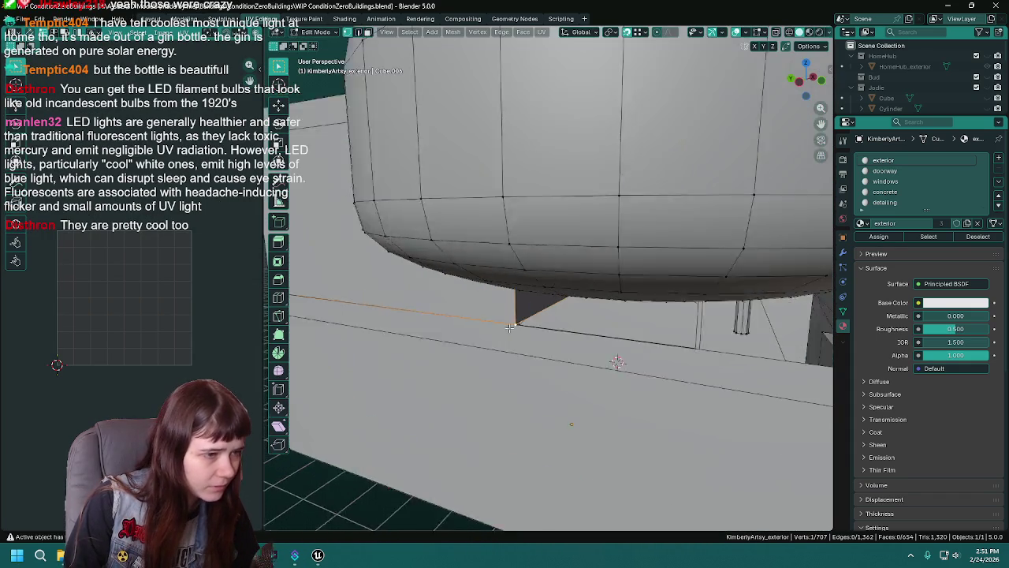
{"action": "scroll", "coordinate": [578, 371], "scroll_direction": "up", "scroll_amount": 1}
{"action": "scroll", "coordinate": [584, 359], "scroll_direction": "down", "scroll_amount": 3}
{"action": "right_click", "coordinate": [544, 344]}
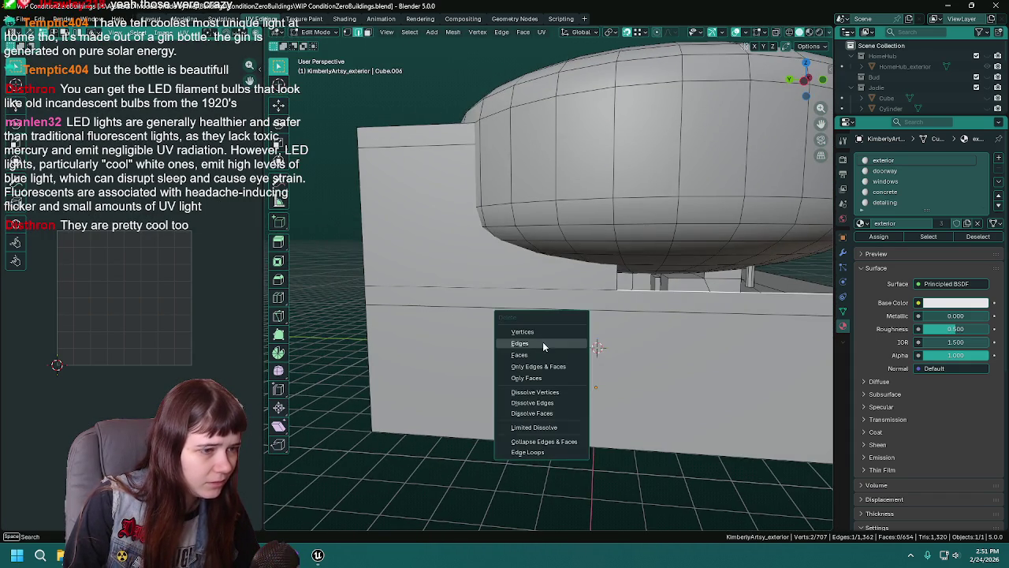
{"action": "left_click", "coordinate": [544, 343]}
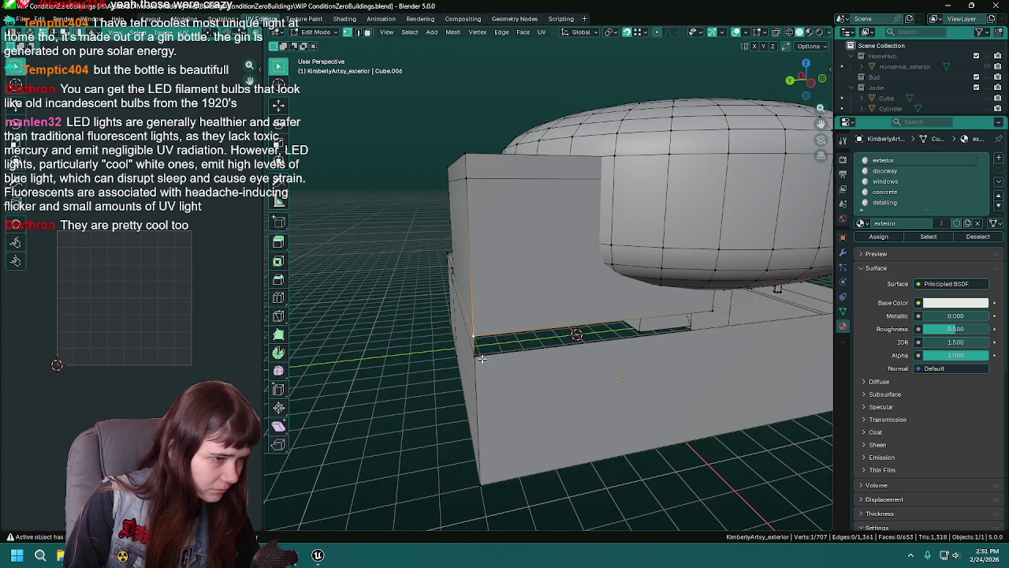
{"action": "scroll", "coordinate": [476, 329], "scroll_direction": "up", "scroll_amount": 3}
{"action": "scroll", "coordinate": [550, 307], "scroll_direction": "down", "scroll_amount": 2}
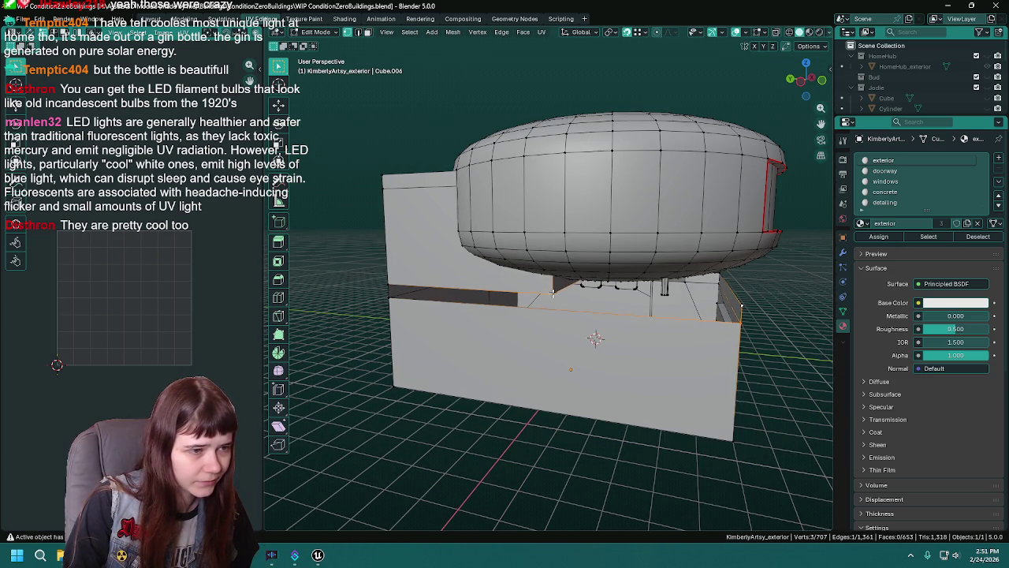
Fill the gap strip and the top-right corner gap with new faces.
{"action": "left_click", "coordinate": [384, 298], "text": "shift"}
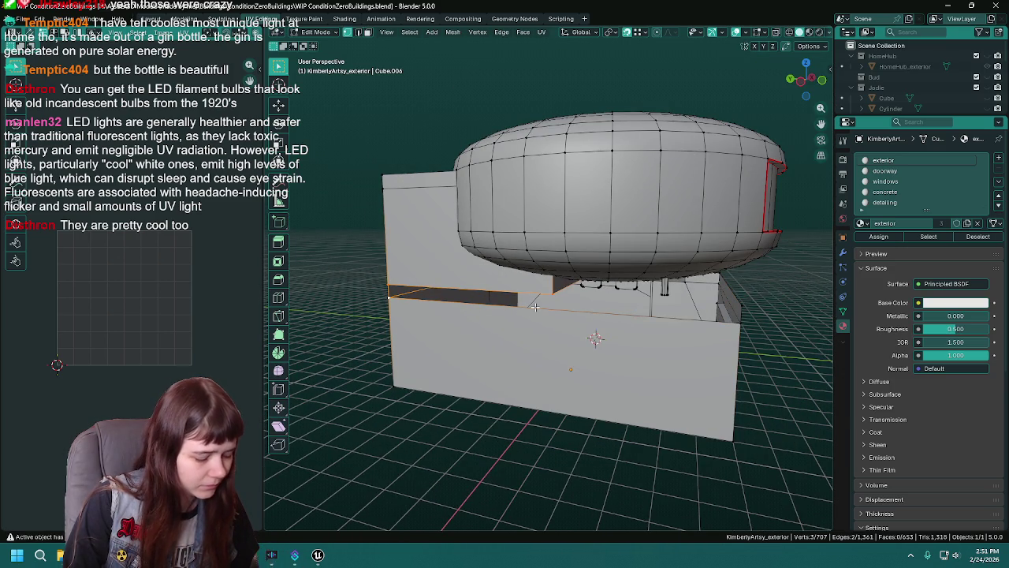
{"action": "key", "text": "f"}
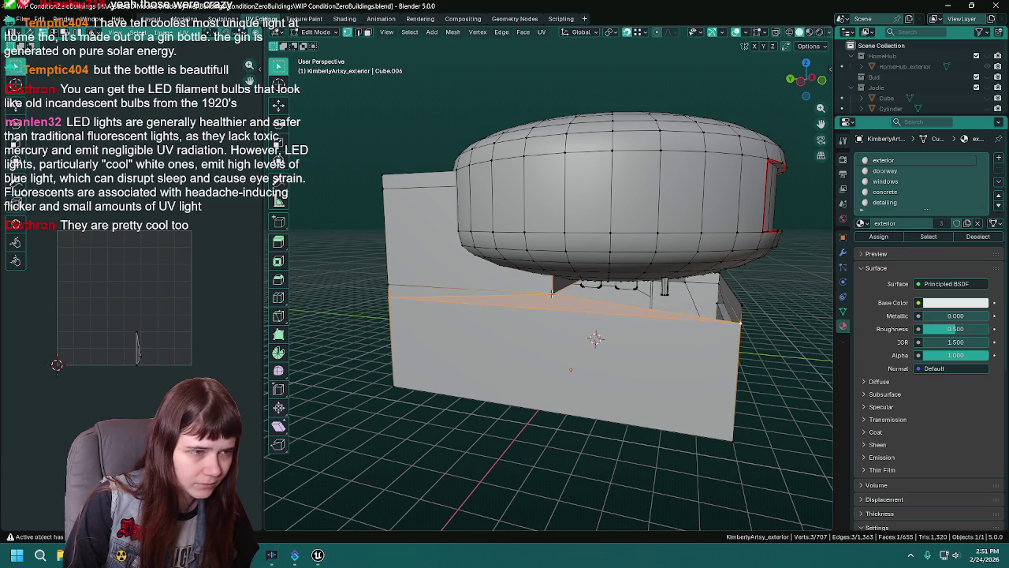
{"action": "left_click", "coordinate": [745, 307], "text": "shift"}
{"action": "key", "text": "f"}
{"action": "key", "text": "f"}
{"action": "scroll", "coordinate": [644, 304], "scroll_direction": "up", "scroll_amount": 3}
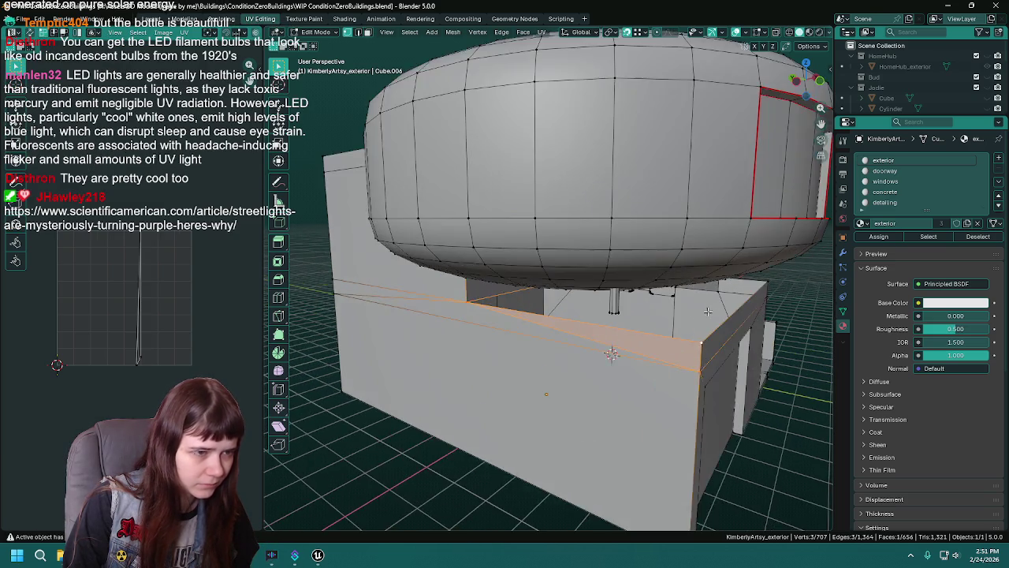
Fill the remaining gaps near the doorway with new faces and save.
{"action": "left_click", "coordinate": [453, 284]}
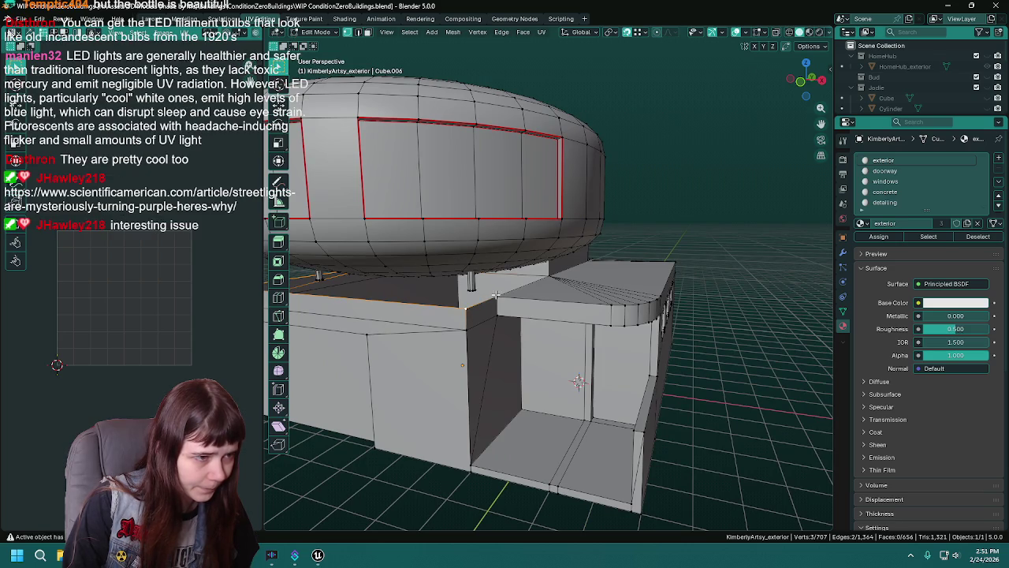
{"action": "mouse_move", "coordinate": [464, 309]}
{"action": "left_mouse_down"}
{"action": "mouse_move", "coordinate": [496, 309]}
{"action": "mouse_move", "coordinate": [348, 333]}
{"action": "left_mouse_up"}
{"action": "left_click", "coordinate": [330, 337]}
{"action": "key", "text": "f"}
{"action": "left_click", "coordinate": [354, 291], "text": "shift"}
{"action": "mouse_move", "coordinate": [354, 292]}
{"action": "left_mouse_down"}
{"action": "mouse_move", "coordinate": [536, 317]}
{"action": "mouse_move", "coordinate": [580, 303]}
{"action": "mouse_move", "coordinate": [588, 325]}
{"action": "mouse_move", "coordinate": [576, 338]}
{"action": "mouse_move", "coordinate": [467, 355]}
{"action": "mouse_move", "coordinate": [558, 363]}
{"action": "mouse_move", "coordinate": [632, 479]}
{"action": "mouse_move", "coordinate": [623, 437]}
{"action": "mouse_move", "coordinate": [588, 427]}
{"action": "left_mouse_up"}
{"action": "key", "text": "f"}
{"action": "scroll", "coordinate": [583, 314], "scroll_direction": "down", "scroll_amount": 5}
{"action": "key", "text": "ctrl+s"}
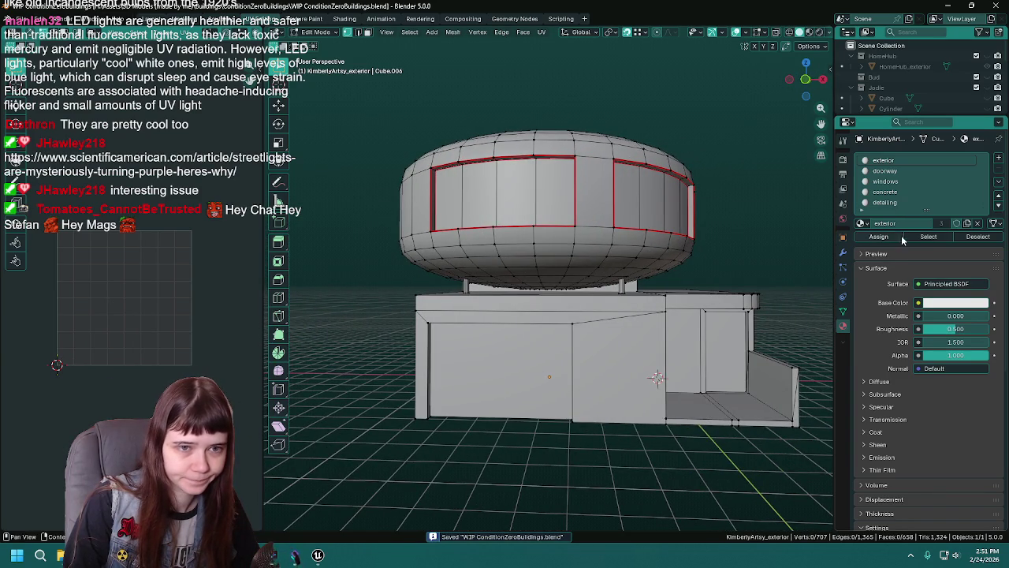
Assign the colored metal material to the right and left window frames and save.
{"action": "left_click", "coordinate": [927, 237]}
{"action": "mouse_move", "coordinate": [693, 362]}
{"action": "left_mouse_down"}
{"action": "mouse_move", "coordinate": [611, 332]}
{"action": "mouse_move", "coordinate": [662, 329]}
{"action": "mouse_move", "coordinate": [678, 261]}
{"action": "mouse_move", "coordinate": [670, 223]}
{"action": "left_mouse_up"}
{"action": "scroll", "coordinate": [668, 330], "scroll_direction": "up", "scroll_amount": 5}
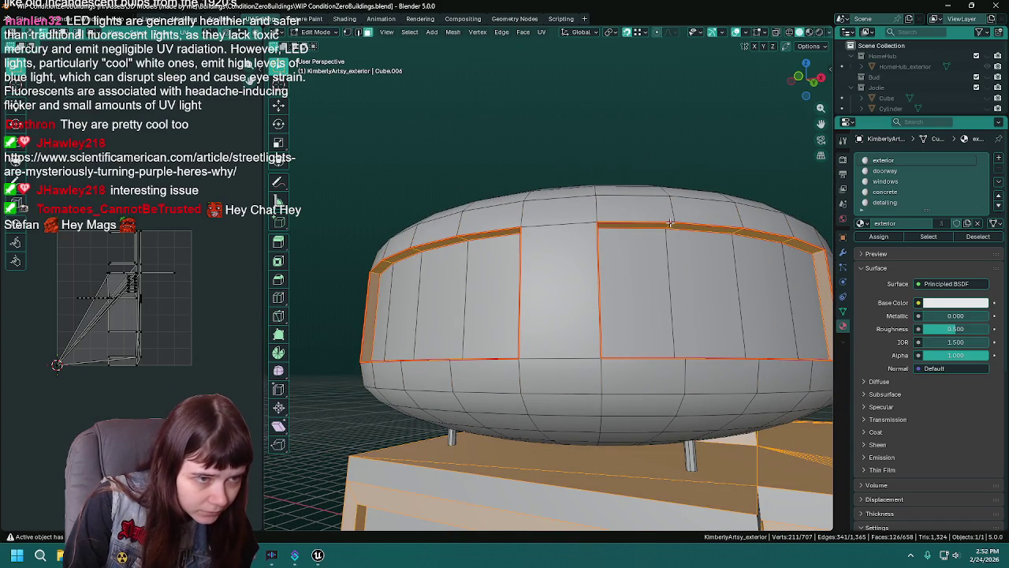
{"action": "key", "text": "alt+a"}
{"action": "left_click", "coordinate": [670, 225], "text": "alt"}
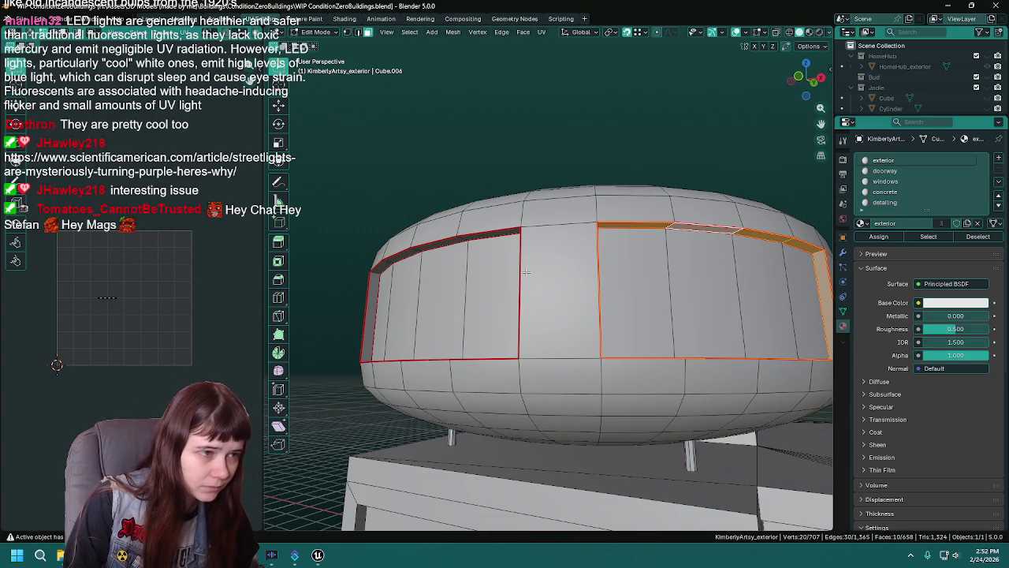
{"action": "left_click", "coordinate": [465, 239], "text": "alt+shift"}
{"action": "scroll", "coordinate": [901, 203], "scroll_direction": "down", "scroll_amount": 1}
{"action": "left_click", "coordinate": [901, 204]}
{"action": "left_click", "coordinate": [878, 237]}
{"action": "key", "text": "Tab"}
{"action": "key", "text": "Tab"}
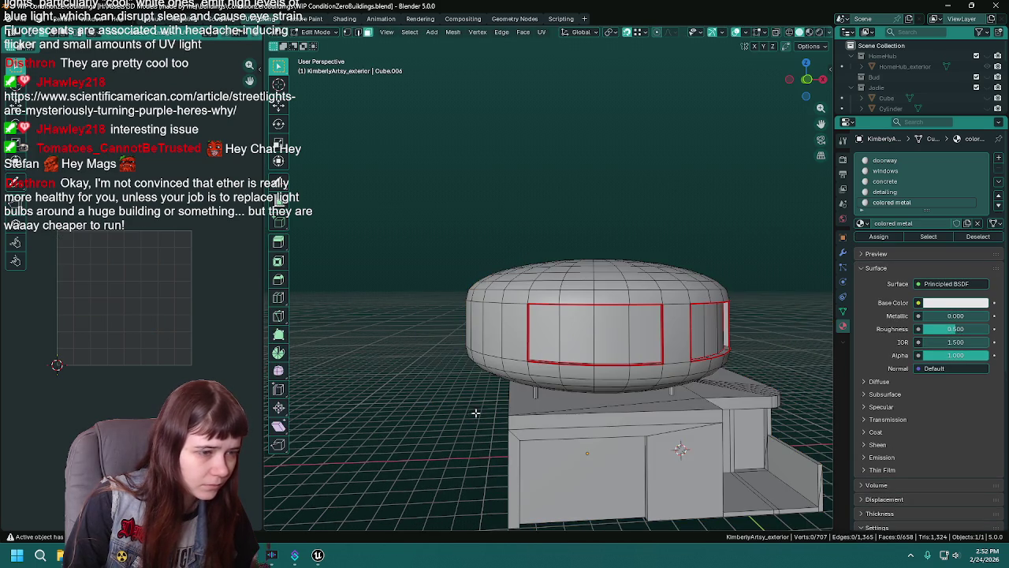
{"action": "key", "text": "ctrl+s"}
Select the faces that use the windows material slot.
{"action": "scroll", "coordinate": [908, 181], "scroll_direction": "up", "scroll_amount": 1}
{"action": "left_click", "coordinate": [884, 170]}
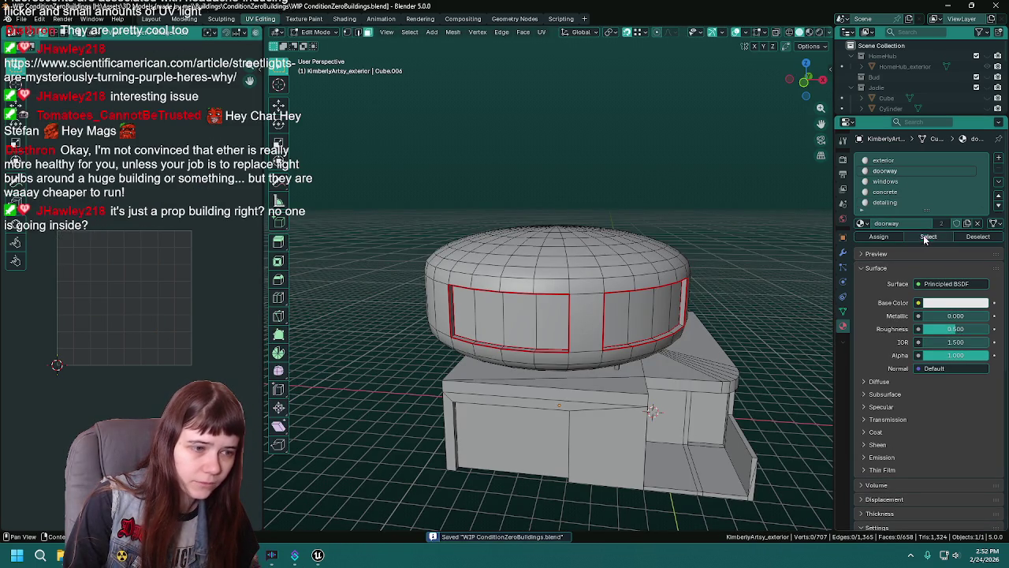
{"action": "left_click", "coordinate": [928, 236]}
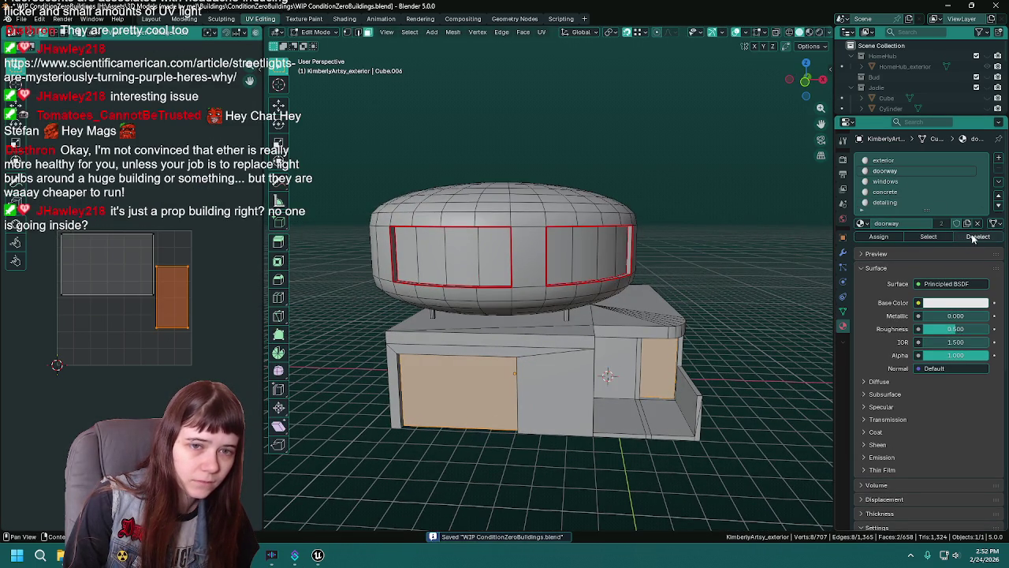
{"action": "left_click", "coordinate": [976, 237]}
{"action": "left_click", "coordinate": [918, 182]}
{"action": "left_click", "coordinate": [927, 237]}
Mark seams around the three small lower windows.
{"action": "scroll", "coordinate": [678, 289], "scroll_direction": "up", "scroll_amount": 2}
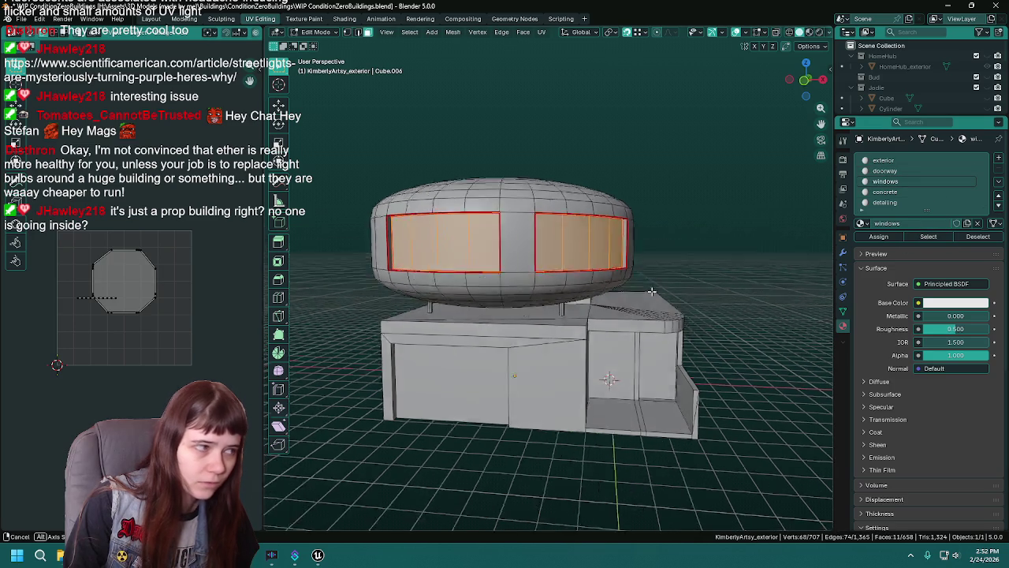
{"action": "left_click_drag", "start_coordinate": [678, 289], "coordinate": [650, 323]}
{"action": "scroll", "coordinate": [650, 322], "scroll_direction": "up", "scroll_amount": 4}
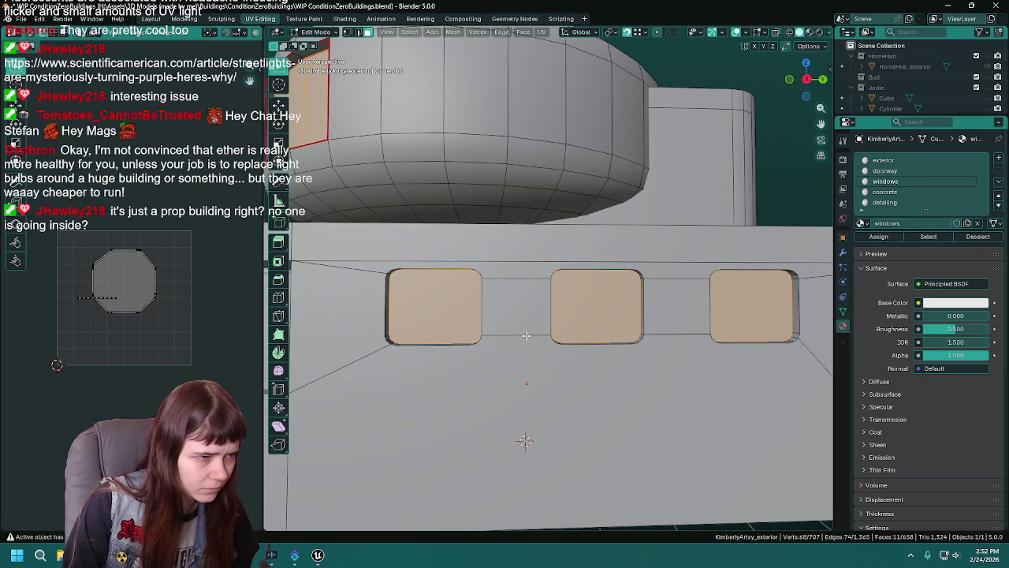
{"action": "scroll", "coordinate": [404, 309], "scroll_direction": "up", "scroll_amount": 2}
{"action": "left_click_drag", "start_coordinate": [386, 284], "coordinate": [488, 266]}
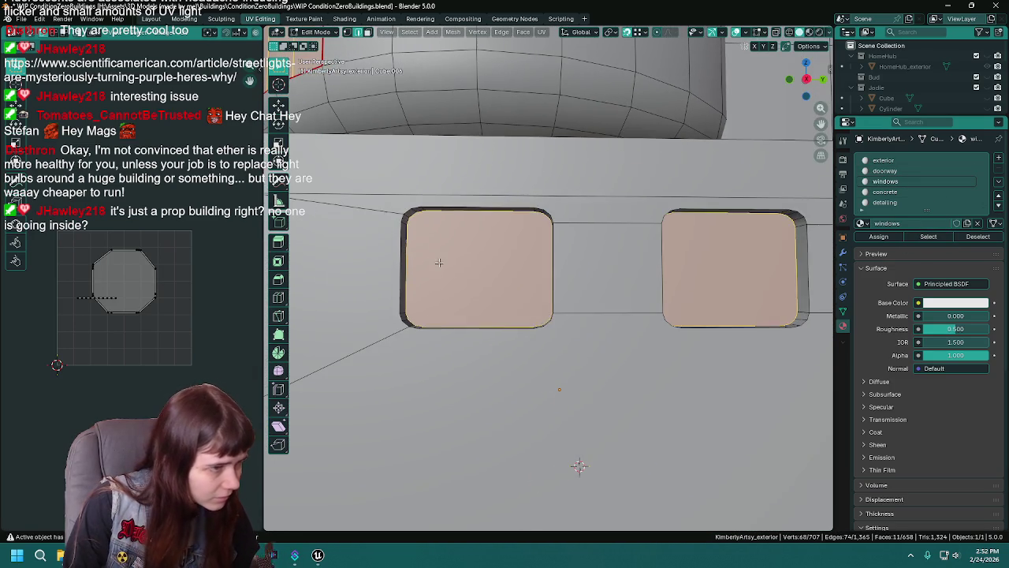
{"action": "left_click", "coordinate": [489, 265]}
{"action": "mouse_move", "coordinate": [732, 269]}
{"action": "left_mouse_down"}
{"action": "mouse_move", "coordinate": [427, 298]}
{"action": "mouse_move", "coordinate": [469, 297]}
{"action": "left_mouse_up"}
{"action": "left_click", "coordinate": [469, 298], "text": "shift"}
{"action": "left_click", "coordinate": [709, 293], "text": "shift"}
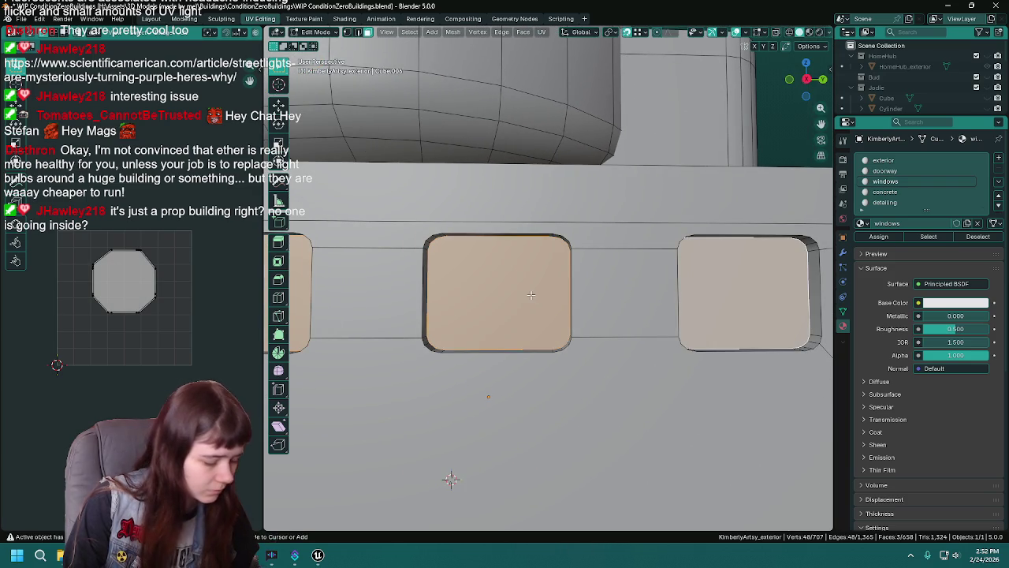
{"action": "key", "text": "ctrl+e"}
{"action": "left_click", "coordinate": [530, 288]}
Reselect only the windows-material faces and save the file.
{"action": "scroll", "coordinate": [530, 288], "scroll_direction": "down", "scroll_amount": 3}
{"action": "left_click_drag", "start_coordinate": [530, 288], "coordinate": [585, 297]}
{"action": "scroll", "coordinate": [586, 297], "scroll_direction": "up", "scroll_amount": 4}
{"action": "key", "text": "a"}
{"action": "key", "text": "alt+a"}
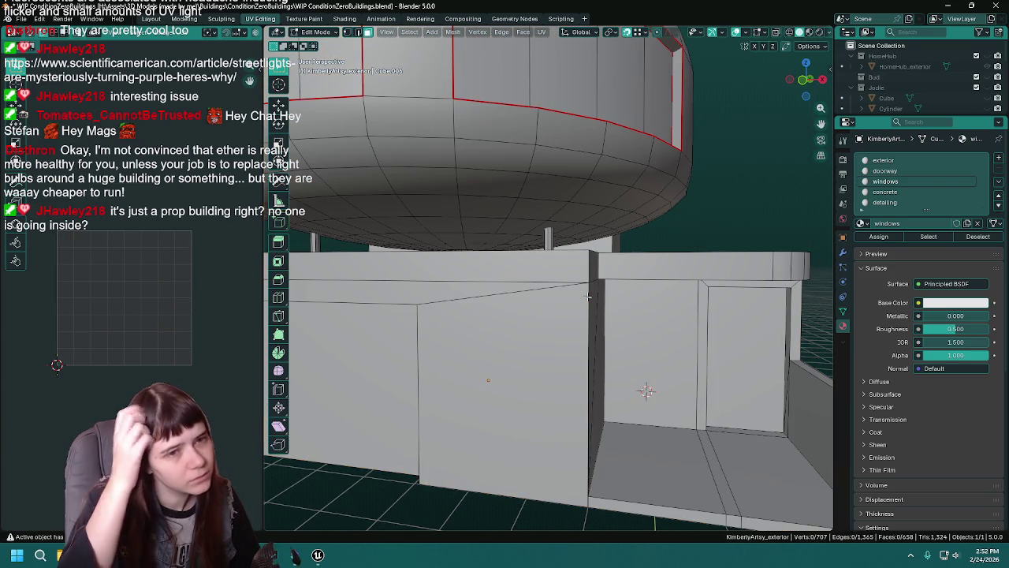
{"action": "left_click", "coordinate": [927, 236]}
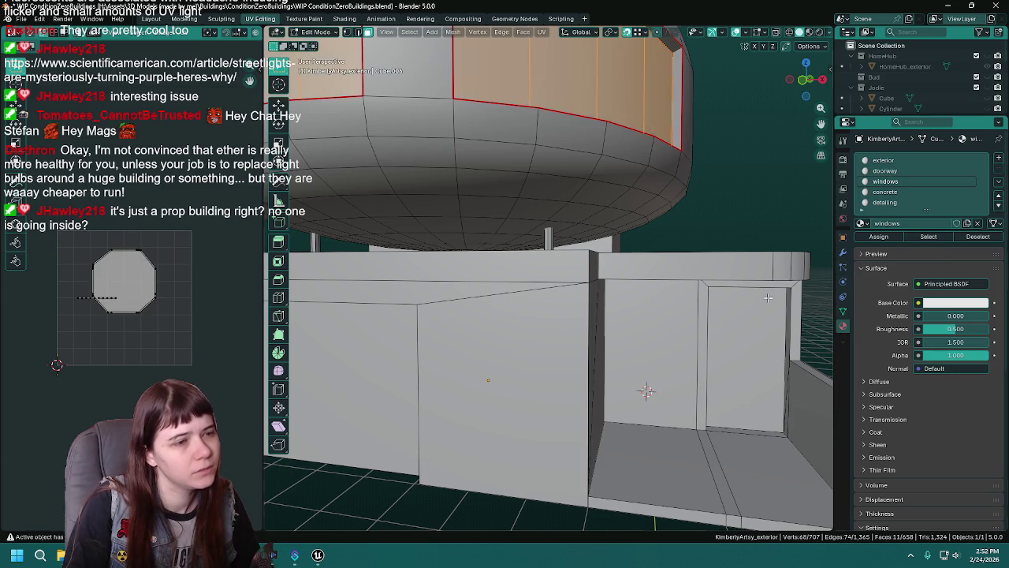
{"action": "scroll", "coordinate": [668, 323], "scroll_direction": "down", "scroll_amount": 4}
{"action": "left_click_drag", "start_coordinate": [668, 324], "coordinate": [552, 289]}
{"action": "key", "text": "ctrl+s"}
Unwrap the selected window faces with Angle Based and check them from the lower windows and a three-quarter view.
{"action": "key", "text": "u"}
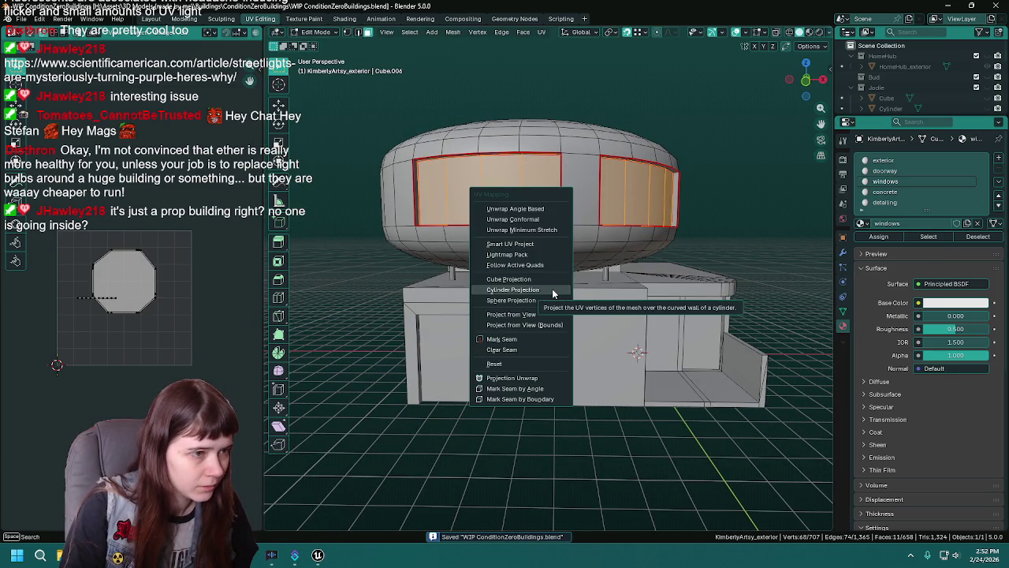
{"action": "left_click", "coordinate": [528, 208]}
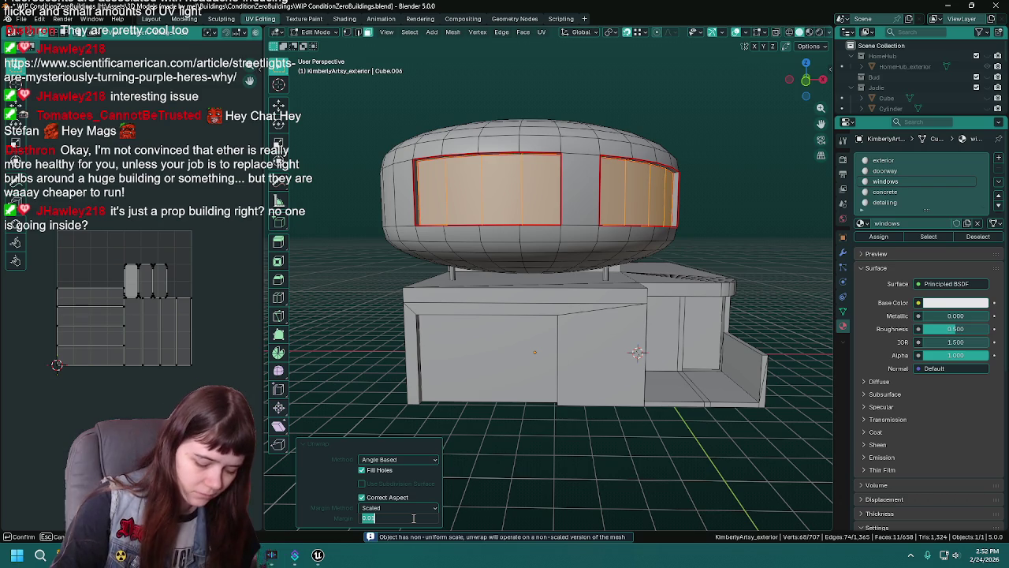
{"action": "scroll", "coordinate": [140, 266], "scroll_direction": "up", "scroll_amount": 2}
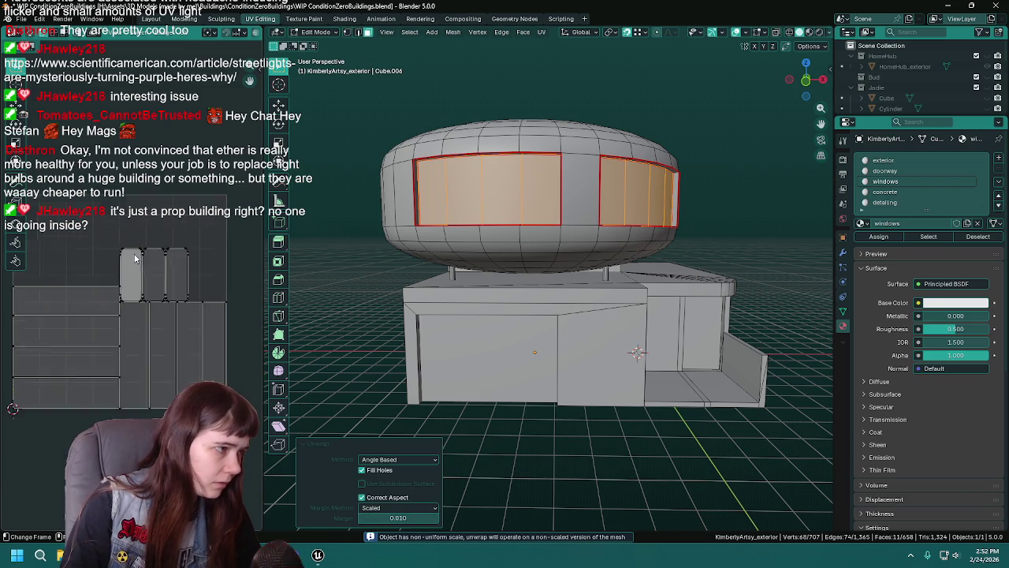
{"action": "mouse_move", "coordinate": [473, 299]}
{"action": "left_mouse_down"}
{"action": "mouse_move", "coordinate": [505, 284]}
{"action": "mouse_move", "coordinate": [551, 291]}
{"action": "left_mouse_up"}
{"action": "scroll", "coordinate": [551, 291], "scroll_direction": "down", "scroll_amount": 5}
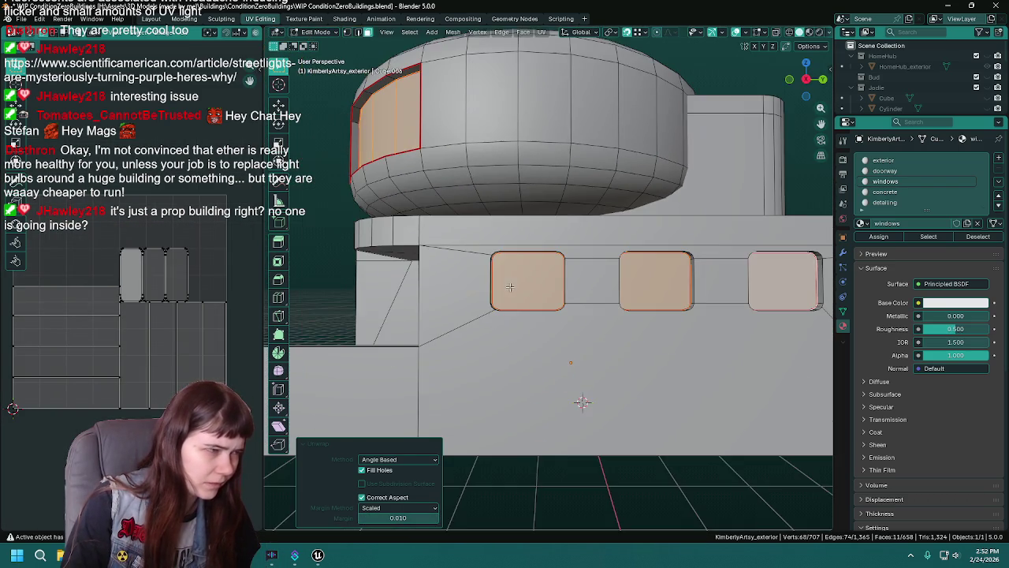
{"action": "scroll", "coordinate": [533, 287], "scroll_direction": "up", "scroll_amount": 3}
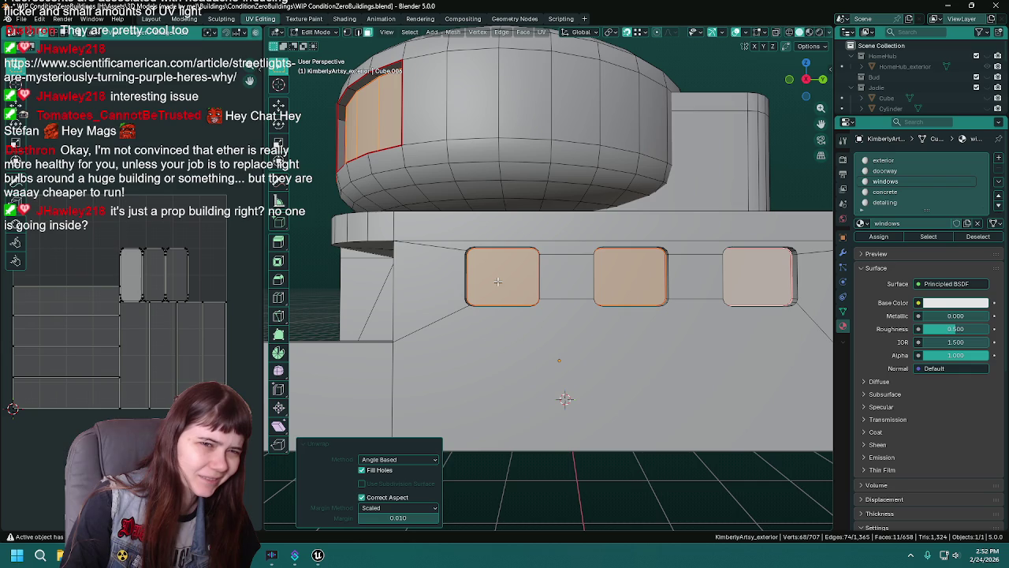
{"action": "scroll", "coordinate": [497, 282], "scroll_direction": "down", "scroll_amount": 3}
{"action": "left_click_drag", "start_coordinate": [497, 281], "coordinate": [607, 313]}
{"action": "scroll", "coordinate": [607, 314], "scroll_direction": "up", "scroll_amount": 3}
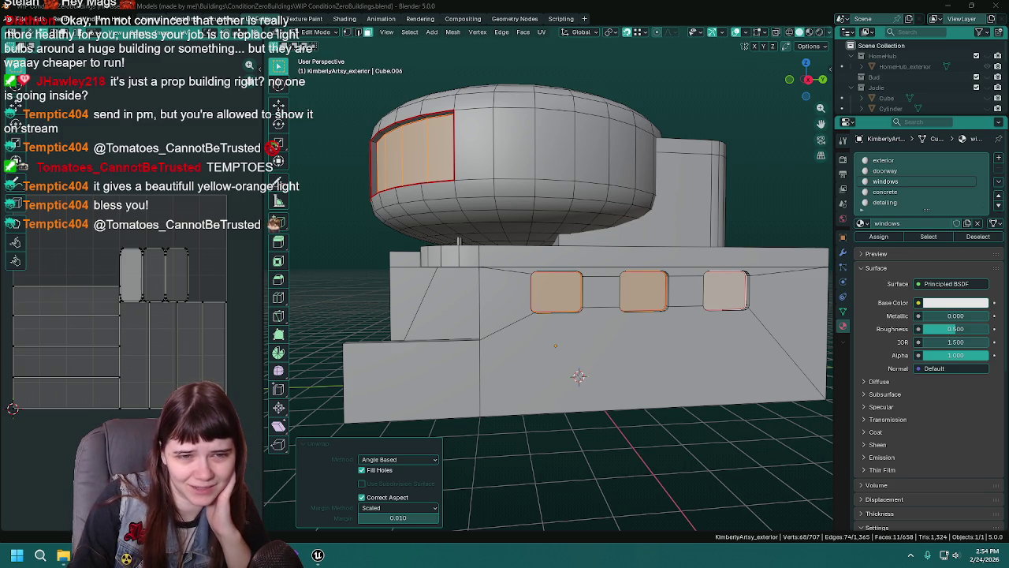
Inspect the building's left side and wall, save the file, then bring up the Discord chat.
{"action": "left_click_drag", "start_coordinate": [615, 263], "coordinate": [599, 277]}
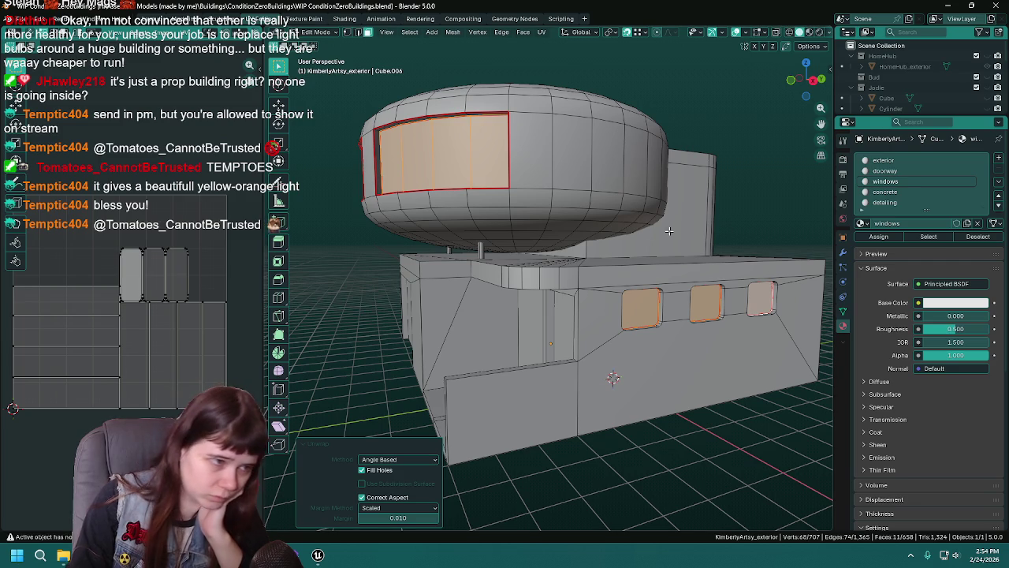
{"action": "mouse_move", "coordinate": [724, 276]}
{"action": "left_mouse_down"}
{"action": "mouse_move", "coordinate": [644, 266]}
{"action": "mouse_move", "coordinate": [684, 268]}
{"action": "left_mouse_up"}
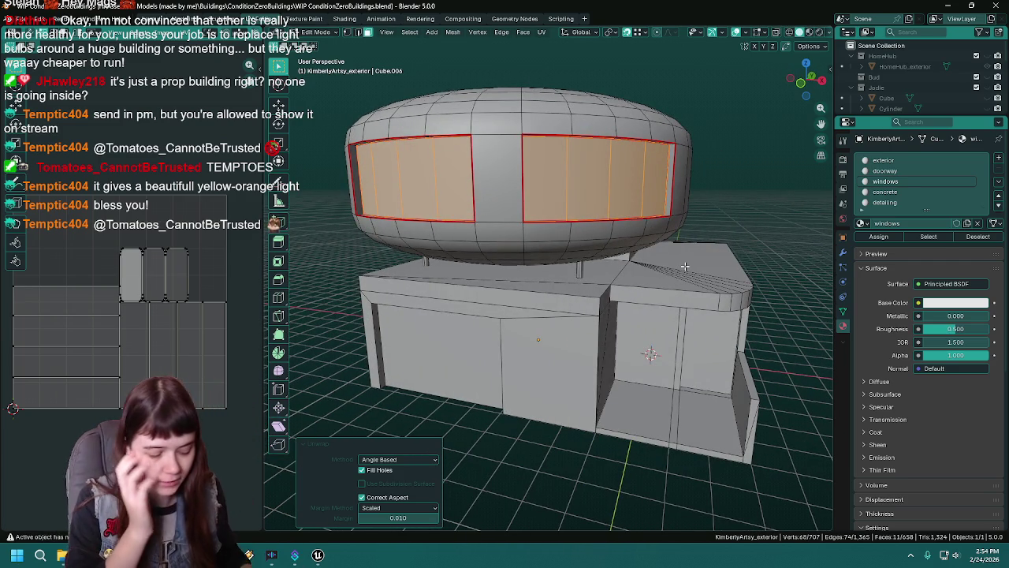
{"action": "key", "text": "ctrl+s"}
{"action": "mouse_move", "coordinate": [665, 258]}
{"action": "left_mouse_down"}
{"action": "mouse_move", "coordinate": [675, 294]}
{"action": "mouse_move", "coordinate": [581, 315]}
{"action": "mouse_move", "coordinate": [602, 308]}
{"action": "mouse_move", "coordinate": [572, 273]}
{"action": "mouse_move", "coordinate": [509, 279]}
{"action": "mouse_move", "coordinate": [704, 254]}
{"action": "mouse_move", "coordinate": [654, 308]}
{"action": "mouse_move", "coordinate": [657, 290]}
{"action": "left_mouse_up"}
{"action": "scroll", "coordinate": [655, 291], "scroll_direction": "down", "scroll_amount": 5}
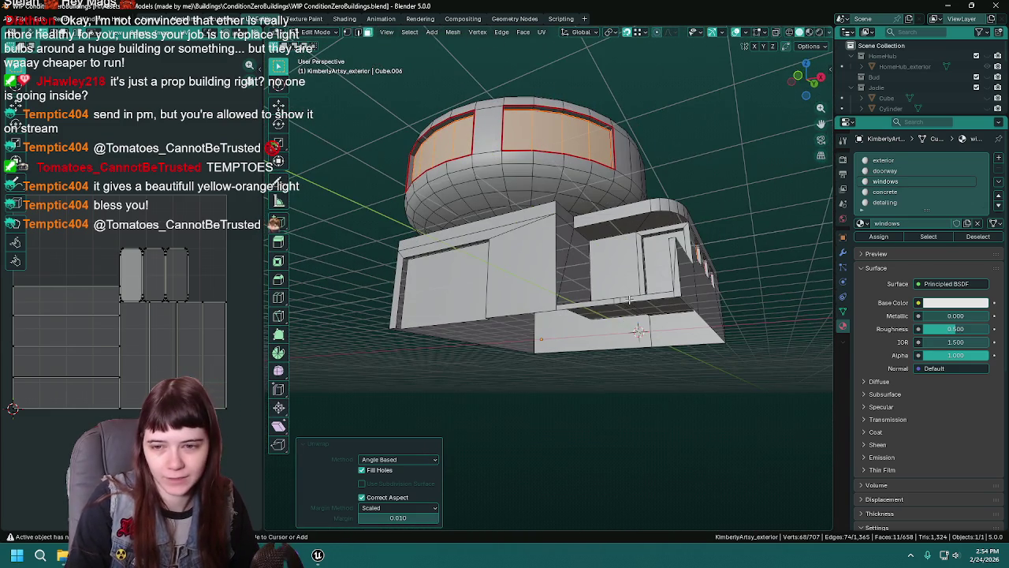
{"action": "key", "text": "ctrl+s"}
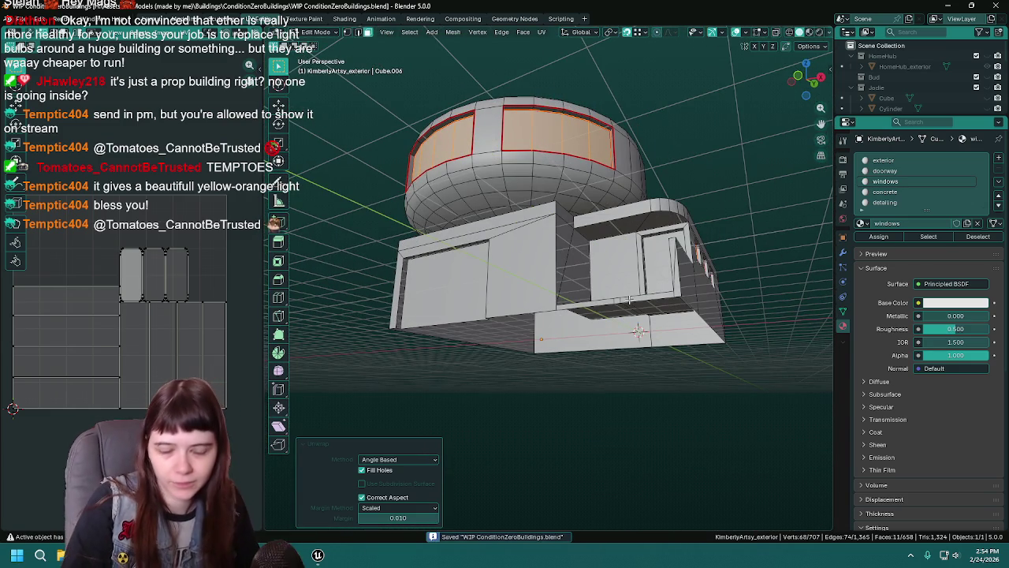
{"action": "mouse_move", "coordinate": [610, 302]}
{"action": "left_mouse_down"}
{"action": "mouse_move", "coordinate": [584, 298]}
{"action": "mouse_move", "coordinate": [623, 292]}
{"action": "mouse_move", "coordinate": [576, 309]}
{"action": "mouse_move", "coordinate": [576, 283]}
{"action": "mouse_move", "coordinate": [587, 283]}
{"action": "mouse_move", "coordinate": [577, 274]}
{"action": "left_mouse_up"}
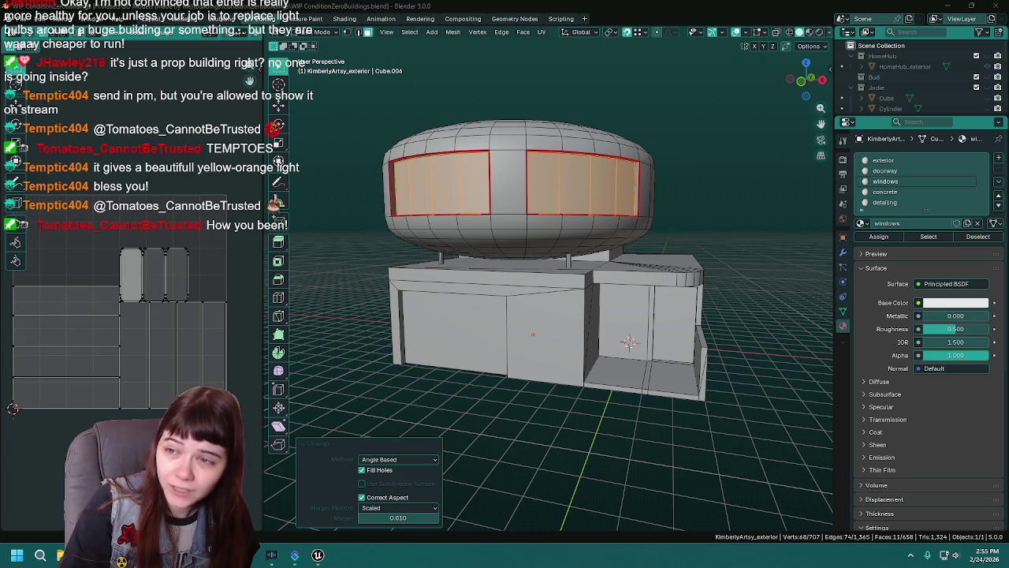
{"action": "left_click", "coordinate": [271, 555]}
{"action": "left_click", "coordinate": [537, 347]}
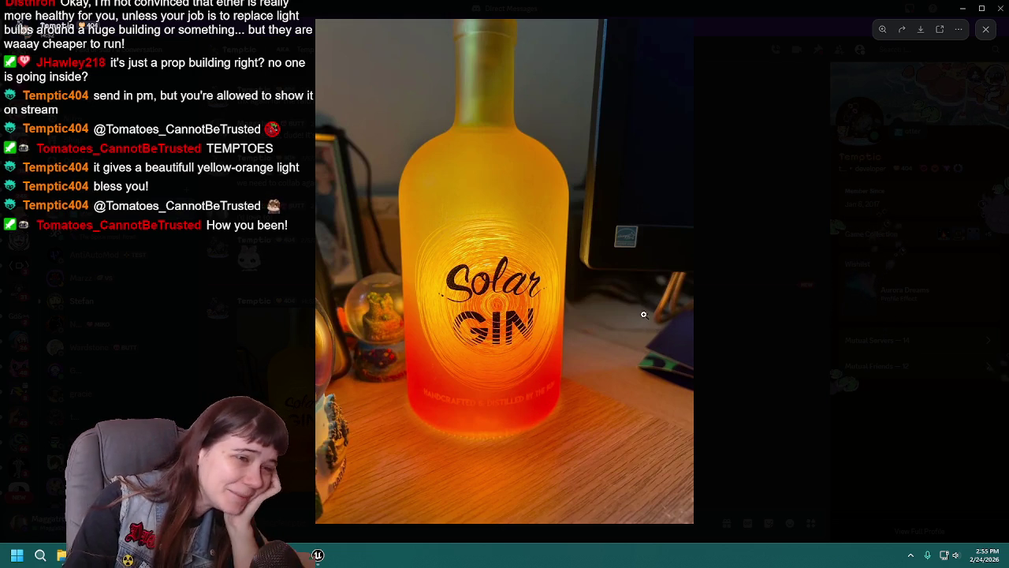
{"action": "key", "text": "alt+Tab"}
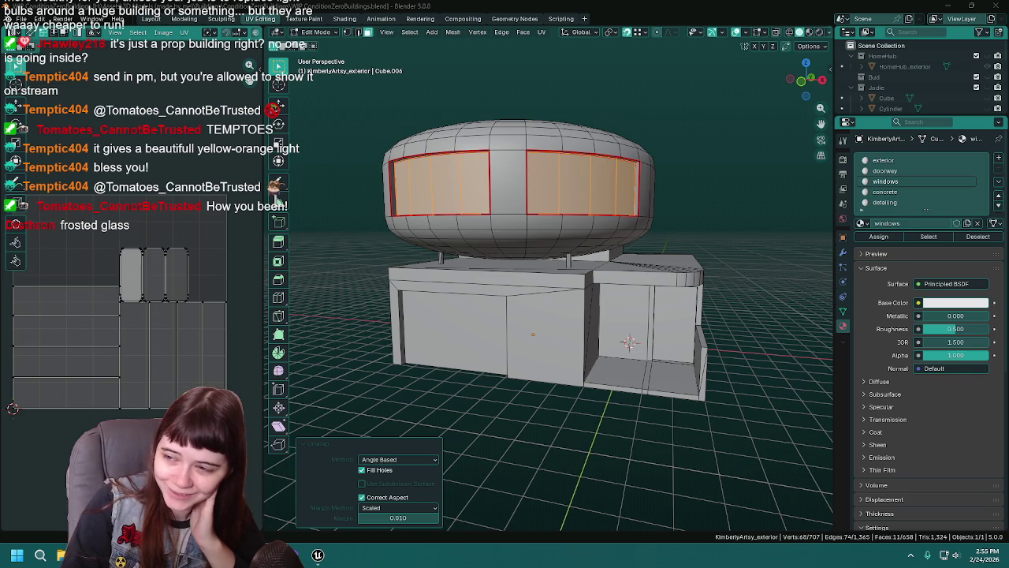
{"action": "key", "text": "ctrl+s"}
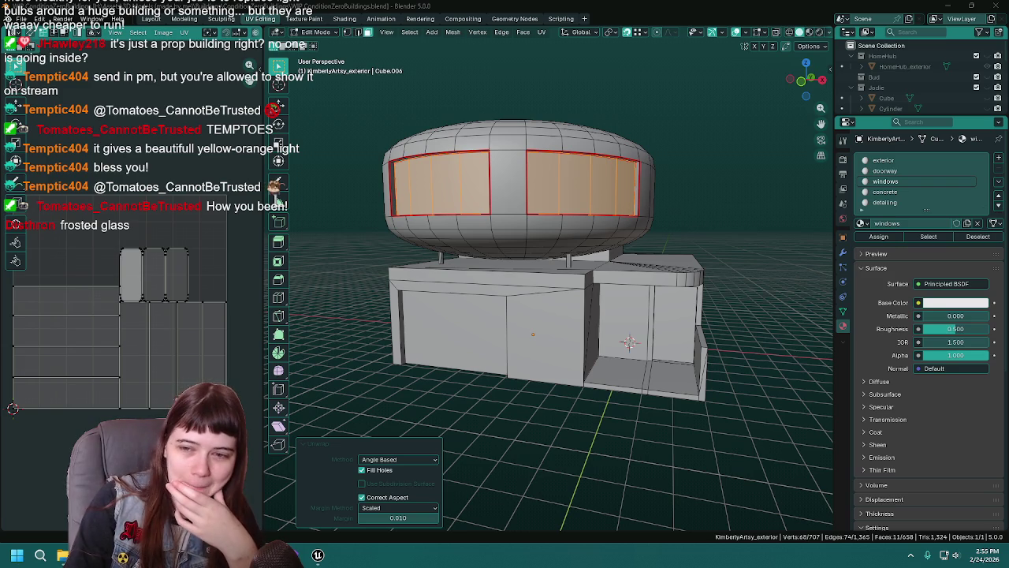
{"action": "key", "text": "g"}
{"action": "key", "text": "Escape"}
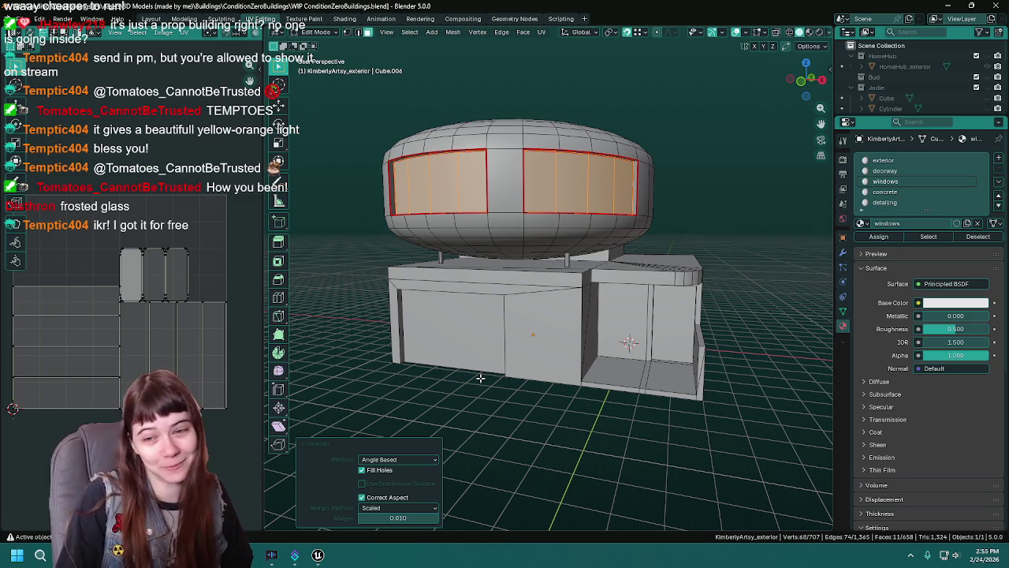
{"action": "mouse_move", "coordinate": [480, 378]}
{"action": "left_mouse_down"}
{"action": "mouse_move", "coordinate": [521, 335]}
{"action": "mouse_move", "coordinate": [538, 332]}
{"action": "left_mouse_up"}
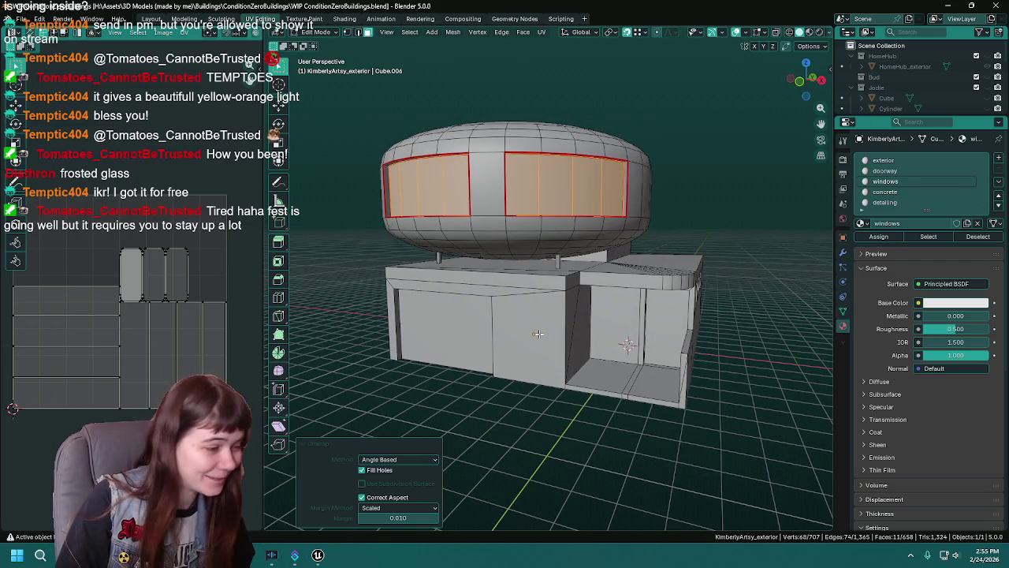
{"action": "key", "text": "ctrl+s"}
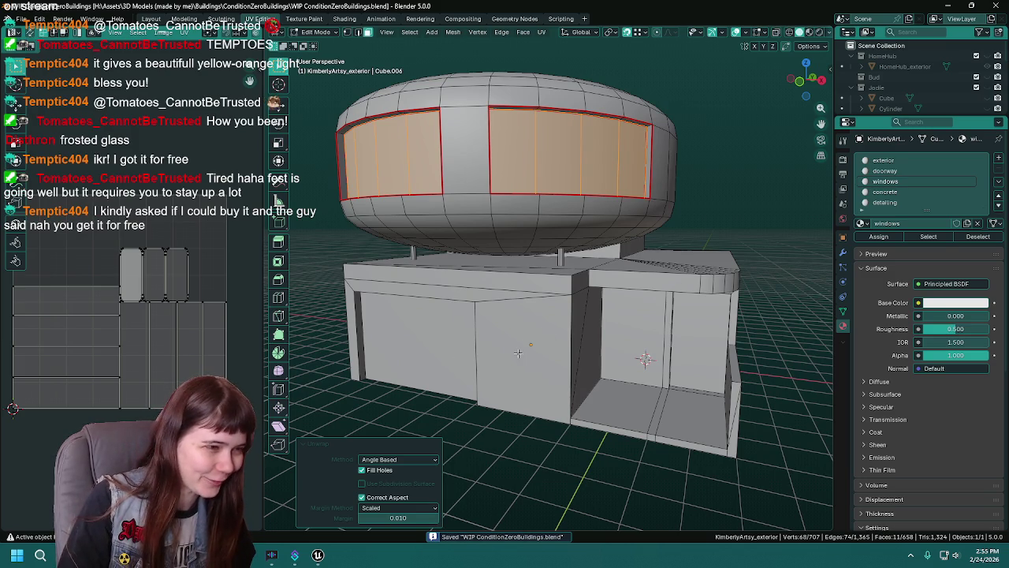
{"action": "left_click_drag", "start_coordinate": [528, 352], "coordinate": [540, 350]}
Try a Minimum Stretch unwrap on the windows, revert to Angle Based, and save.
{"action": "key", "text": "u"}
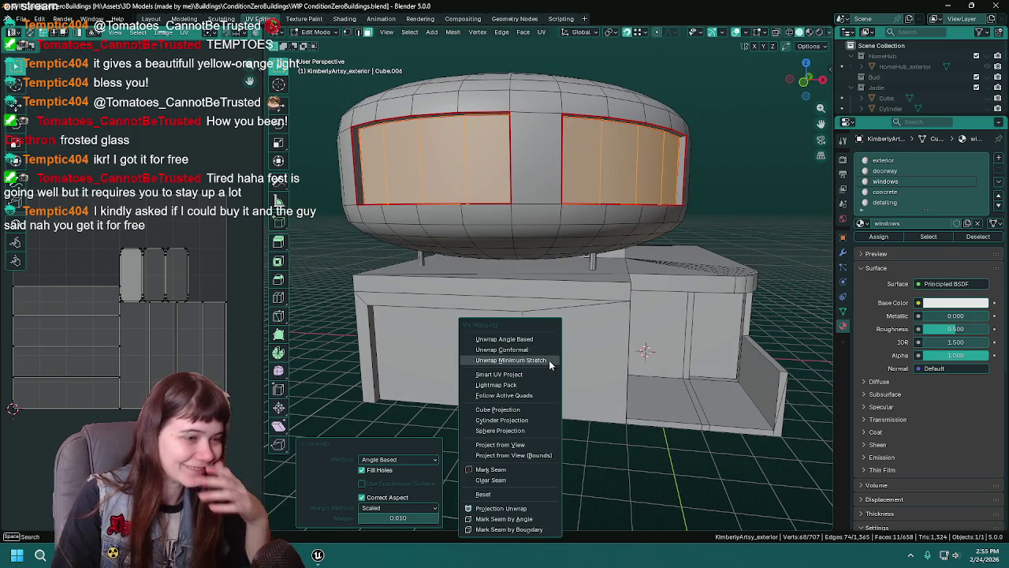
{"action": "left_click", "coordinate": [548, 359]}
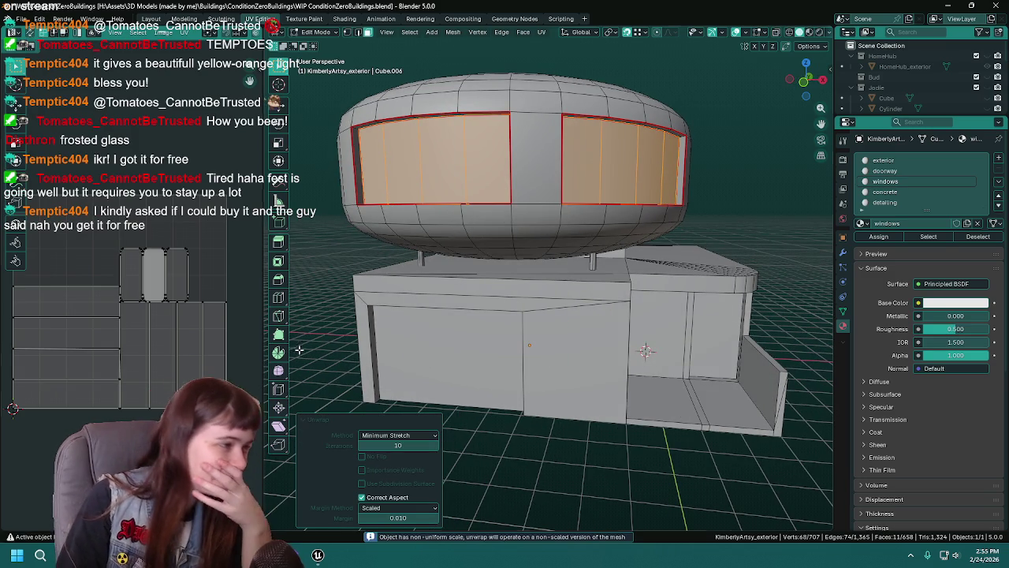
{"action": "key", "text": "u"}
{"action": "left_click", "coordinate": [532, 334]}
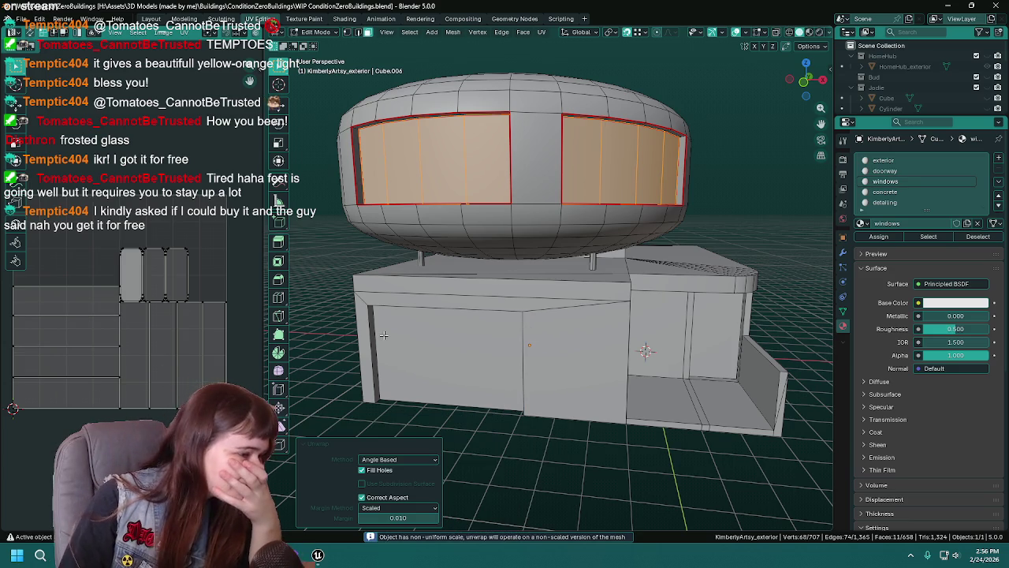
{"action": "key", "text": "u"}
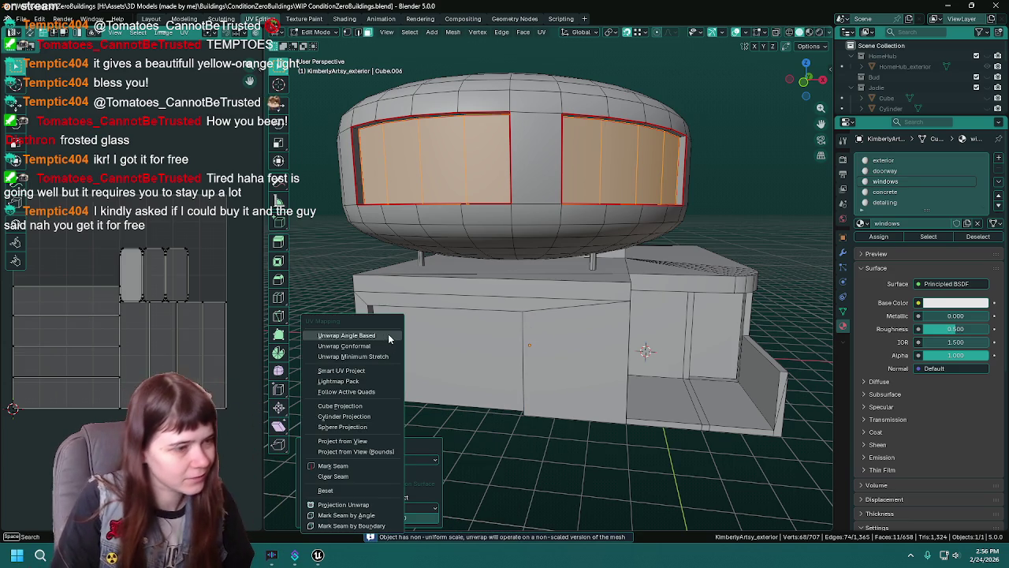
{"action": "scroll", "coordinate": [652, 322], "scroll_direction": "down", "scroll_amount": 3}
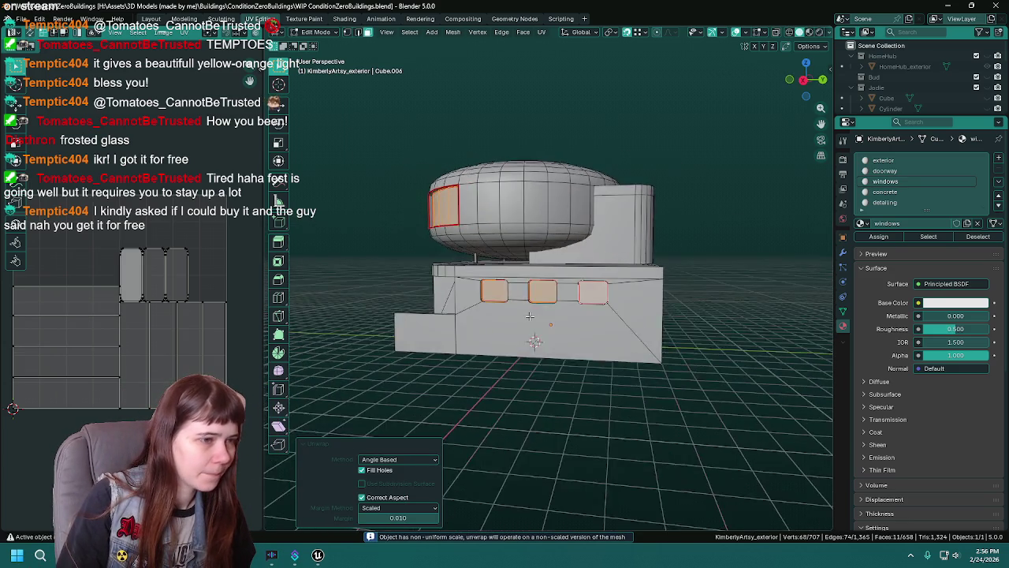
{"action": "scroll", "coordinate": [498, 313], "scroll_direction": "up", "scroll_amount": 6}
{"action": "scroll", "coordinate": [497, 312], "scroll_direction": "down", "scroll_amount": 5}
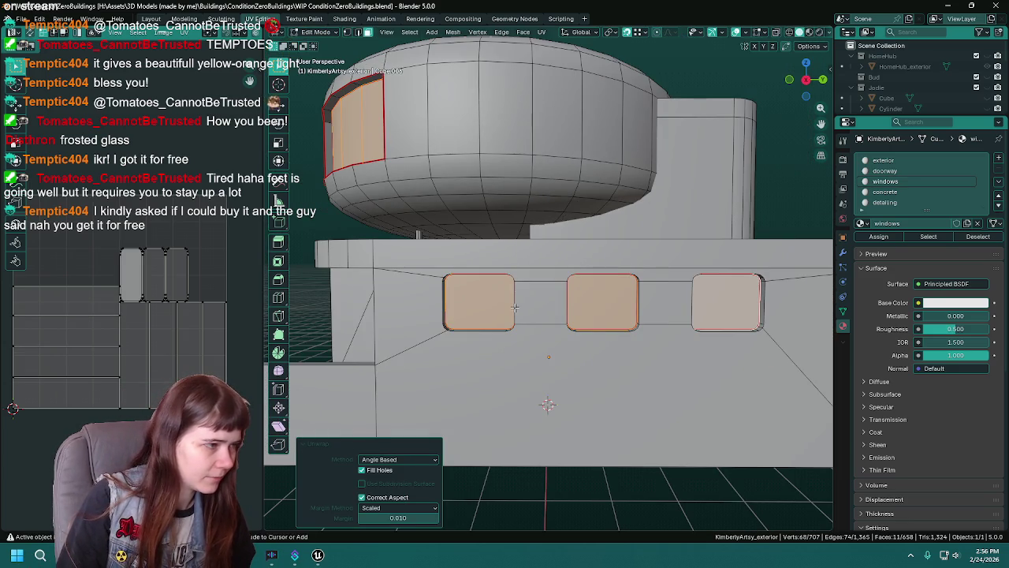
{"action": "key", "text": "ctrl+s"}
Facing the three lower windows, set the unwrap island margin to 0.100.
{"action": "left_click_drag", "start_coordinate": [409, 268], "coordinate": [393, 195]}
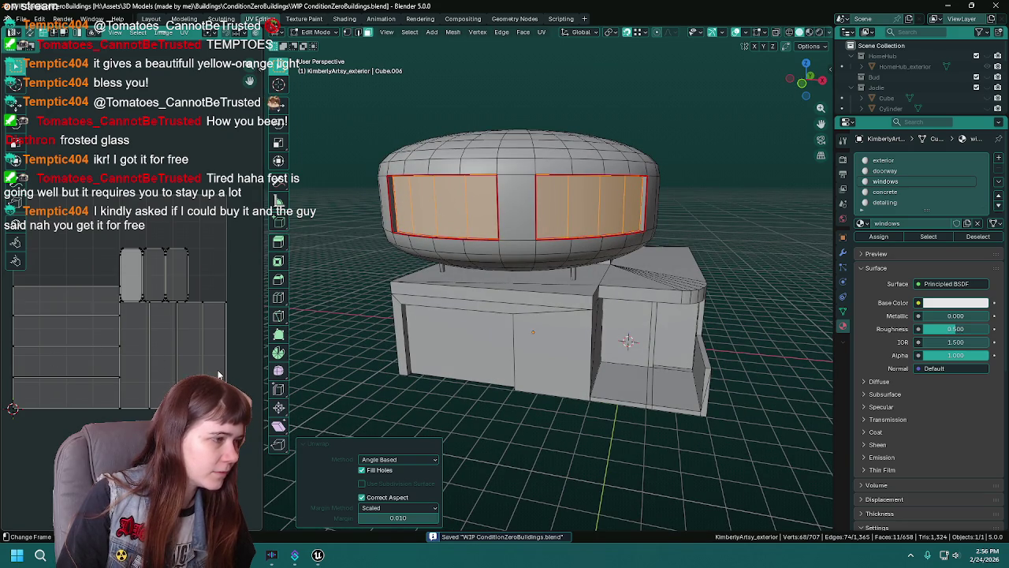
{"action": "left_click_drag", "start_coordinate": [661, 363], "coordinate": [559, 349]}
{"action": "scroll", "coordinate": [559, 348], "scroll_direction": "up", "scroll_amount": 3}
{"action": "left_click", "coordinate": [398, 518]}
{"action": "type", "text": "0.1"}
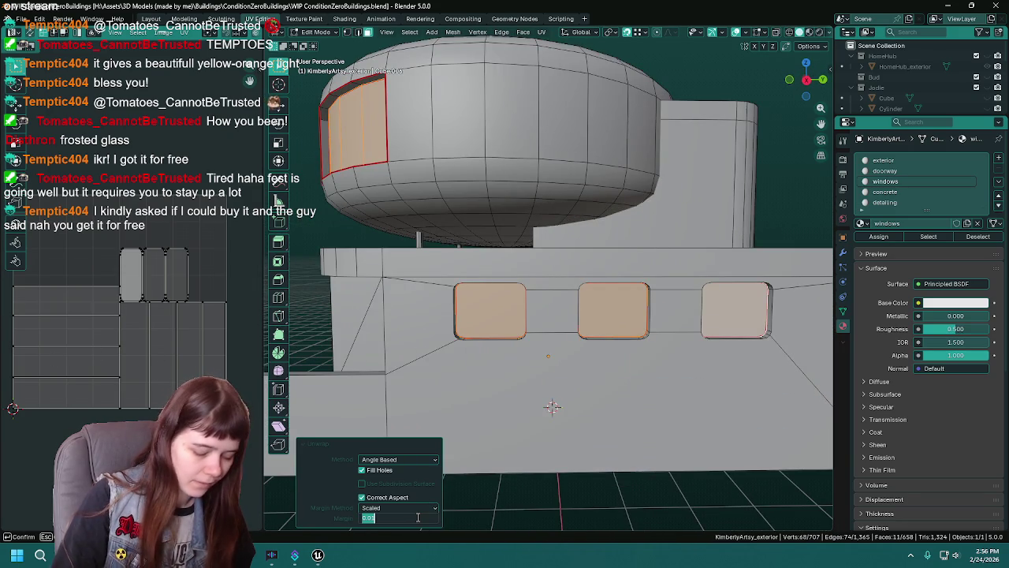
{"action": "key", "text": "Return"}
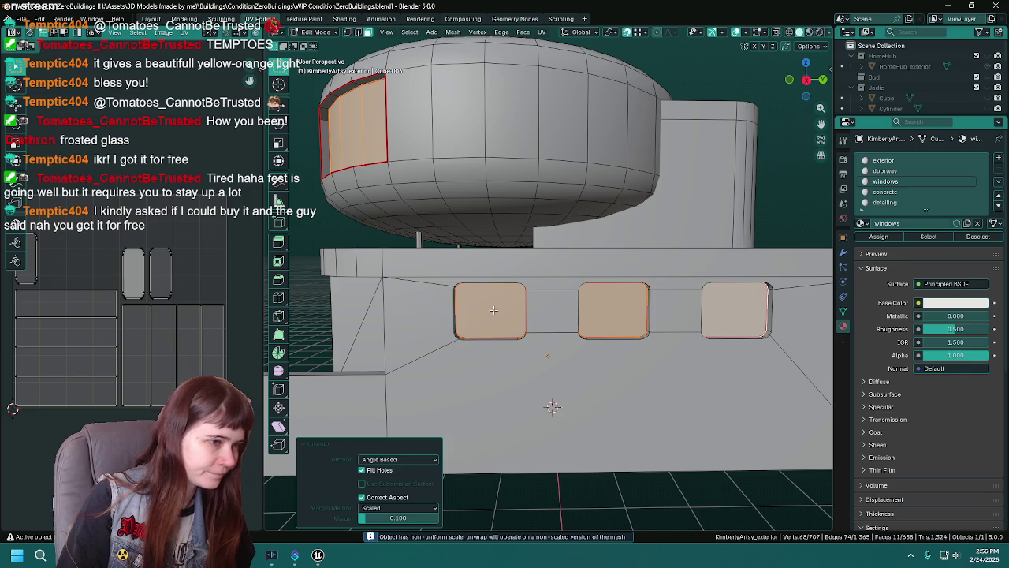
Select only the lower windows' faces in a flat orthographic side view and save.
{"action": "left_click", "coordinate": [494, 308]}
{"action": "key", "text": "KP_1"}
{"action": "key", "text": "KP_3"}
{"action": "scroll", "coordinate": [645, 323], "scroll_direction": "up", "scroll_amount": 3}
{"action": "key", "text": "ctrl+s"}
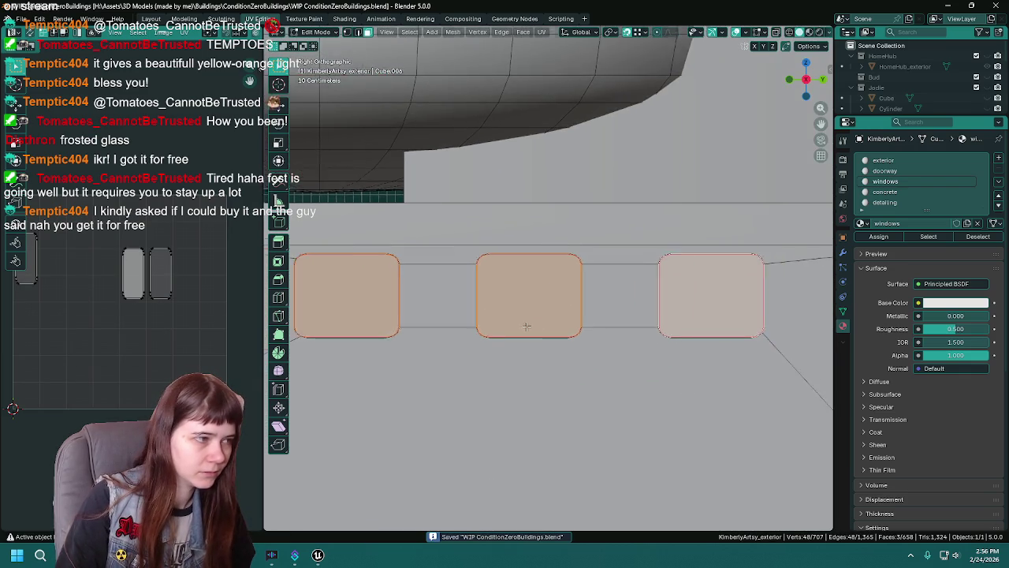
{"action": "scroll", "coordinate": [551, 311], "scroll_direction": "up", "scroll_amount": 2}
{"action": "scroll", "coordinate": [520, 294], "scroll_direction": "down", "scroll_amount": 1}
{"action": "key", "text": "u"}
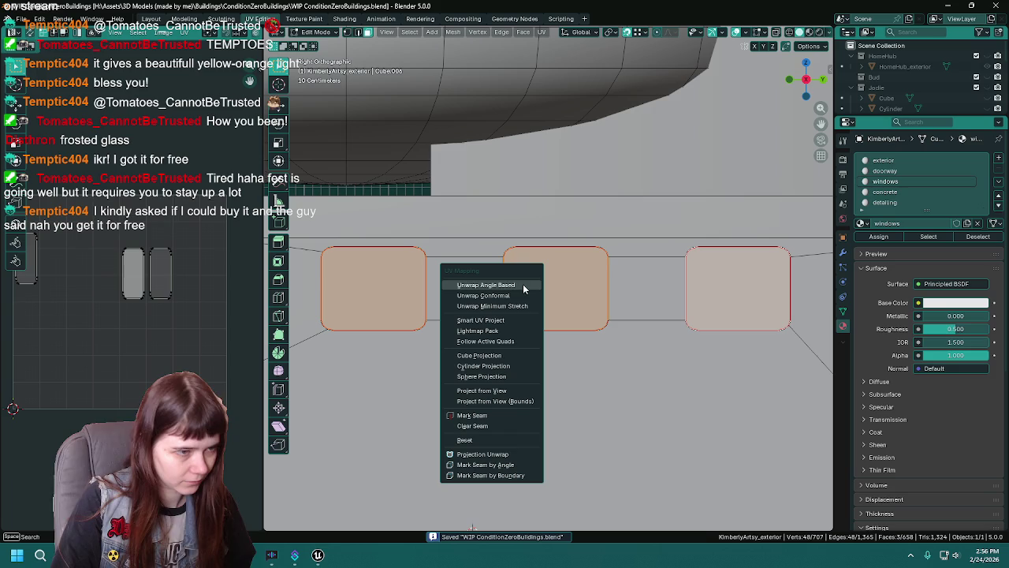
Project the lower windows' UVs from the side view, then select all window-material faces.
{"action": "left_click", "coordinate": [499, 391]}
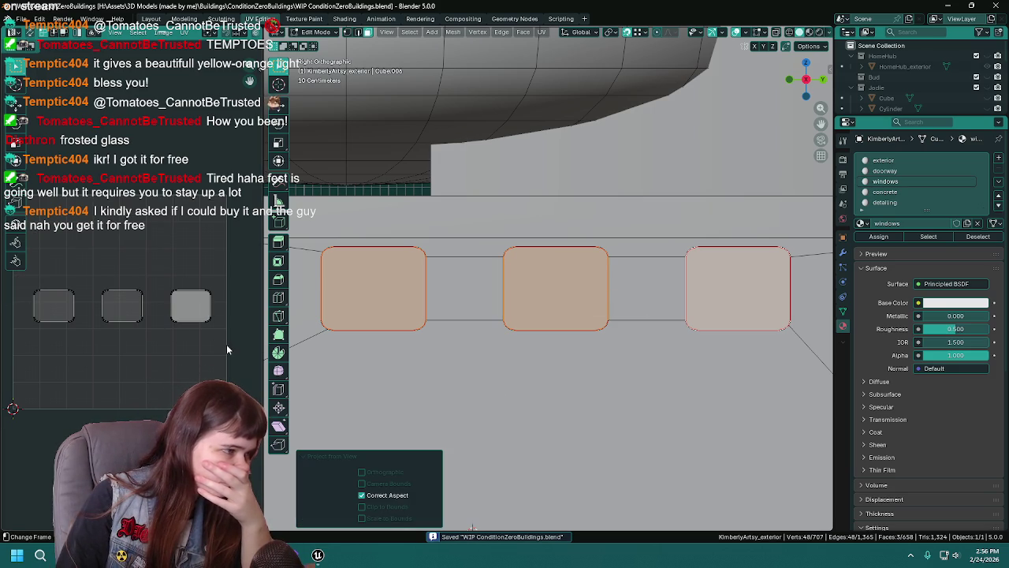
{"action": "scroll", "coordinate": [468, 265], "scroll_direction": "down", "scroll_amount": 5}
{"action": "left_click_drag", "start_coordinate": [806, 80], "coordinate": [837, 222]}
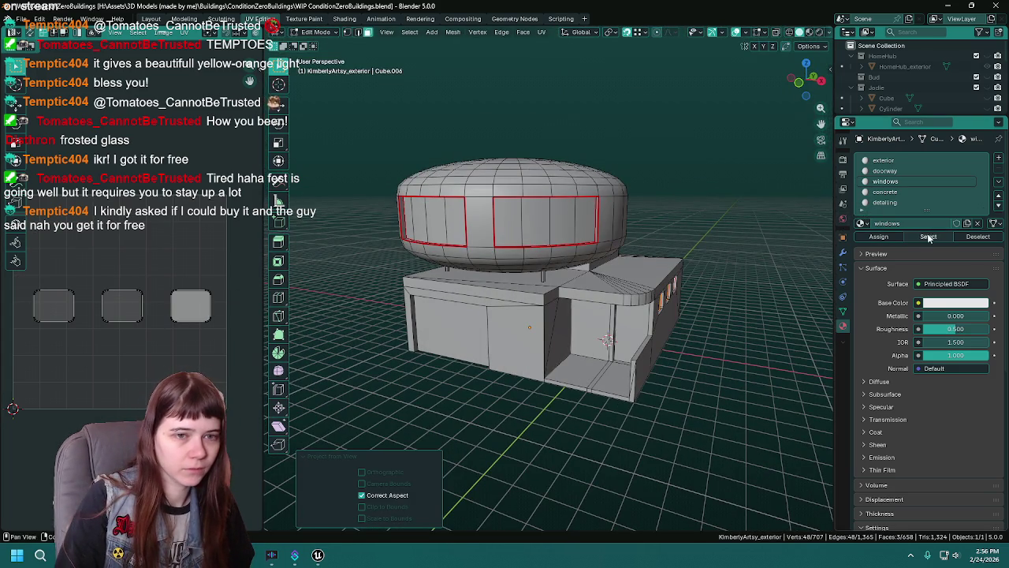
{"action": "left_click", "coordinate": [927, 237]}
Widen the UV editor and move one window island to the top-right corner.
{"action": "left_click", "coordinate": [174, 300]}
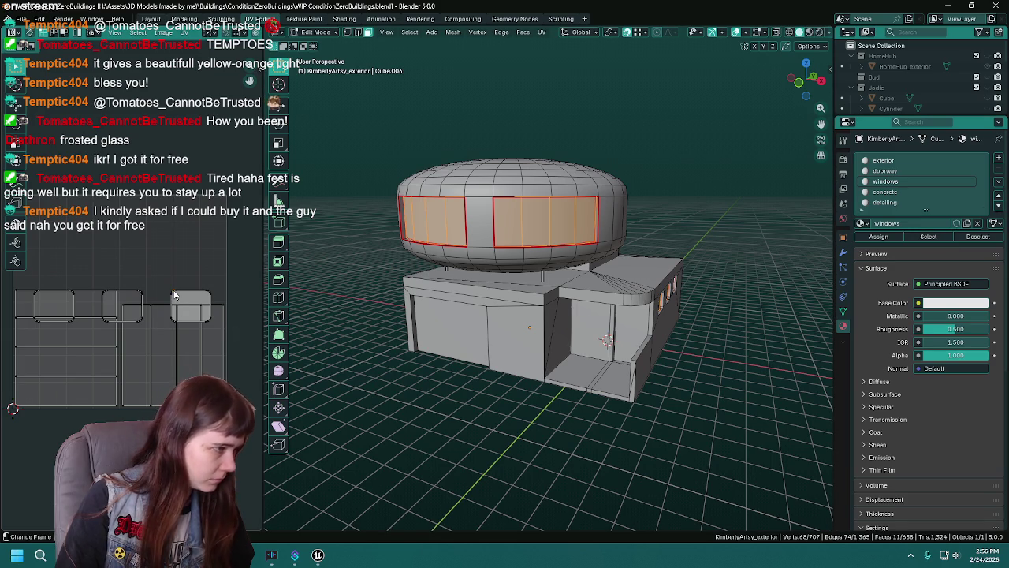
{"action": "left_click_drag", "start_coordinate": [261, 260], "coordinate": [454, 259]}
{"action": "scroll", "coordinate": [213, 234], "scroll_direction": "up", "scroll_amount": 3}
{"action": "scroll", "coordinate": [214, 234], "scroll_direction": "down", "scroll_amount": 3}
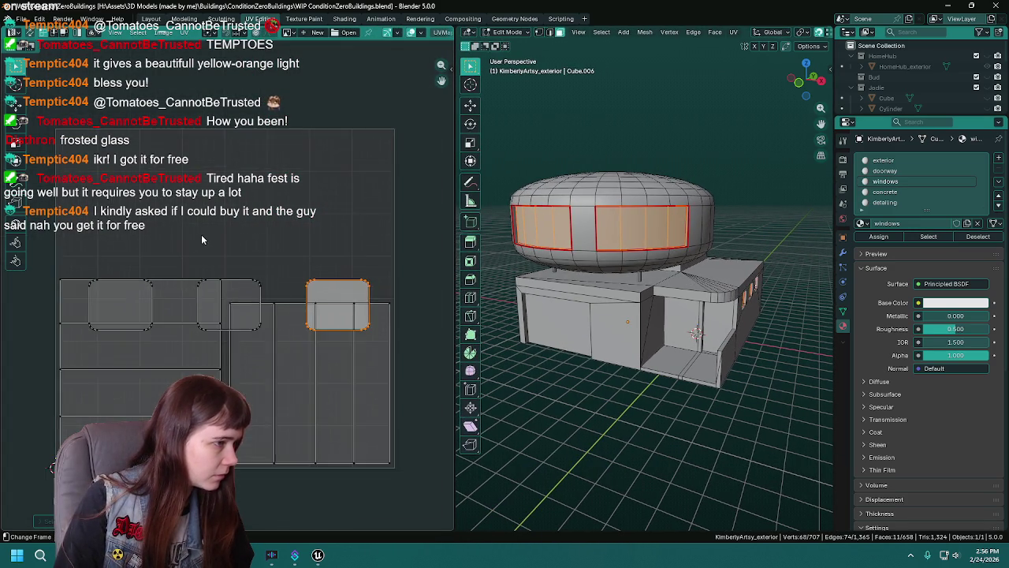
{"action": "key", "text": "h"}
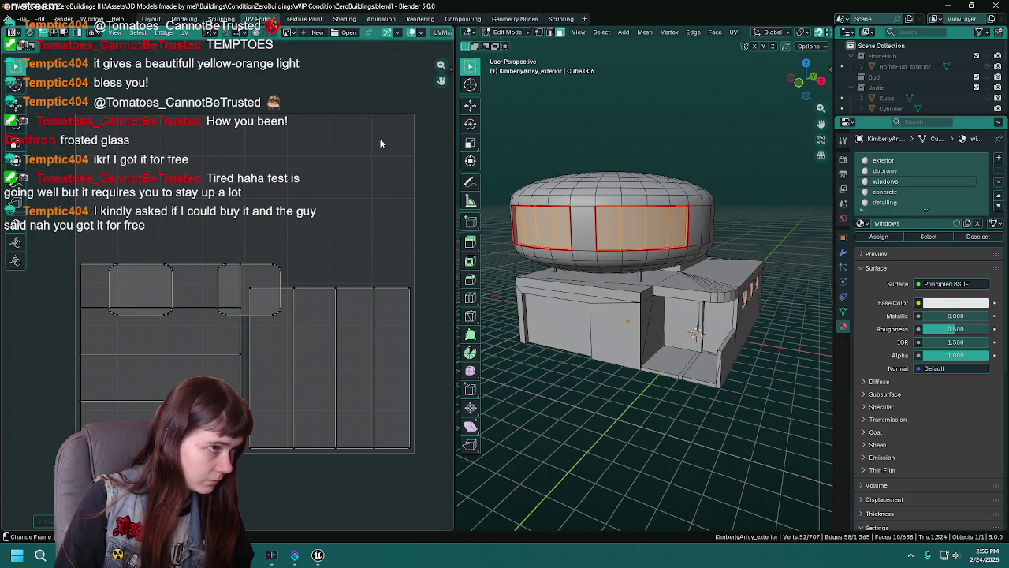
{"action": "right_click", "coordinate": [383, 128]}
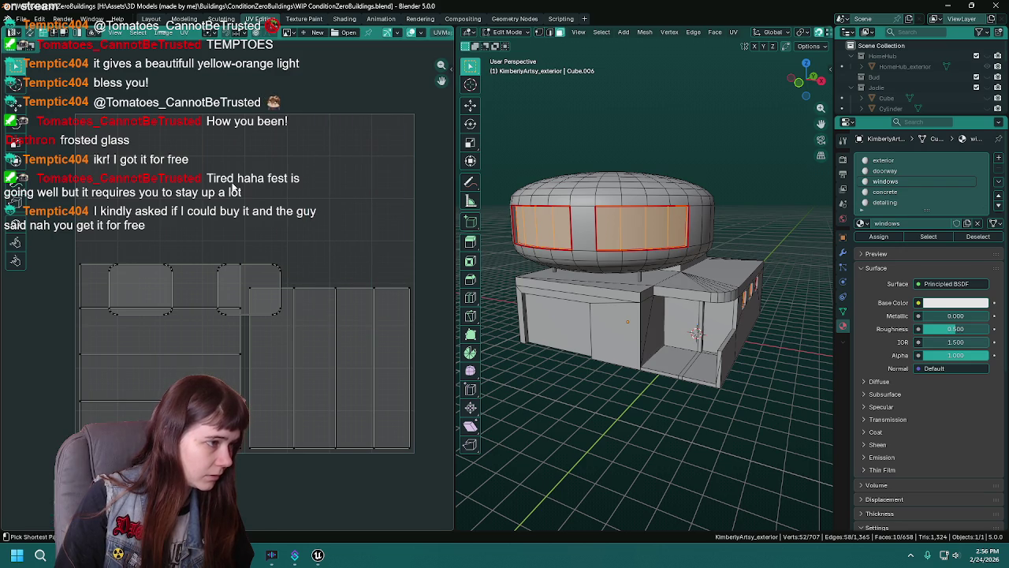
{"action": "key", "text": "alt+h"}
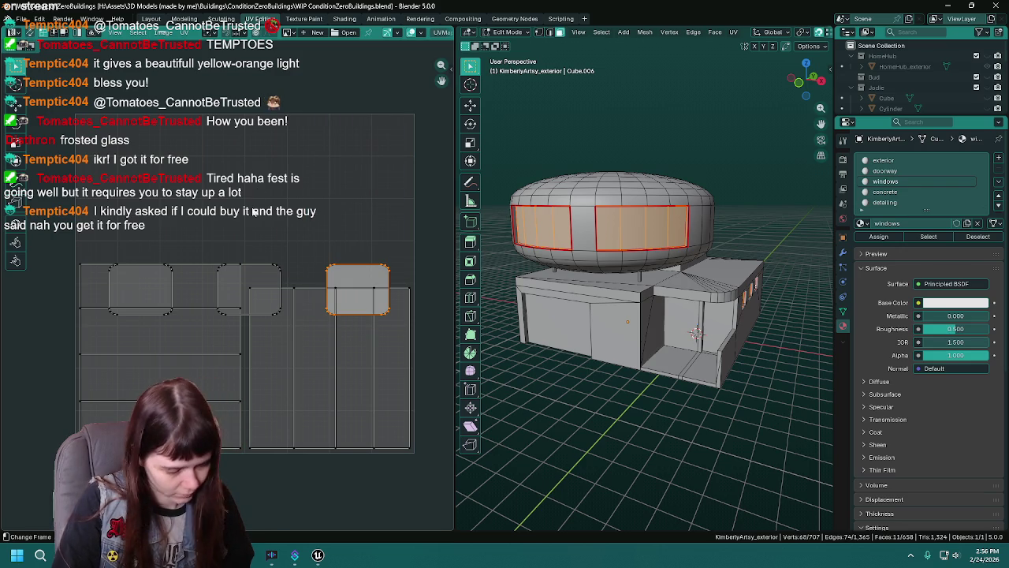
{"action": "key", "text": "g"}
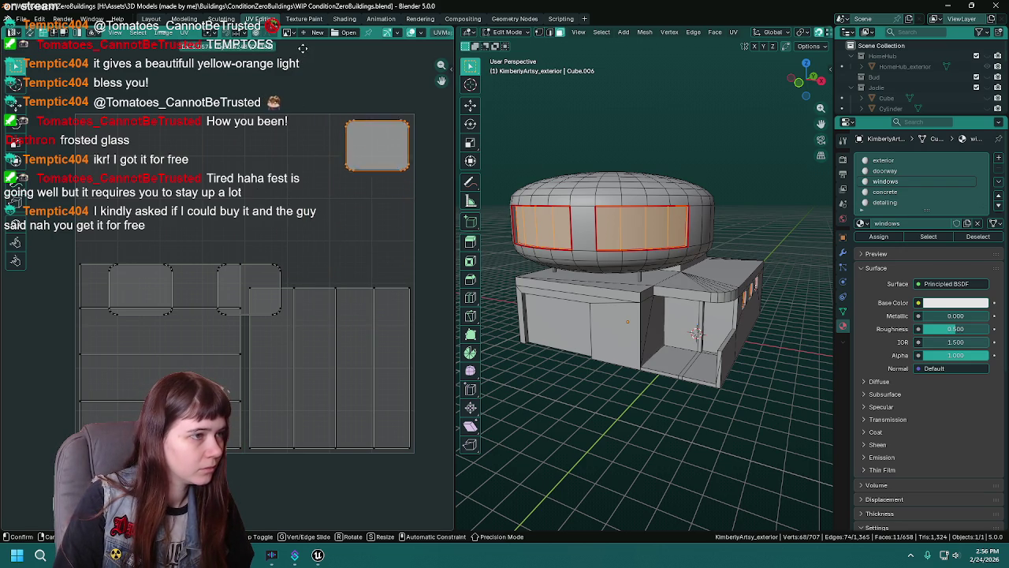
{"action": "left_click", "coordinate": [304, 48]}
Move another window island upward, then resize the left window island and reposition it.
{"action": "left_click_drag", "start_coordinate": [269, 267], "coordinate": [268, 264]}
{"action": "mouse_move", "coordinate": [312, 151]}
{"action": "left_mouse_down"}
{"action": "mouse_move", "coordinate": [321, 118]}
{"action": "mouse_move", "coordinate": [266, 161]}
{"action": "left_mouse_up"}
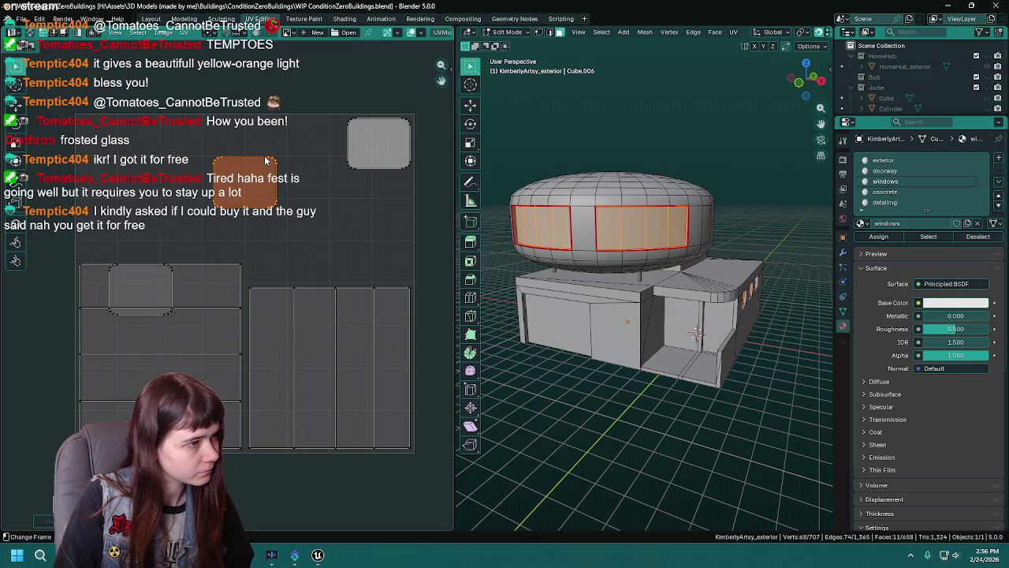
{"action": "key", "text": "alt+a"}
{"action": "left_click", "coordinate": [175, 278]}
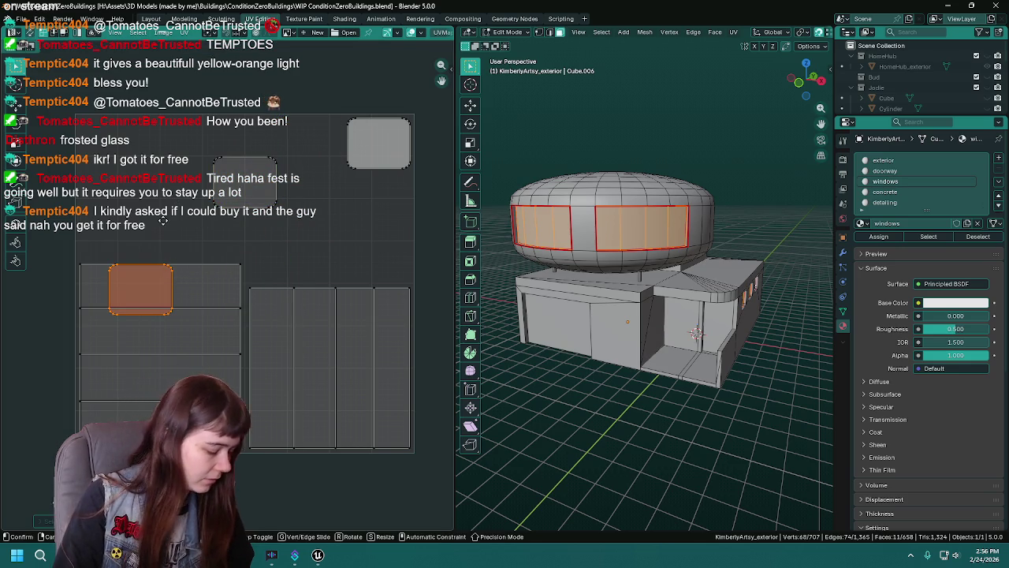
{"action": "key", "text": "s"}
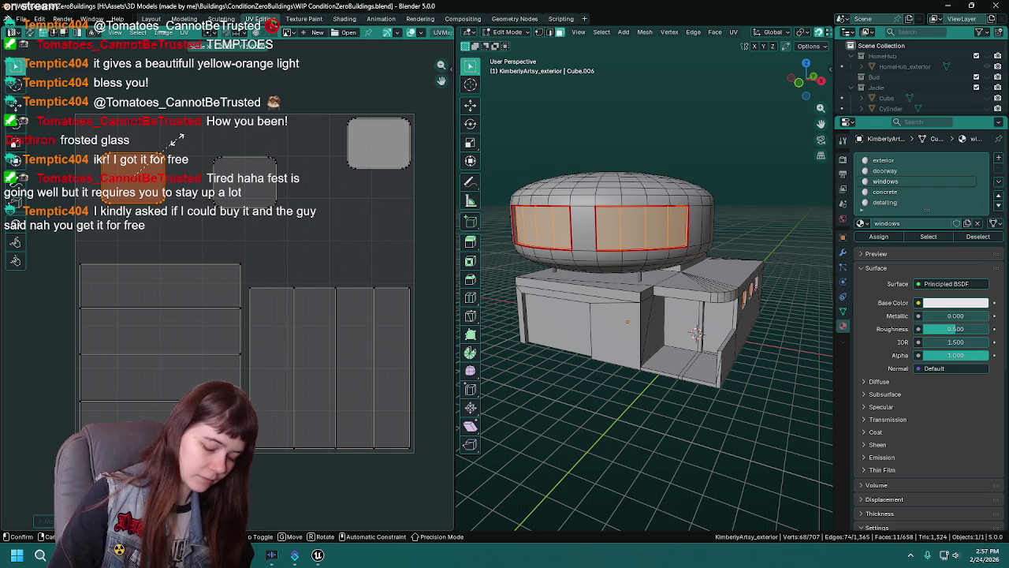
{"action": "key", "text": "2"}
{"action": "key", "text": "BackSpace"}
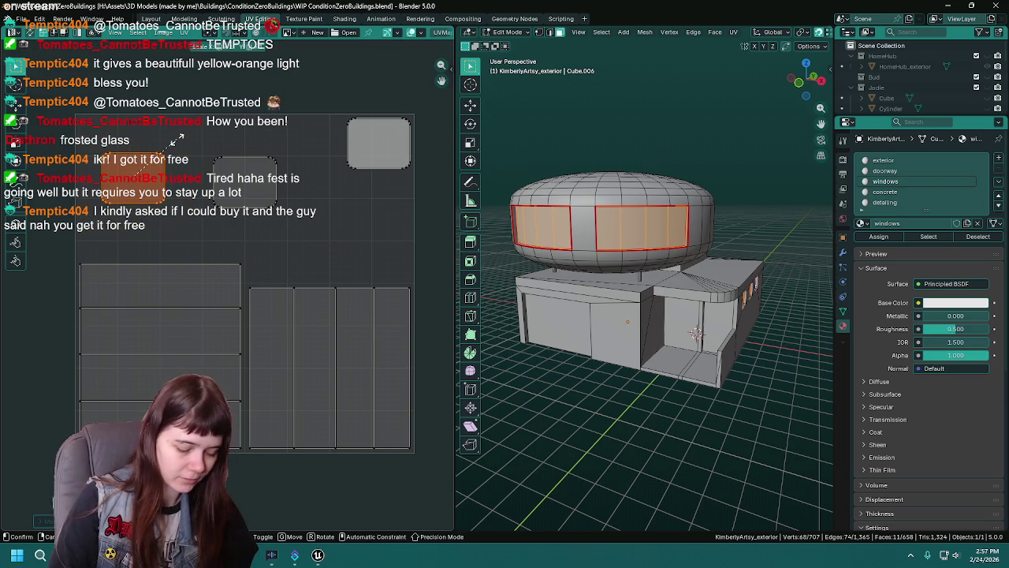
{"action": "key", "text": "0"}
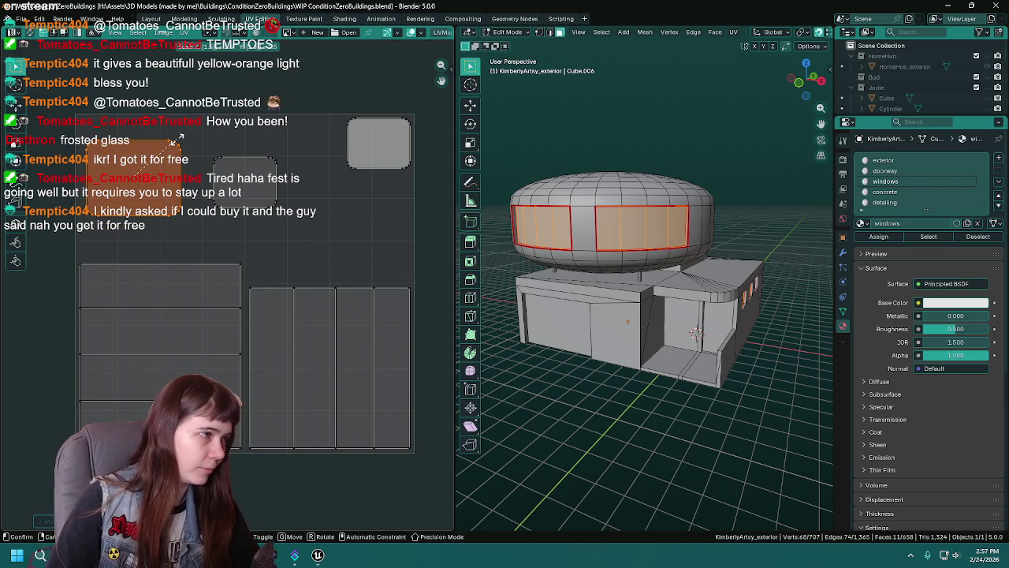
{"action": "key", "text": "Return"}
{"action": "key", "text": "g"}
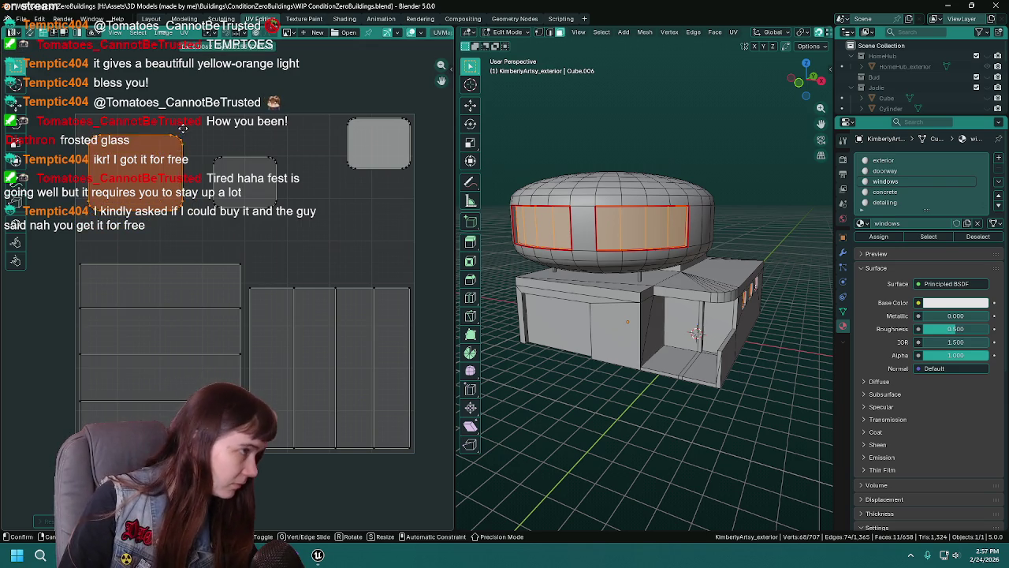
{"action": "left_click", "coordinate": [174, 118]}
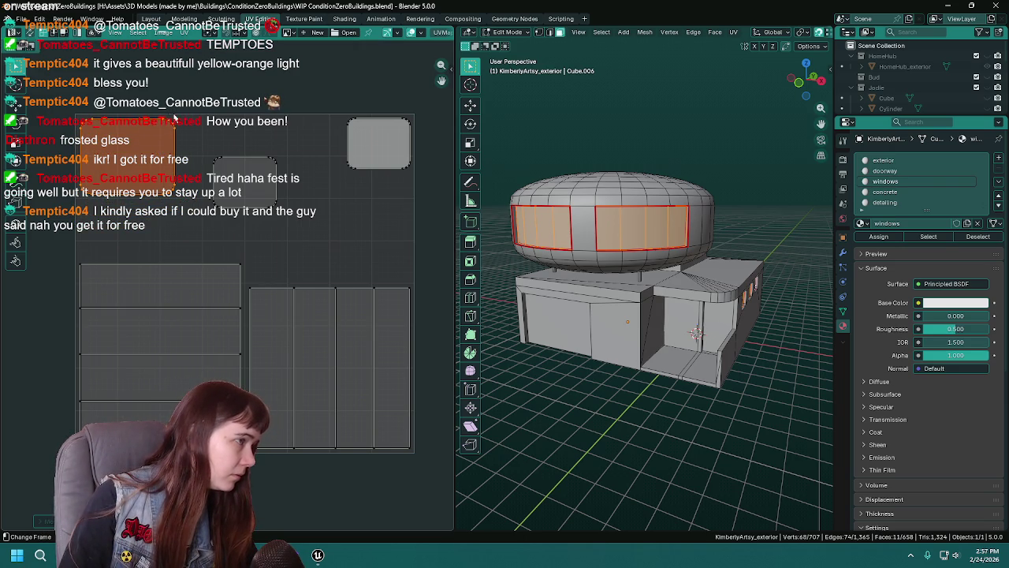
Scale the next window island by 1.5 and place it, then enlarge and shift the top-right island left.
{"action": "key", "text": "alt+a"}
{"action": "left_click", "coordinate": [224, 161]}
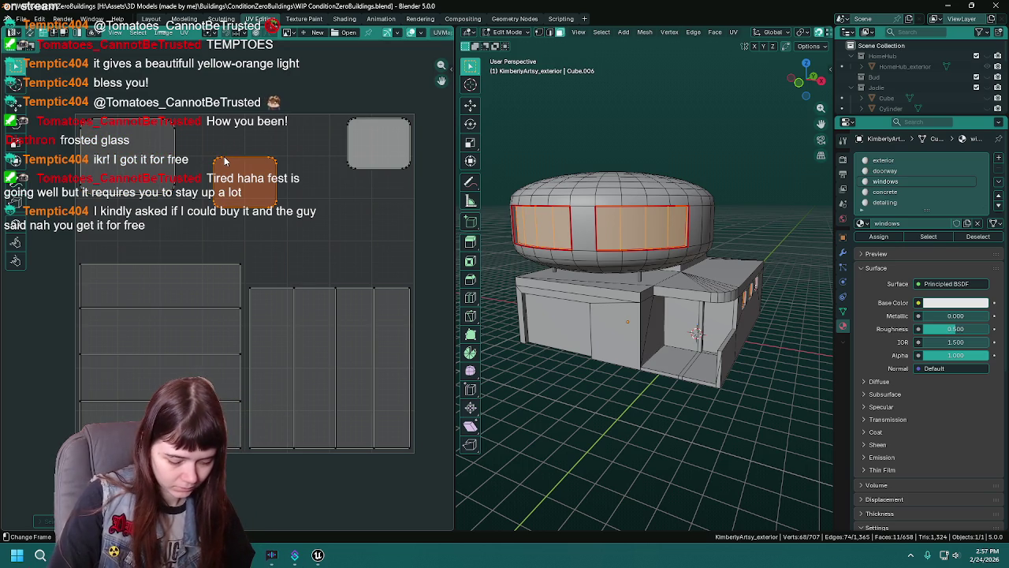
{"action": "type", "text": "s1.5"}
{"action": "key", "text": "Return"}
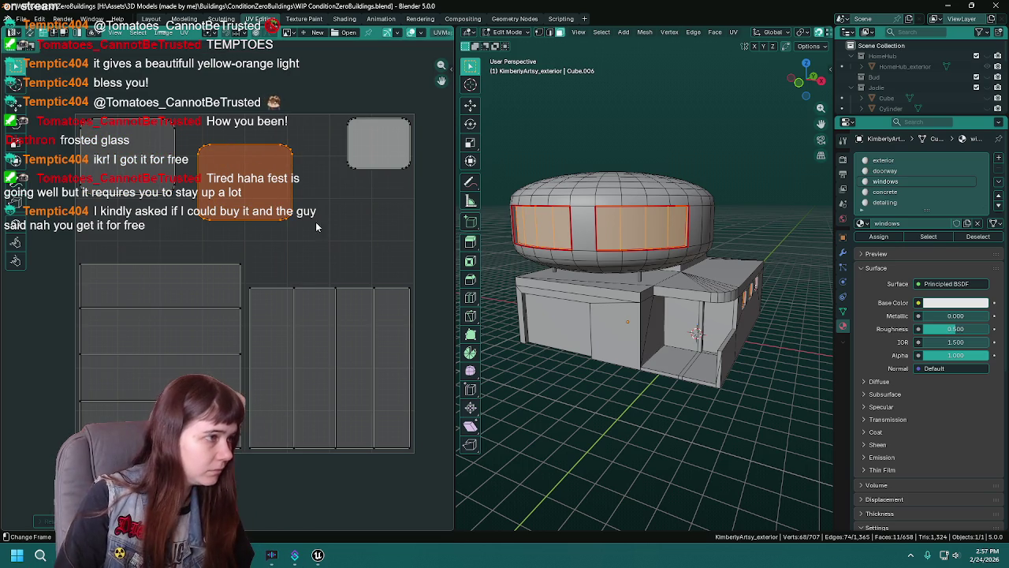
{"action": "key", "text": "g"}
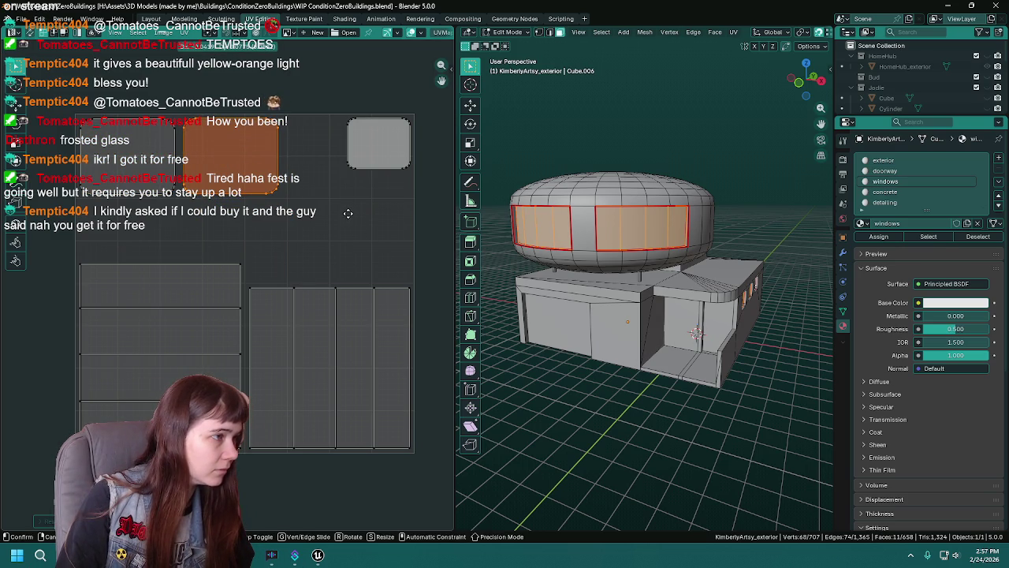
{"action": "left_click", "coordinate": [347, 214]}
{"action": "key", "text": "alt+a"}
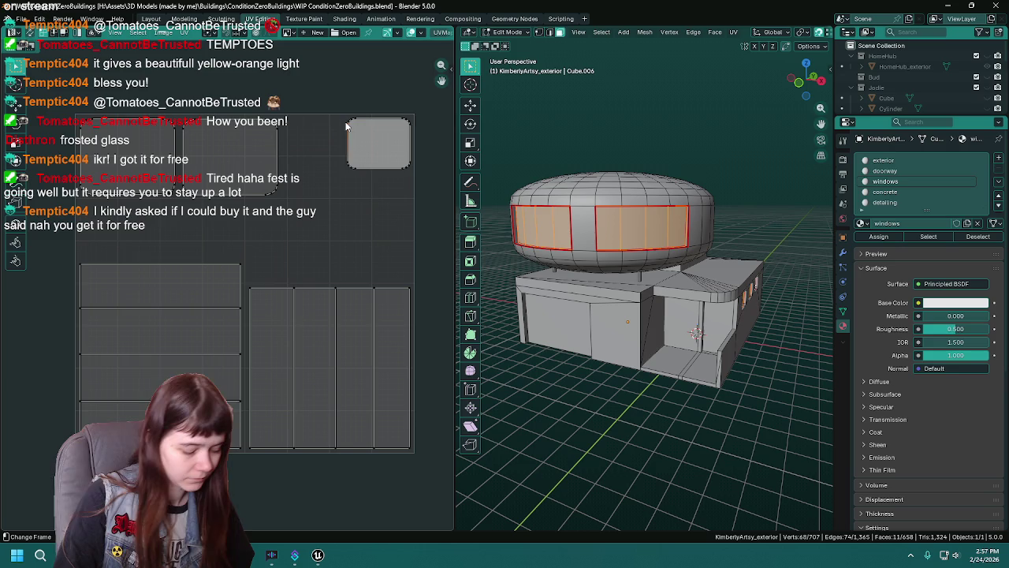
{"action": "key", "text": "s"}
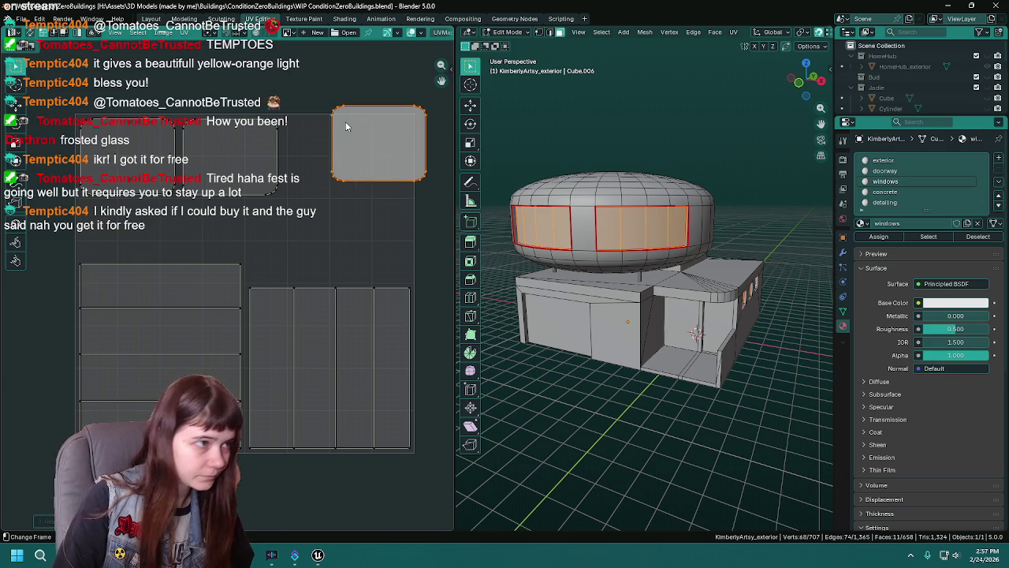
{"action": "key", "text": "g"}
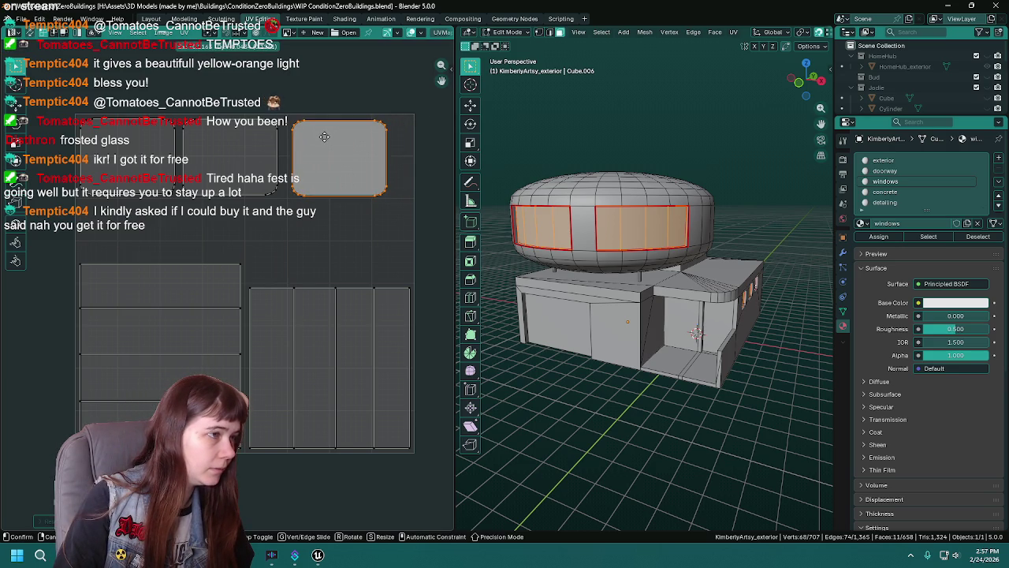
{"action": "left_click", "coordinate": [323, 138]}
Save the compacted window UV layout and clear the window selection.
{"action": "scroll", "coordinate": [372, 222], "scroll_direction": "down", "scroll_amount": 1}
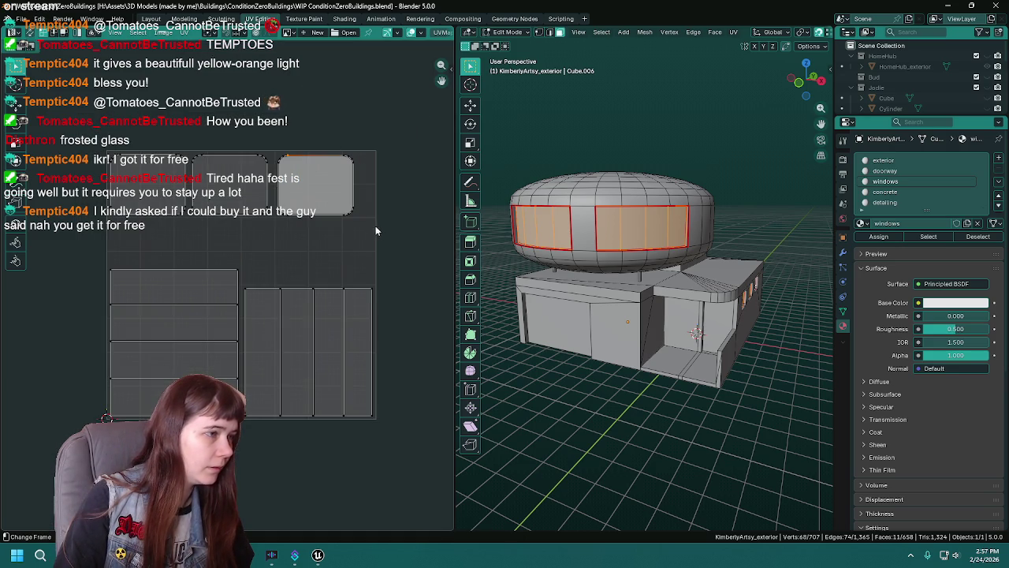
{"action": "key", "text": "ctrl+s"}
{"action": "scroll", "coordinate": [385, 263], "scroll_direction": "down", "scroll_amount": 1}
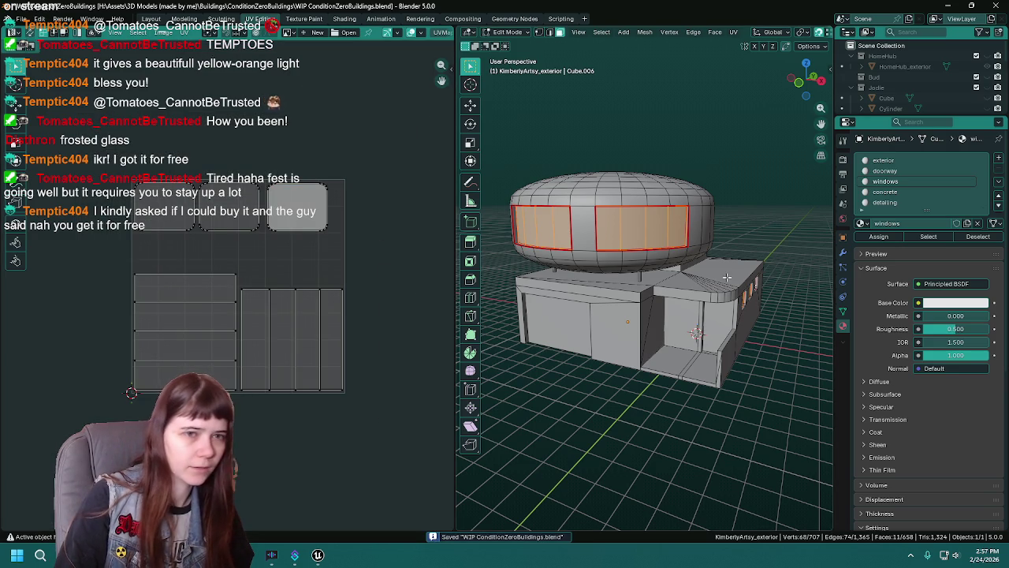
{"action": "left_click_drag", "start_coordinate": [800, 79], "coordinate": [816, 82]}
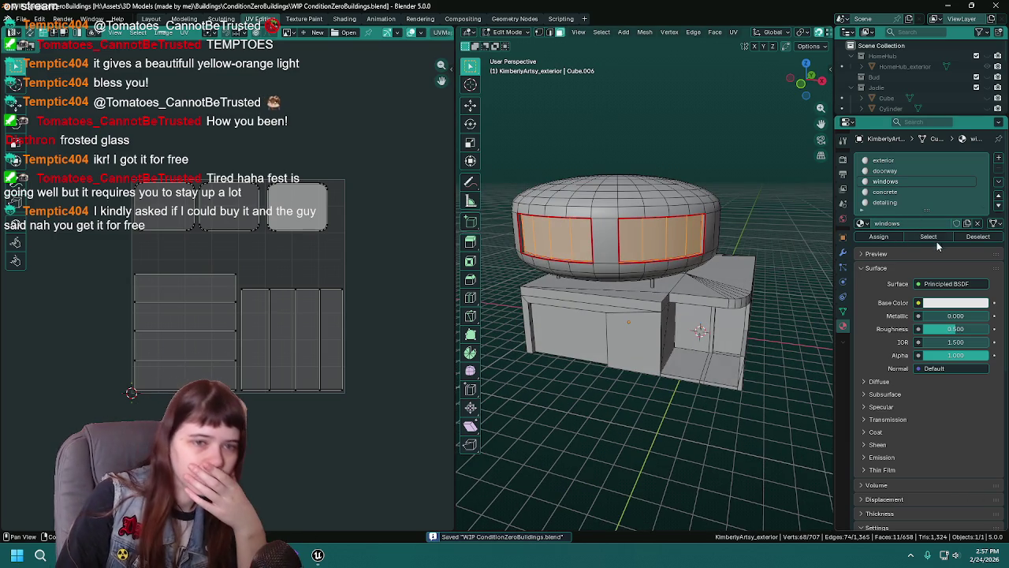
{"action": "left_click", "coordinate": [977, 237]}
Select the doorway floor faces using the concrete material and frame them in view.
{"action": "left_click", "coordinate": [885, 192]}
{"action": "left_click", "coordinate": [929, 237]}
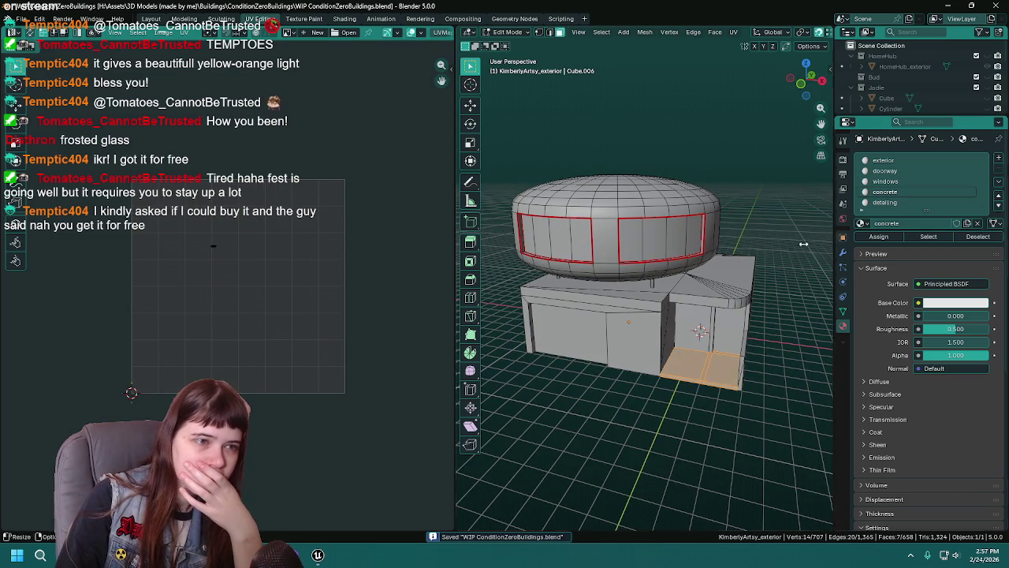
{"action": "scroll", "coordinate": [695, 249], "scroll_direction": "up", "scroll_amount": 1}
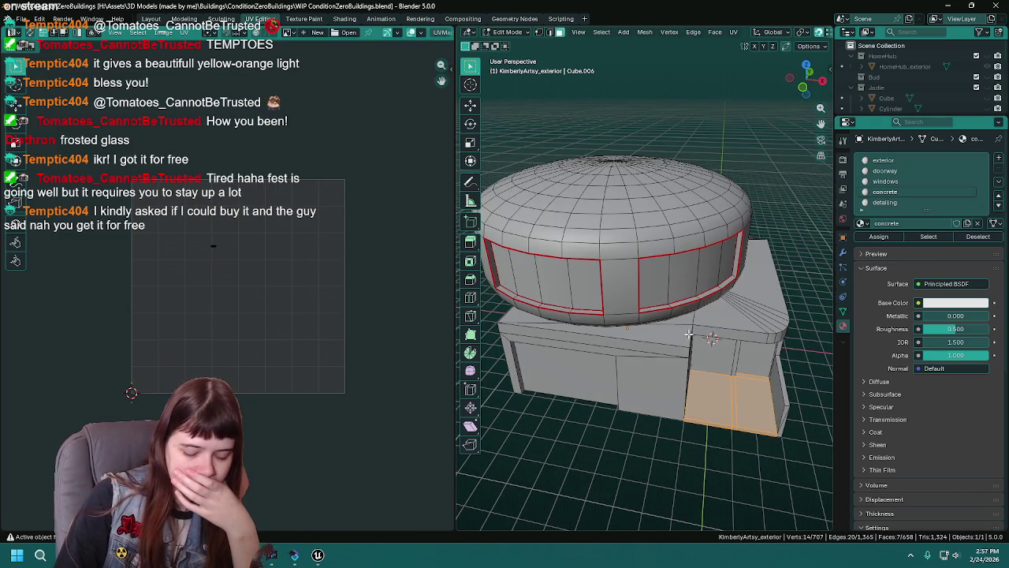
{"action": "key", "text": "KP_Decimal"}
{"action": "scroll", "coordinate": [640, 329], "scroll_direction": "down", "scroll_amount": 2}
{"action": "mouse_move", "coordinate": [640, 330]}
{"action": "left_mouse_down"}
{"action": "mouse_move", "coordinate": [659, 244]}
{"action": "mouse_move", "coordinate": [613, 272]}
{"action": "mouse_move", "coordinate": [527, 269]}
{"action": "mouse_move", "coordinate": [624, 243]}
{"action": "mouse_move", "coordinate": [772, 282]}
{"action": "mouse_move", "coordinate": [596, 241]}
{"action": "mouse_move", "coordinate": [676, 263]}
{"action": "left_mouse_up"}
{"action": "key", "text": "ctrl+s"}
Unwrap the concrete floor faces Angle Based, save, and clear the selection.
{"action": "key", "text": "u"}
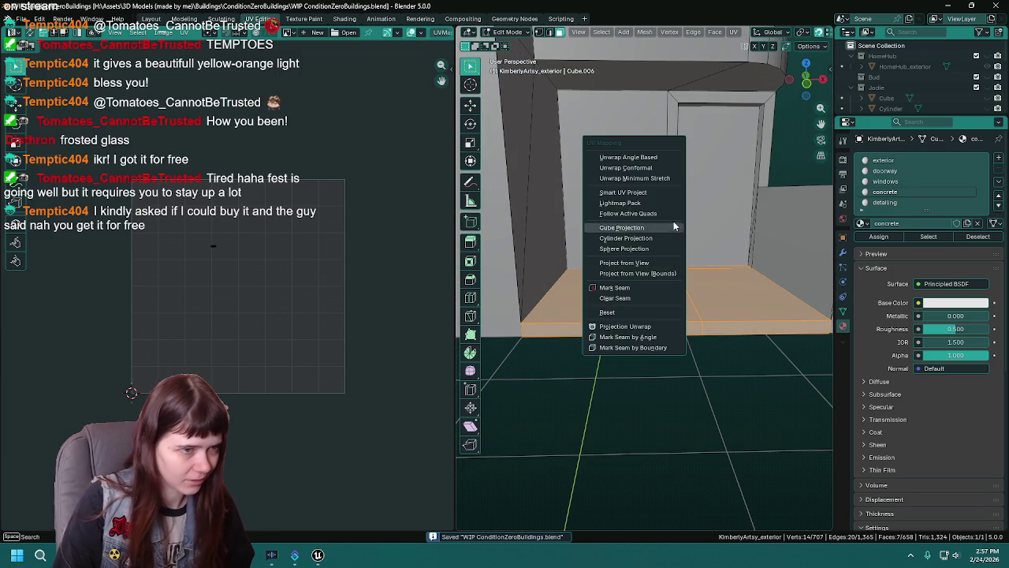
{"action": "left_click", "coordinate": [630, 156]}
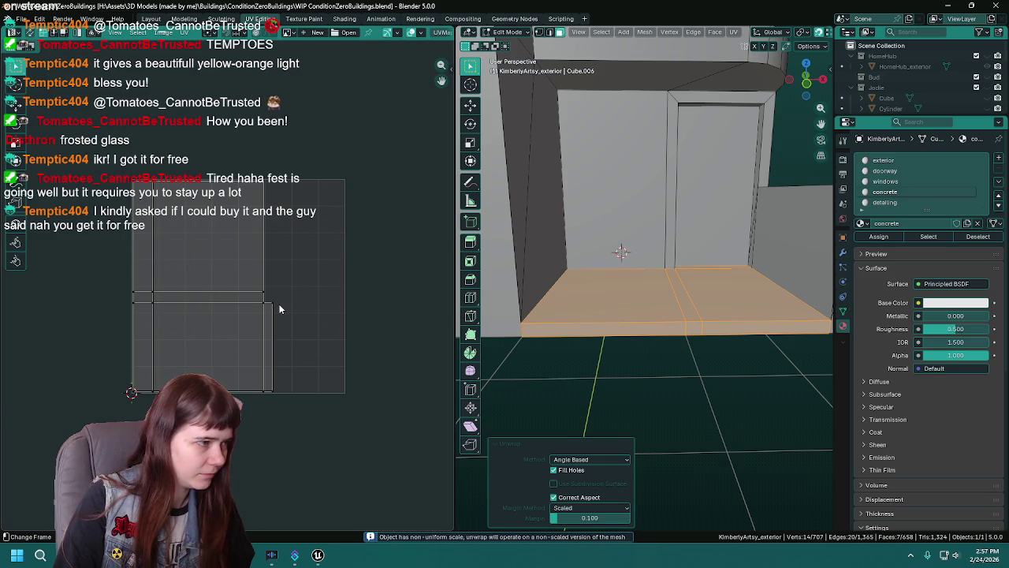
{"action": "key", "text": "ctrl+s"}
{"action": "mouse_move", "coordinate": [670, 272]}
{"action": "left_mouse_down"}
{"action": "mouse_move", "coordinate": [701, 280]}
{"action": "mouse_move", "coordinate": [802, 266]}
{"action": "mouse_move", "coordinate": [681, 248]}
{"action": "left_mouse_up"}
{"action": "left_click", "coordinate": [979, 237]}
{"action": "left_click", "coordinate": [887, 203]}
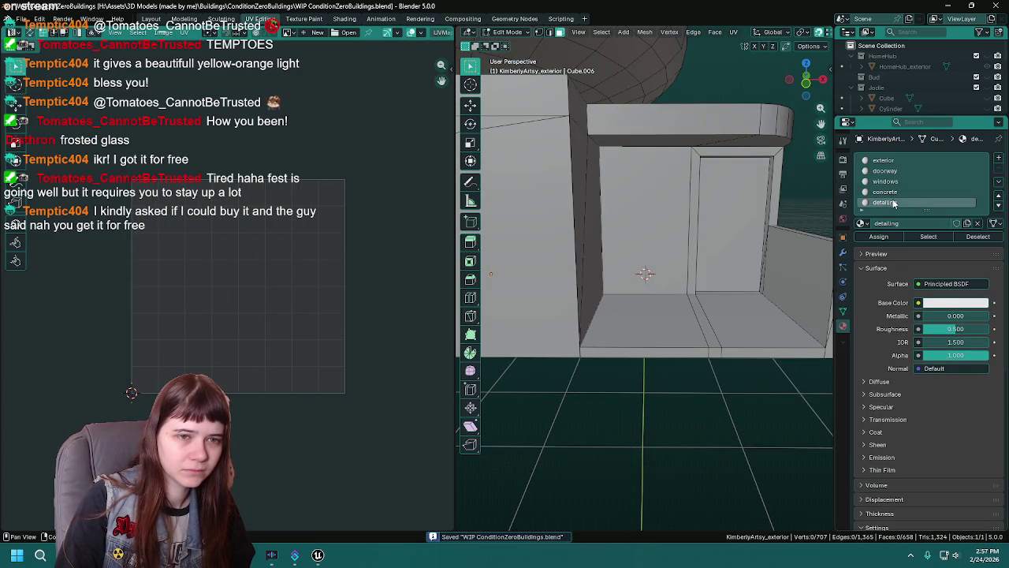
Select the detailing faces and add the roof-band and wall-band faces near the dome.
{"action": "left_click", "coordinate": [928, 236]}
{"action": "scroll", "coordinate": [646, 276], "scroll_direction": "down", "scroll_amount": 3}
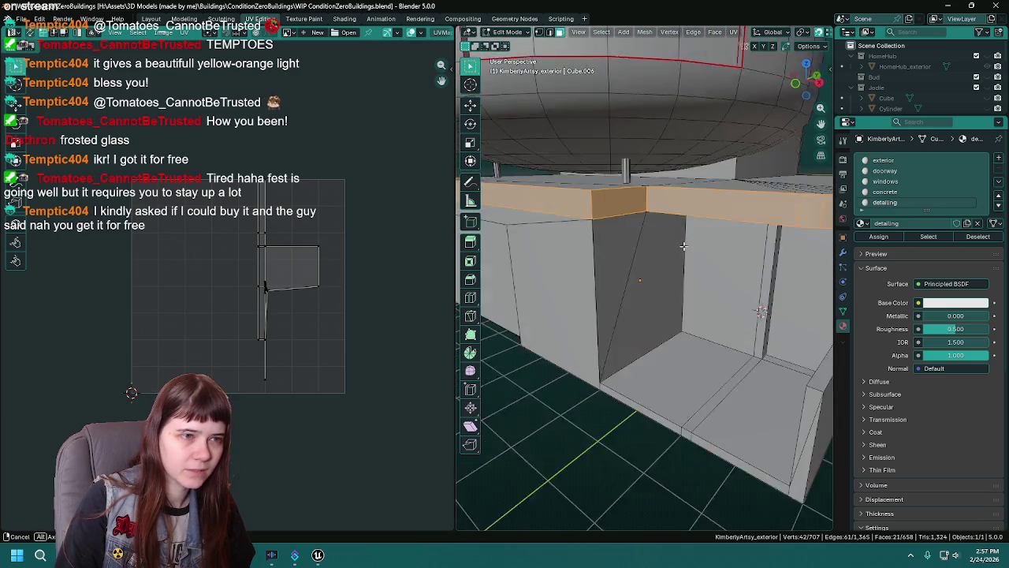
{"action": "scroll", "coordinate": [602, 246], "scroll_direction": "up", "scroll_amount": 4}
{"action": "left_click_drag", "start_coordinate": [602, 245], "coordinate": [681, 260]}
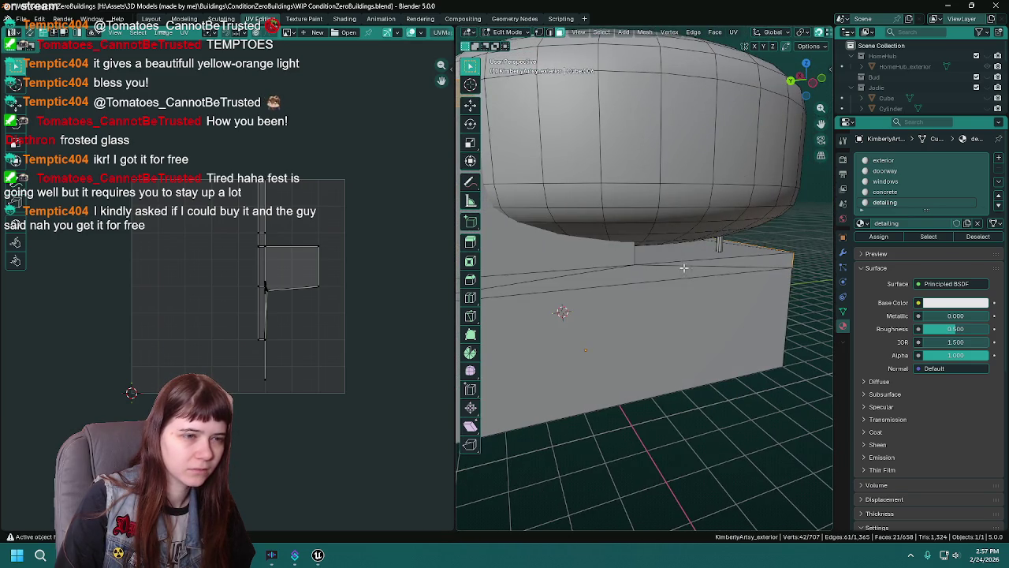
{"action": "left_click", "coordinate": [759, 260]}
{"action": "left_click", "coordinate": [624, 275], "text": "shift"}
{"action": "left_click", "coordinate": [559, 277], "text": "shift"}
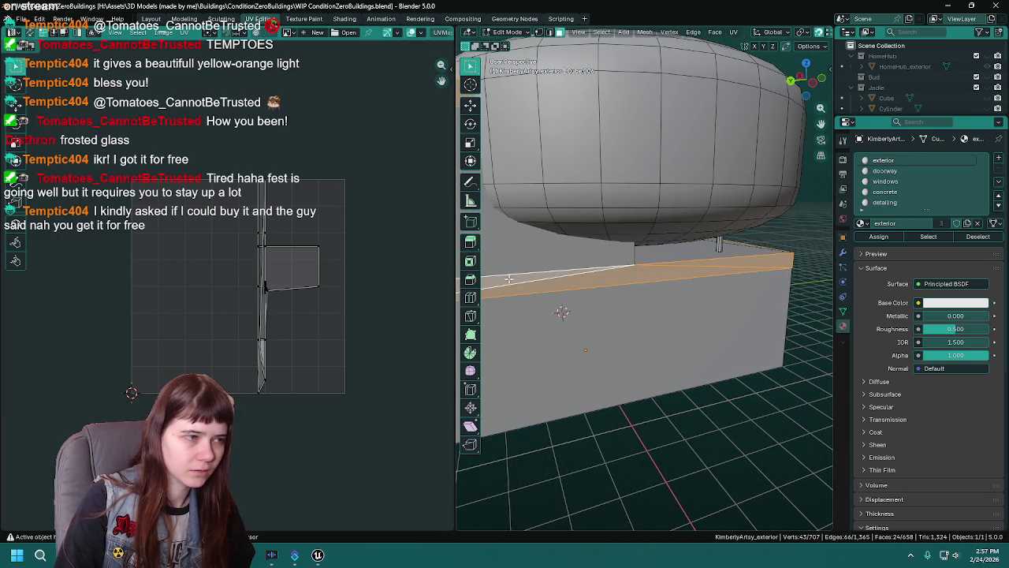
{"action": "scroll", "coordinate": [559, 276], "scroll_direction": "down", "scroll_amount": 5}
{"action": "scroll", "coordinate": [754, 218], "scroll_direction": "up", "scroll_amount": 5}
{"action": "left_click_drag", "start_coordinate": [754, 218], "coordinate": [827, 291]}
{"action": "scroll", "coordinate": [827, 290], "scroll_direction": "up", "scroll_amount": 5}
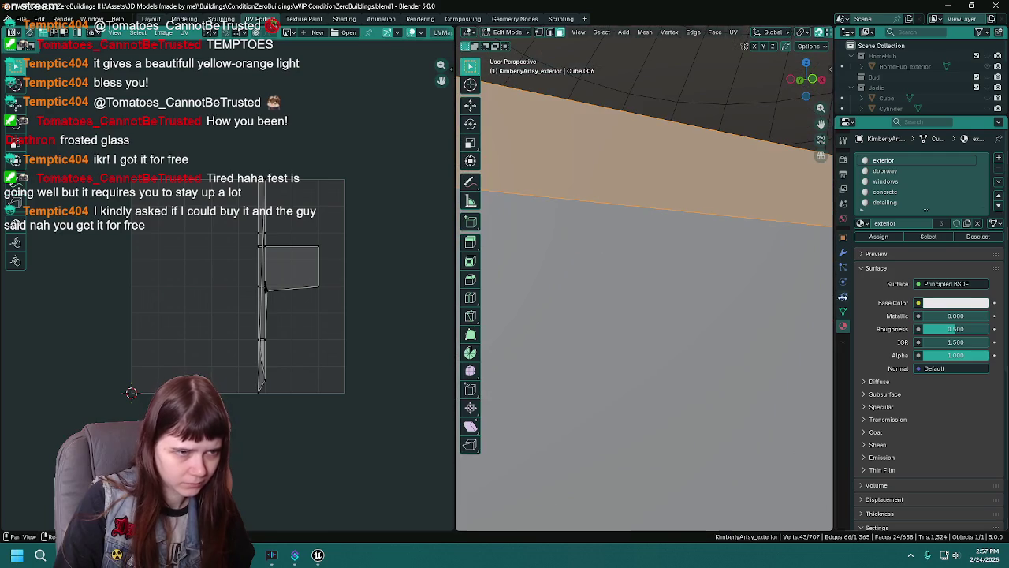
{"action": "scroll", "coordinate": [650, 289], "scroll_direction": "up", "scroll_amount": 3}
{"action": "scroll", "coordinate": [650, 289], "scroll_direction": "down", "scroll_amount": 5}
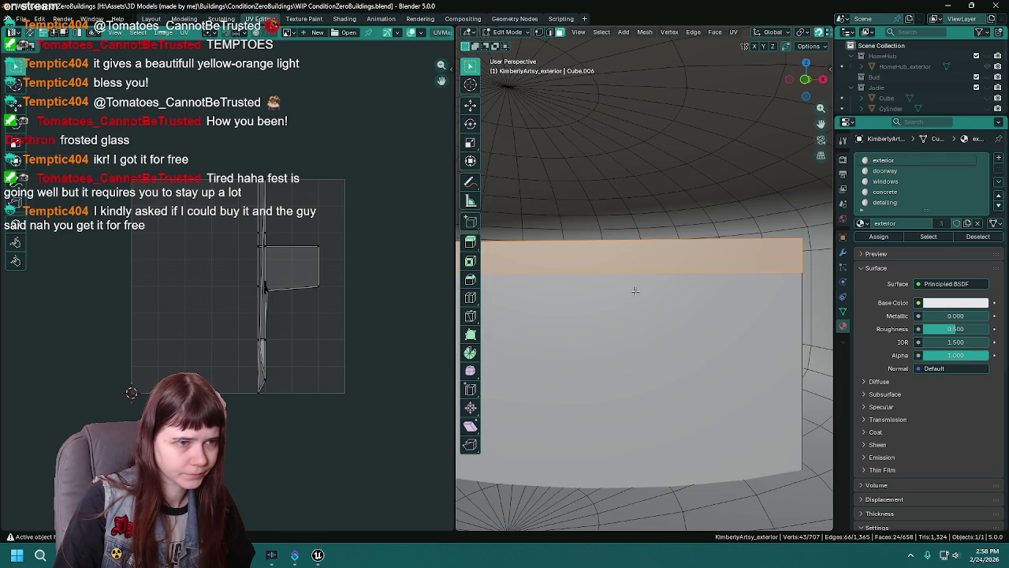
Delete two stray band faces beneath the dome using Only Faces.
{"action": "left_click", "coordinate": [708, 237]}
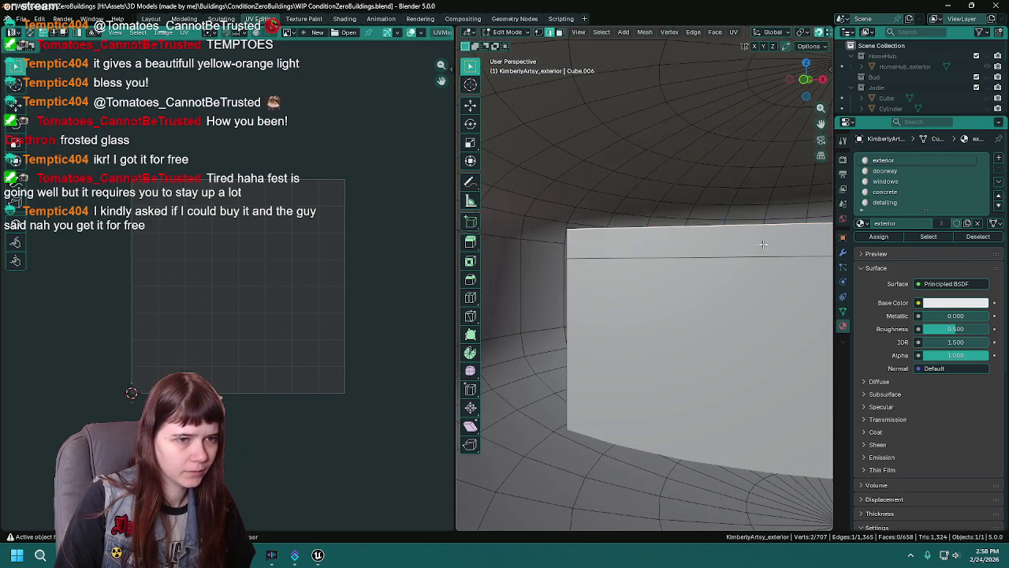
{"action": "scroll", "coordinate": [678, 252], "scroll_direction": "up", "scroll_amount": 2}
{"action": "key", "text": "x"}
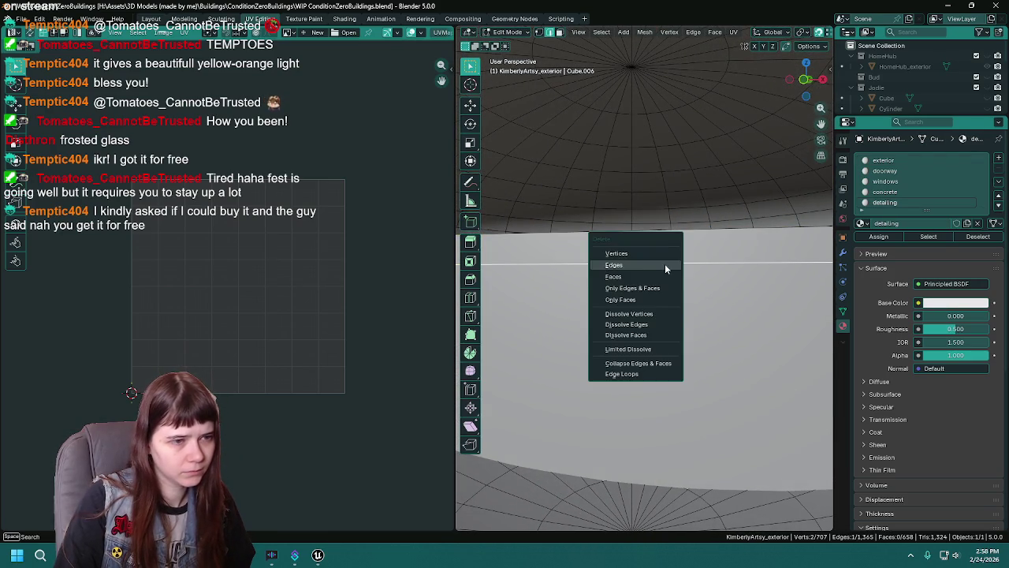
{"action": "left_click", "coordinate": [665, 263]}
{"action": "scroll", "coordinate": [674, 291], "scroll_direction": "down", "scroll_amount": 5}
{"action": "left_click_drag", "start_coordinate": [675, 291], "coordinate": [692, 277]}
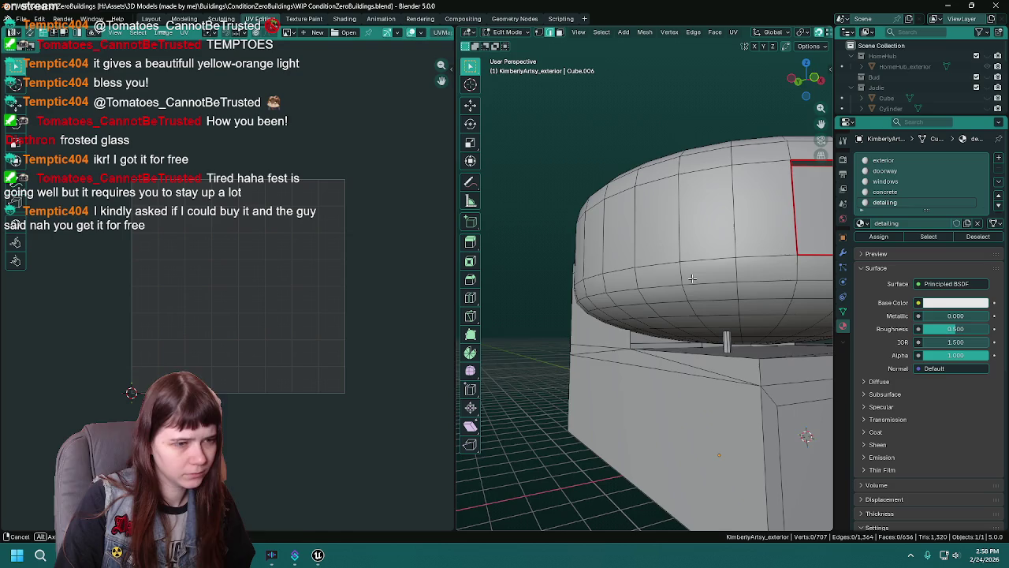
{"action": "scroll", "coordinate": [709, 300], "scroll_direction": "up", "scroll_amount": 4}
{"action": "left_click", "coordinate": [665, 281]}
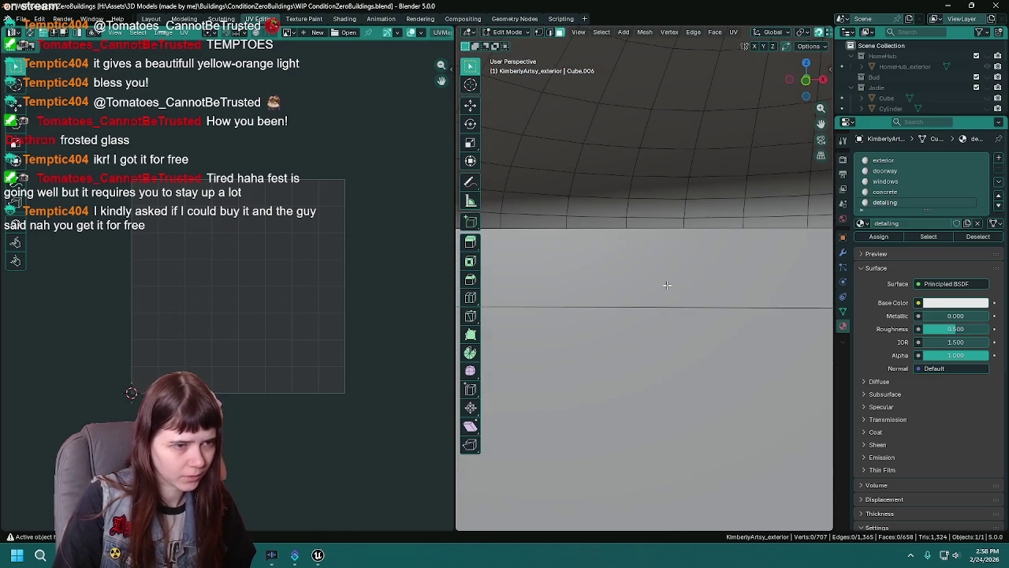
{"action": "key", "text": "x"}
{"action": "left_click", "coordinate": [623, 320]}
{"action": "scroll", "coordinate": [709, 299], "scroll_direction": "down", "scroll_amount": 5}
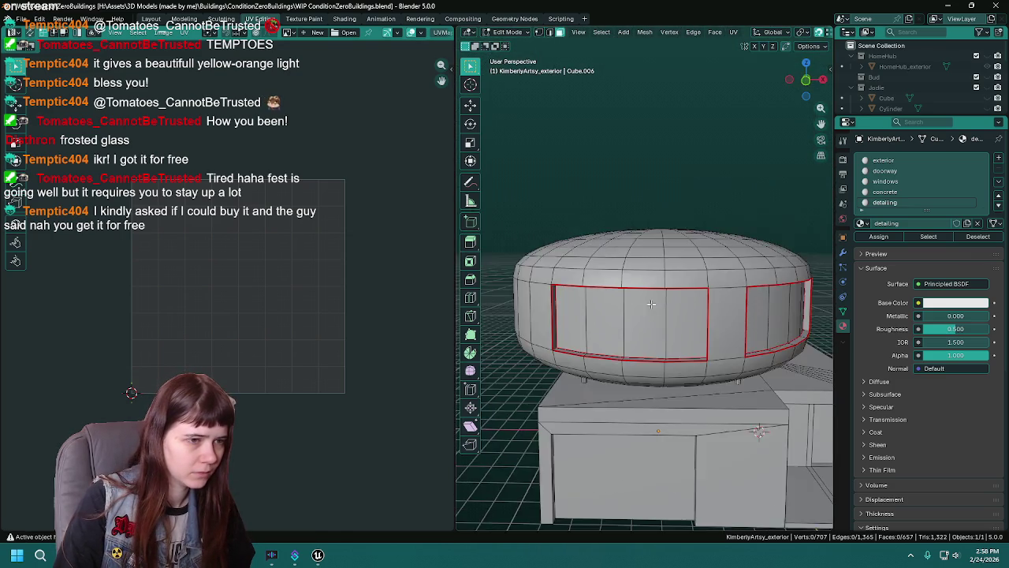
Select the detailing faces plus the front trim band and nearby strips on the box.
{"action": "left_click_drag", "start_coordinate": [778, 286], "coordinate": [879, 249]}
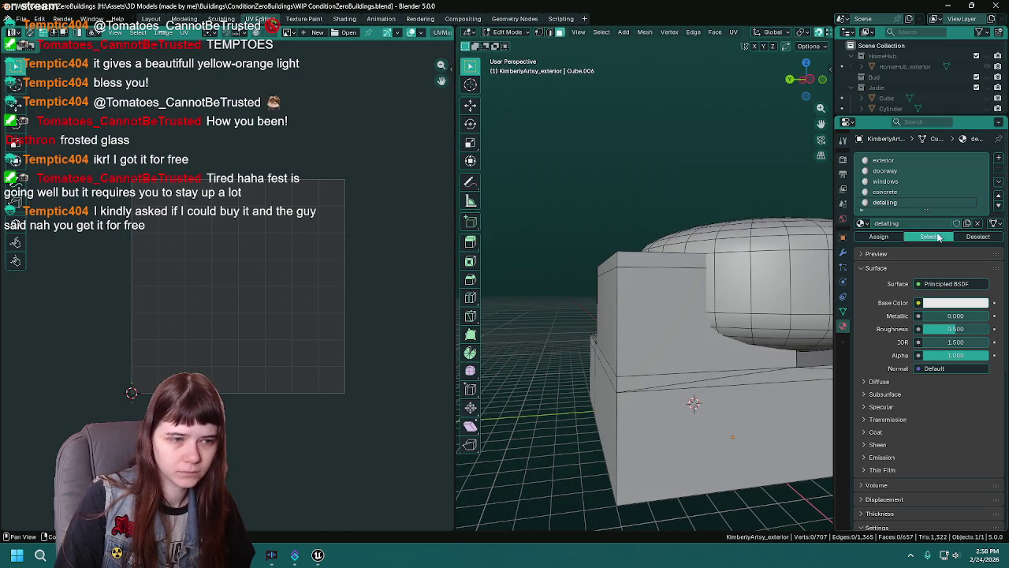
{"action": "left_click", "coordinate": [938, 237]}
{"action": "left_click", "coordinate": [683, 356], "text": "alt+shift"}
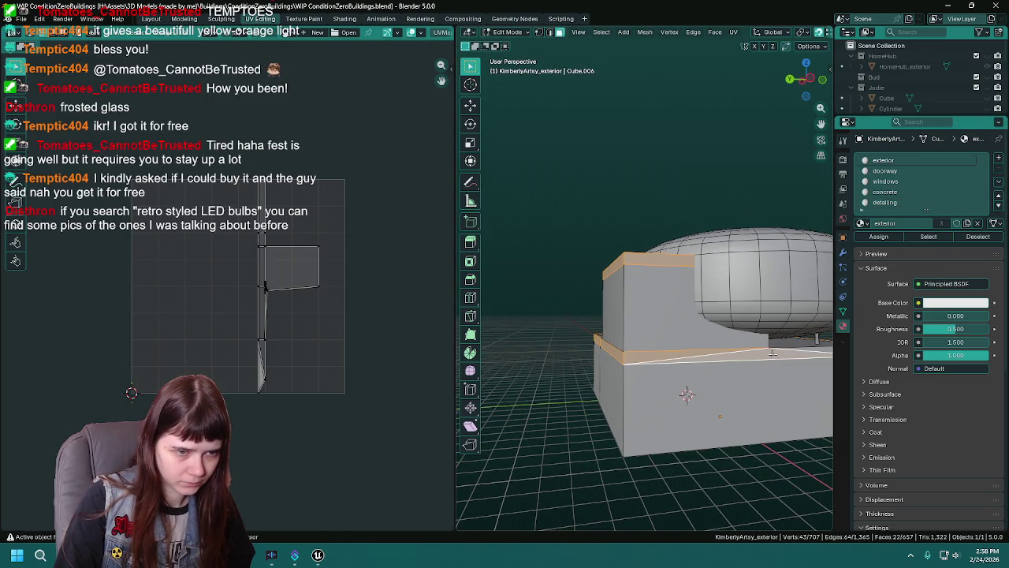
{"action": "left_click", "coordinate": [816, 348], "text": "shift"}
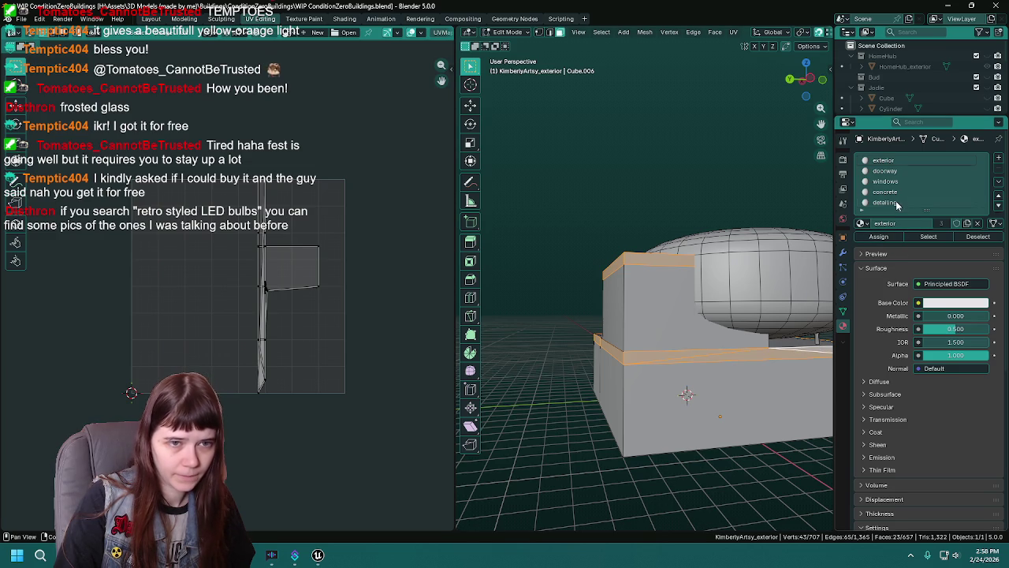
{"action": "mouse_move", "coordinate": [599, 347]}
{"action": "left_mouse_down"}
{"action": "mouse_move", "coordinate": [609, 334]}
{"action": "mouse_move", "coordinate": [678, 352]}
{"action": "mouse_move", "coordinate": [630, 352]}
{"action": "mouse_move", "coordinate": [644, 370]}
{"action": "left_mouse_up"}
{"action": "left_click", "coordinate": [707, 352], "text": "shift"}
{"action": "key", "text": "KP_Decimal"}
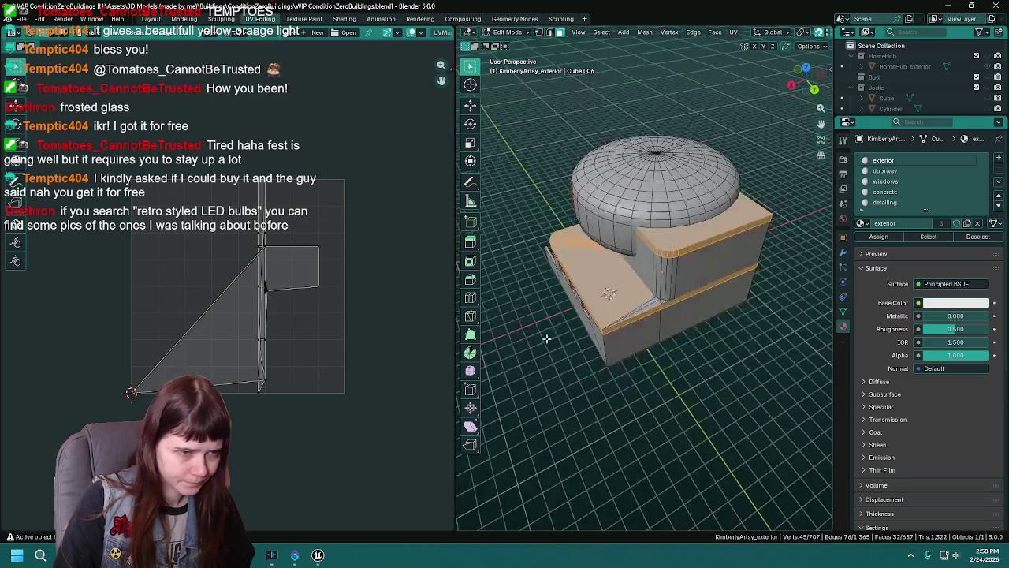
Add the diagonal corner strips, assign the selected trim faces to detailing, and save.
{"action": "scroll", "coordinate": [646, 336], "scroll_direction": "up", "scroll_amount": 3}
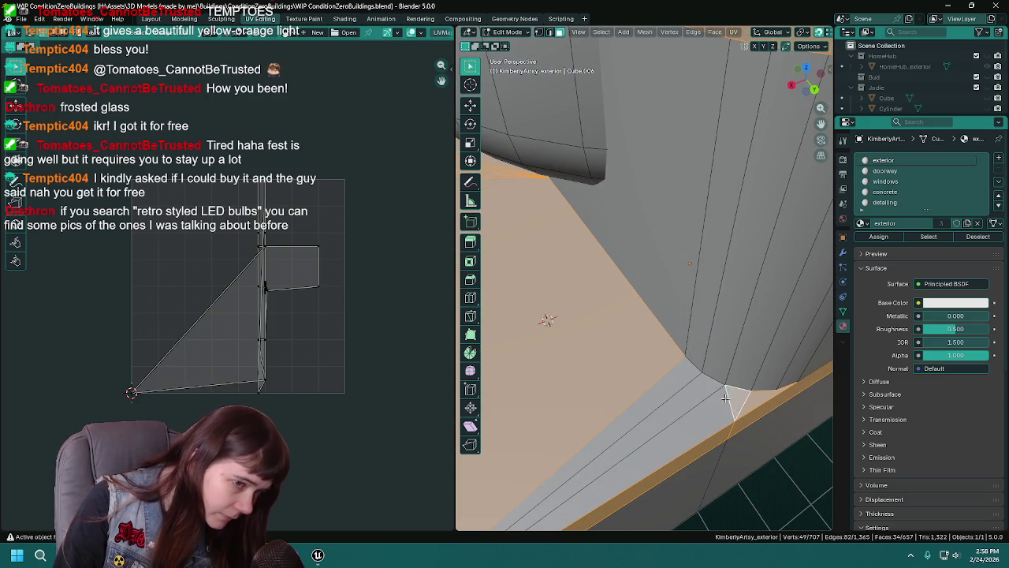
{"action": "left_click", "coordinate": [704, 391], "text": "shift"}
{"action": "left_click", "coordinate": [704, 392], "text": "shift"}
{"action": "left_click", "coordinate": [885, 203]}
{"action": "scroll", "coordinate": [594, 312], "scroll_direction": "down", "scroll_amount": 8}
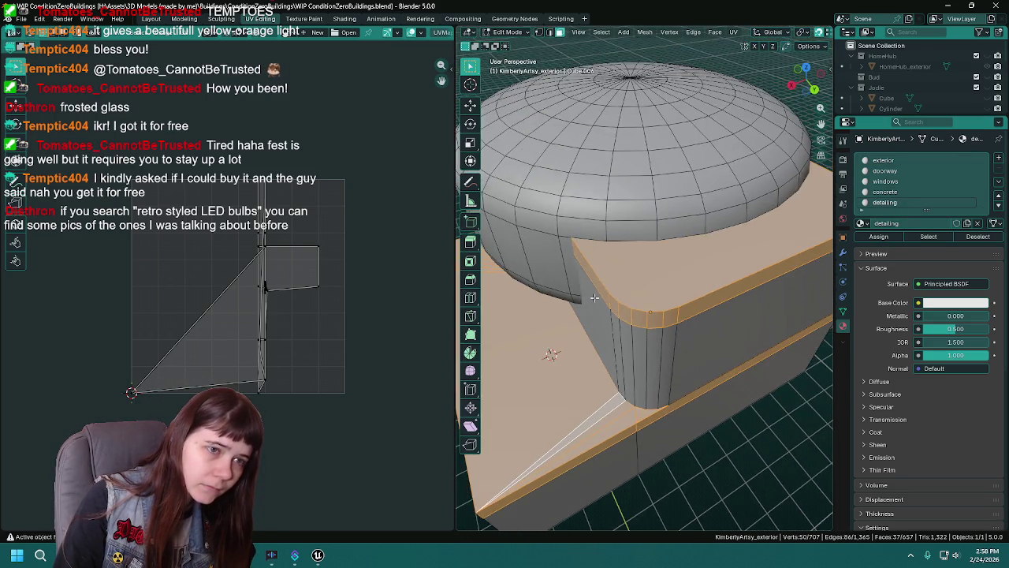
{"action": "left_click_drag", "start_coordinate": [595, 312], "coordinate": [520, 322]}
{"action": "left_click", "coordinate": [878, 237]}
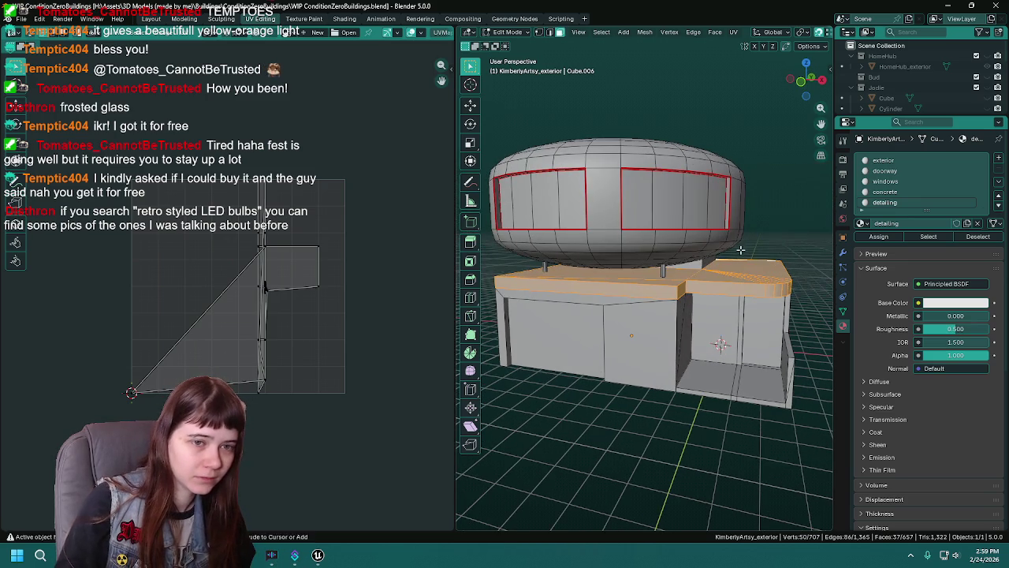
{"action": "key", "text": "ctrl+s"}
Zoom in and select a single edge at the building's base.
{"action": "mouse_move", "coordinate": [599, 331]}
{"action": "left_mouse_down"}
{"action": "mouse_move", "coordinate": [626, 277]}
{"action": "mouse_move", "coordinate": [753, 298]}
{"action": "mouse_move", "coordinate": [639, 295]}
{"action": "mouse_move", "coordinate": [692, 300]}
{"action": "left_mouse_up"}
{"action": "mouse_move", "coordinate": [624, 328]}
{"action": "left_mouse_down"}
{"action": "mouse_move", "coordinate": [619, 339]}
{"action": "mouse_move", "coordinate": [674, 344]}
{"action": "left_mouse_up"}
{"action": "left_click", "coordinate": [684, 366]}
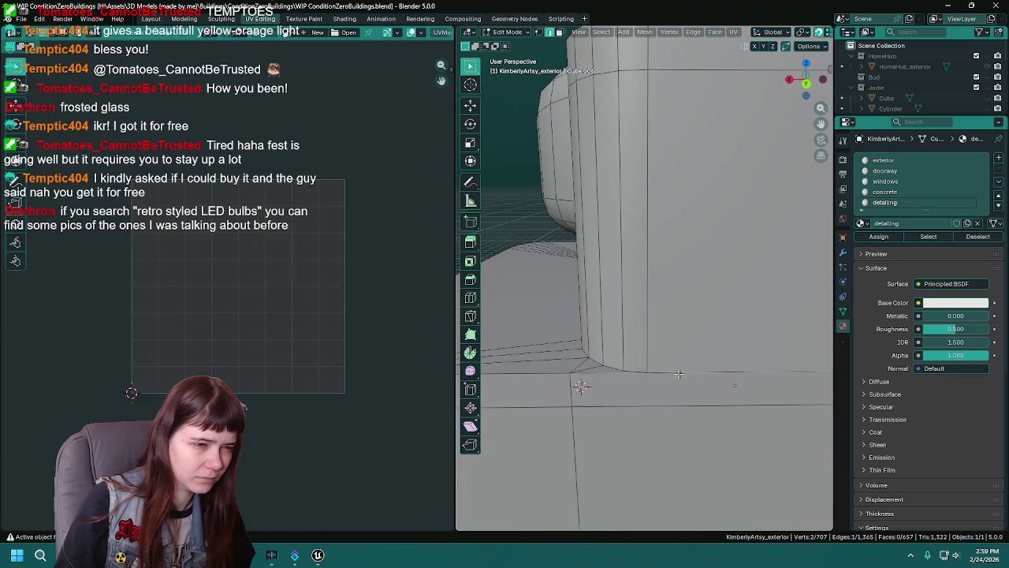
{"action": "mouse_move", "coordinate": [741, 338]}
{"action": "left_mouse_down"}
{"action": "mouse_move", "coordinate": [637, 315]}
{"action": "mouse_move", "coordinate": [694, 312]}
{"action": "left_mouse_up"}
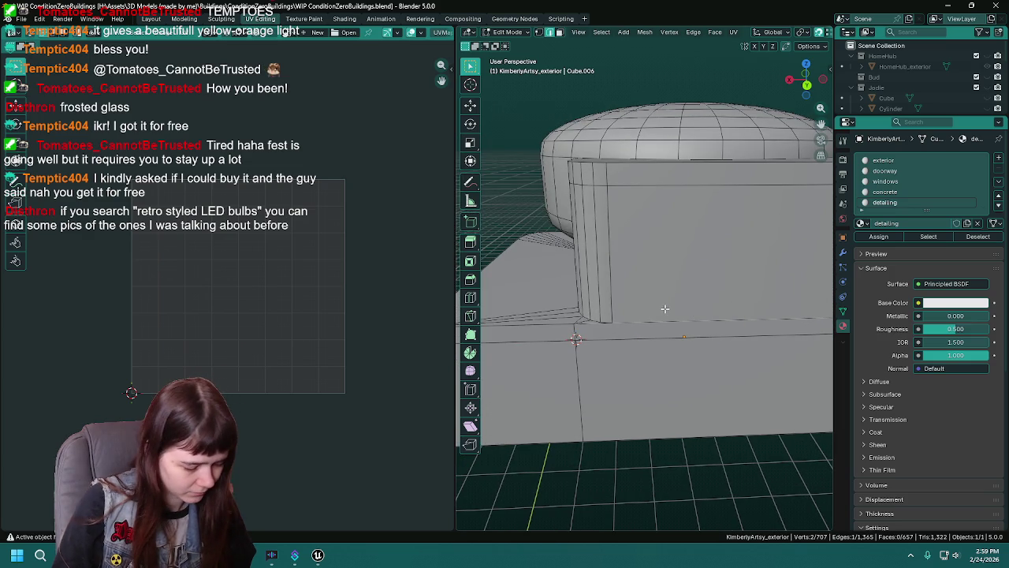
Delete the face above the edge and fill the gap with a triangle and a new face.
{"action": "key", "text": "x"}
{"action": "left_click", "coordinate": [666, 297]}
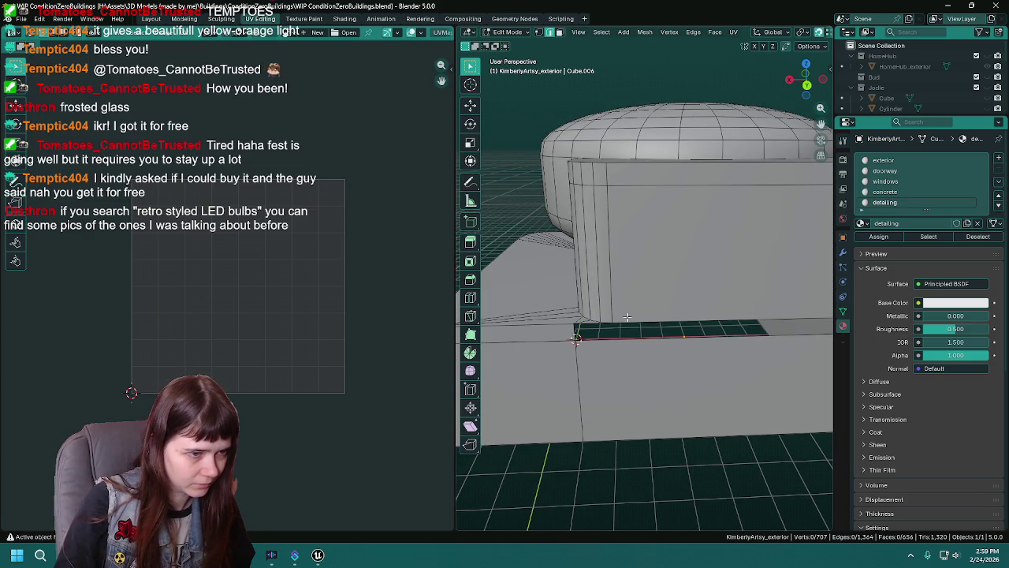
{"action": "scroll", "coordinate": [628, 316], "scroll_direction": "up", "scroll_amount": 2}
{"action": "scroll", "coordinate": [643, 336], "scroll_direction": "down", "scroll_amount": 2}
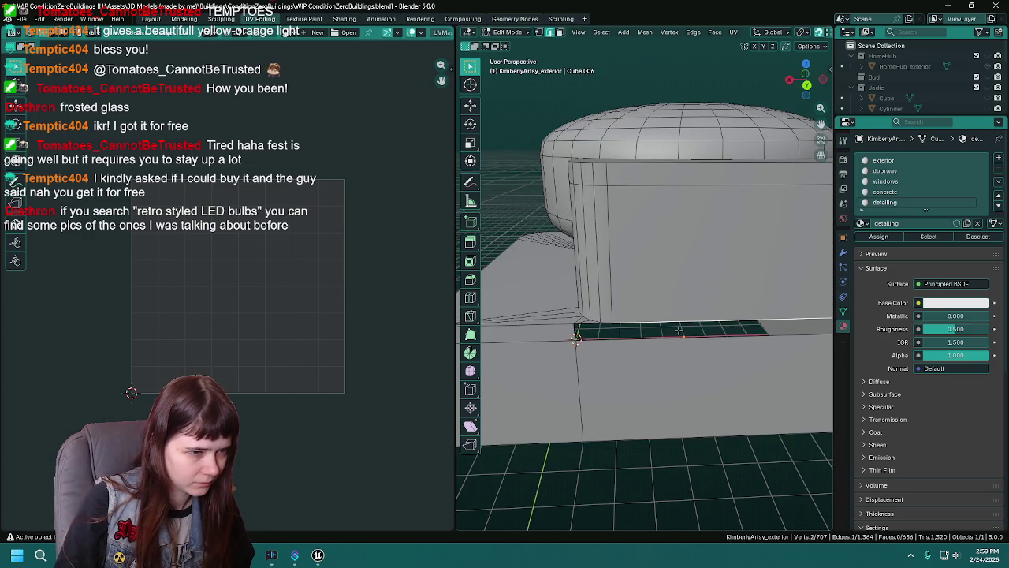
{"action": "scroll", "coordinate": [670, 322], "scroll_direction": "down", "scroll_amount": 1}
{"action": "key", "text": "f"}
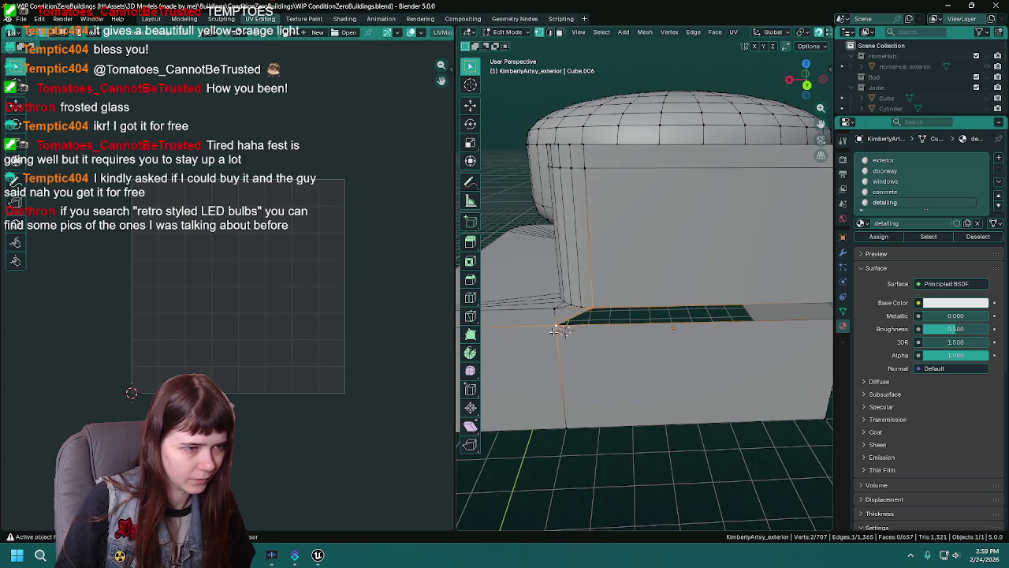
{"action": "left_click", "coordinate": [556, 329]}
{"action": "key", "text": "f"}
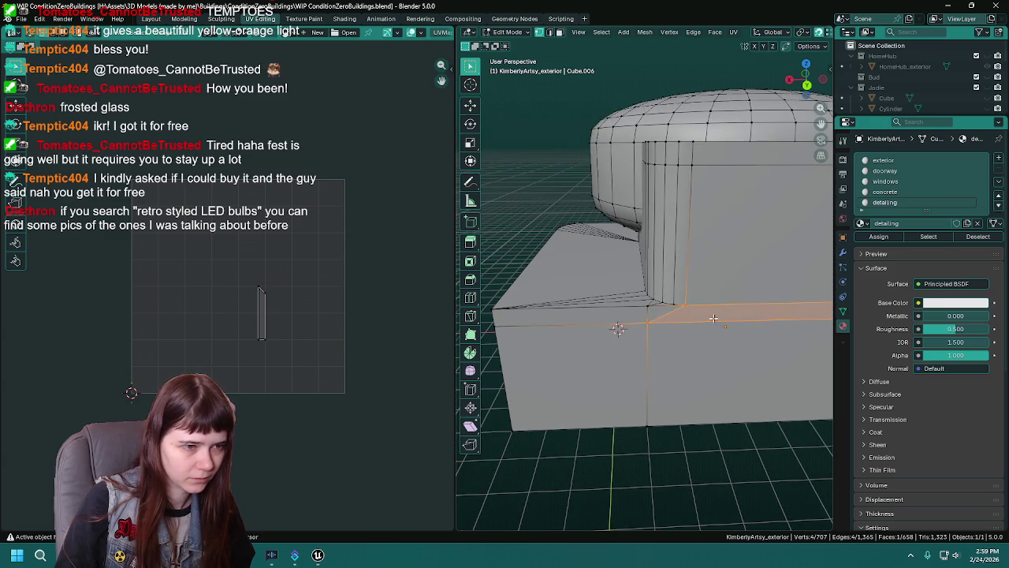
Select all faces using the detailing material and save the building file.
{"action": "left_click", "coordinate": [648, 314], "text": "alt"}
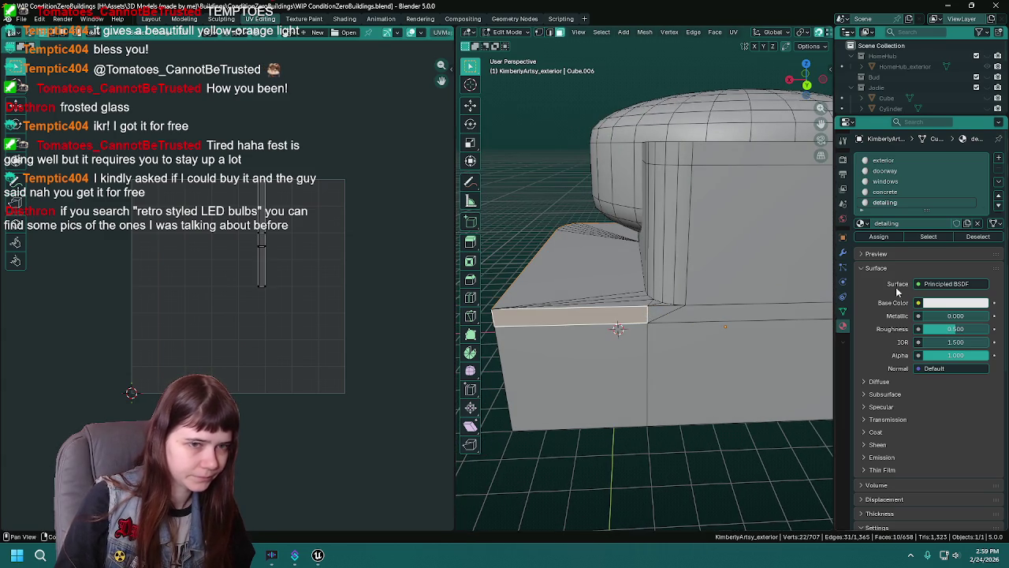
{"action": "key", "text": "alt+a"}
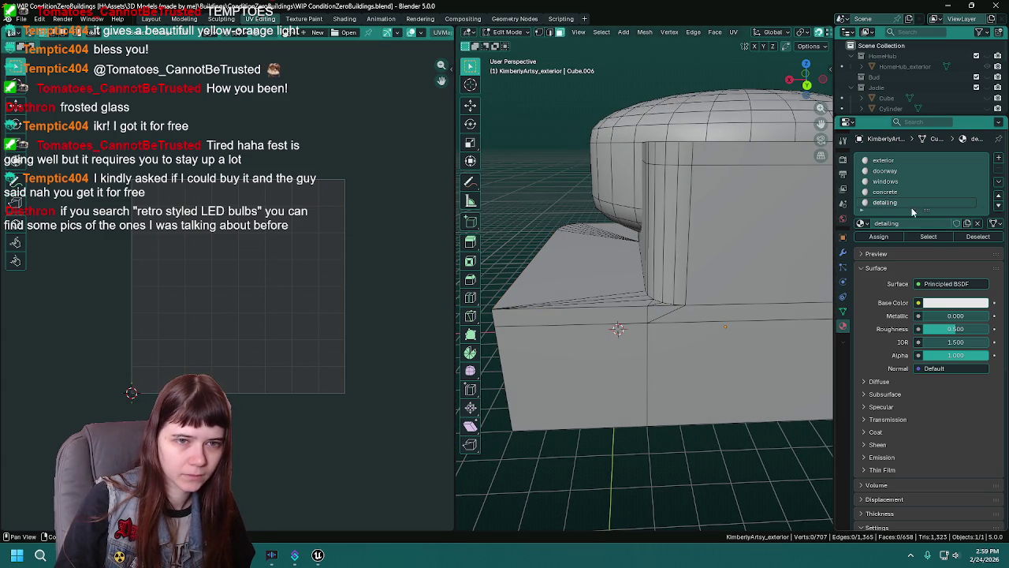
{"action": "left_click", "coordinate": [928, 237]}
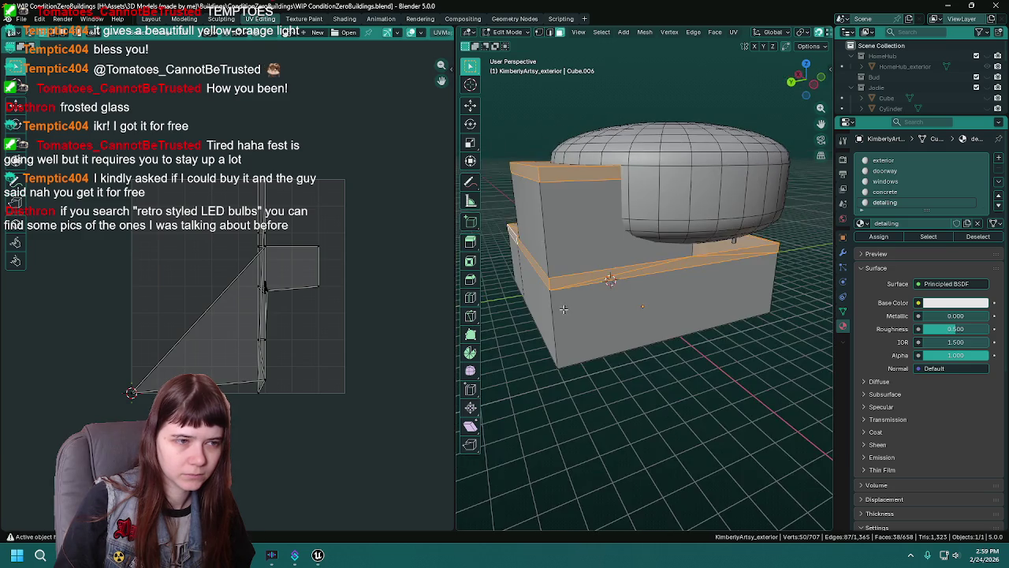
{"action": "scroll", "coordinate": [563, 310], "scroll_direction": "up", "scroll_amount": 5}
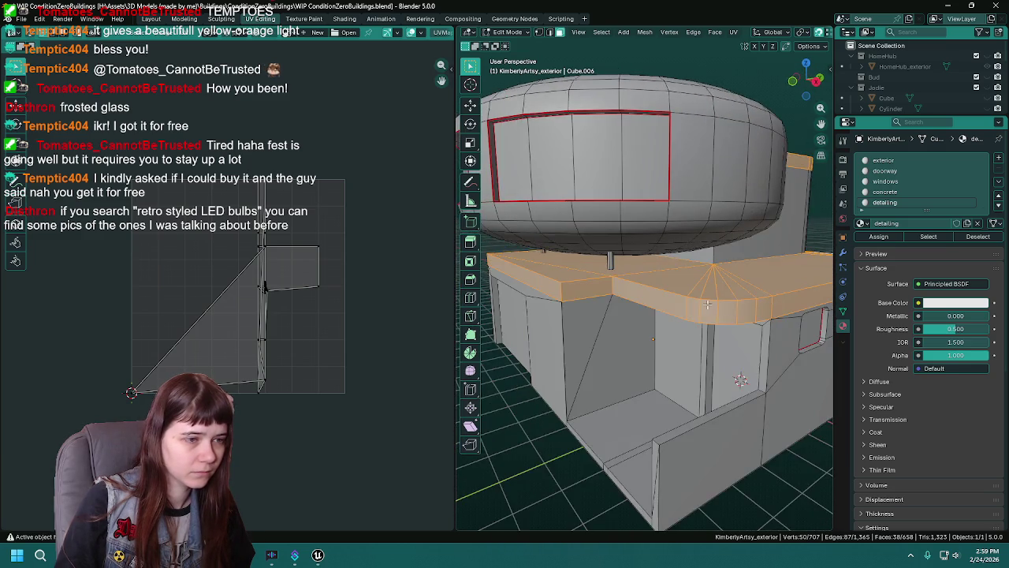
{"action": "key", "text": "ctrl+s"}
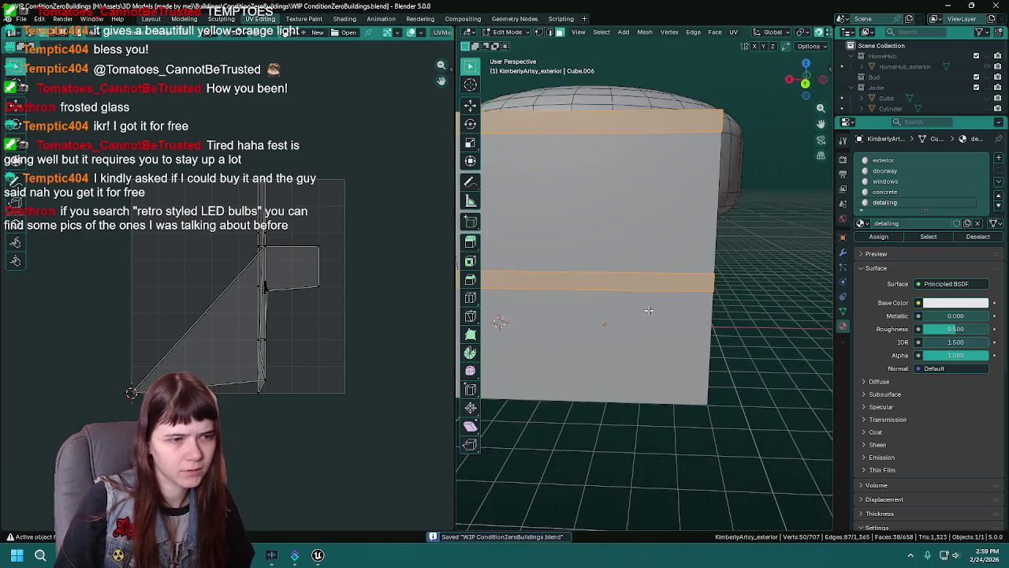
Mark two selected building edges as UV seams with Ctrl+E > Mark Seam.
{"action": "scroll", "coordinate": [645, 310], "scroll_direction": "down", "scroll_amount": 5}
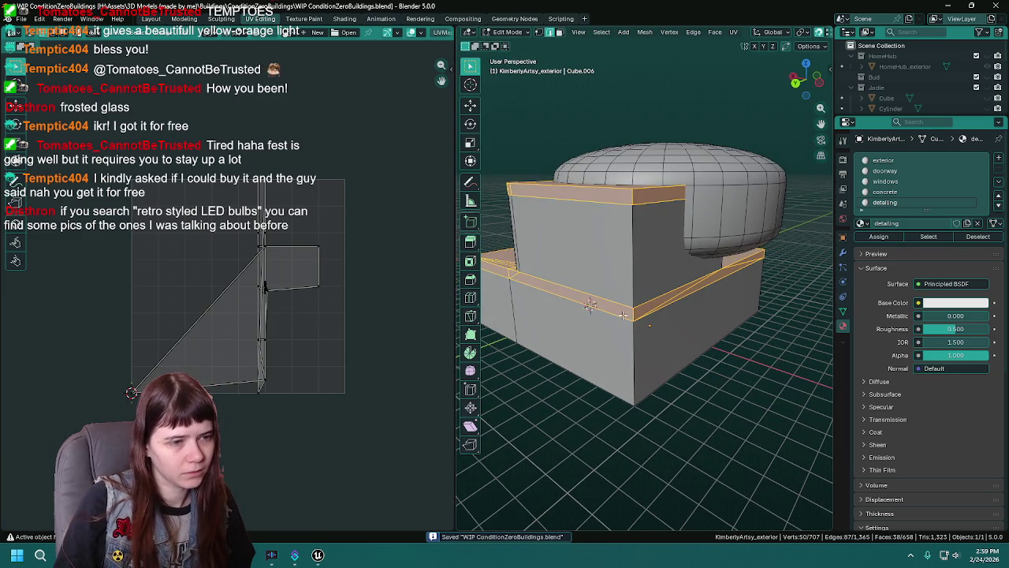
{"action": "left_click", "coordinate": [635, 264]}
{"action": "left_click", "coordinate": [633, 194], "text": "shift"}
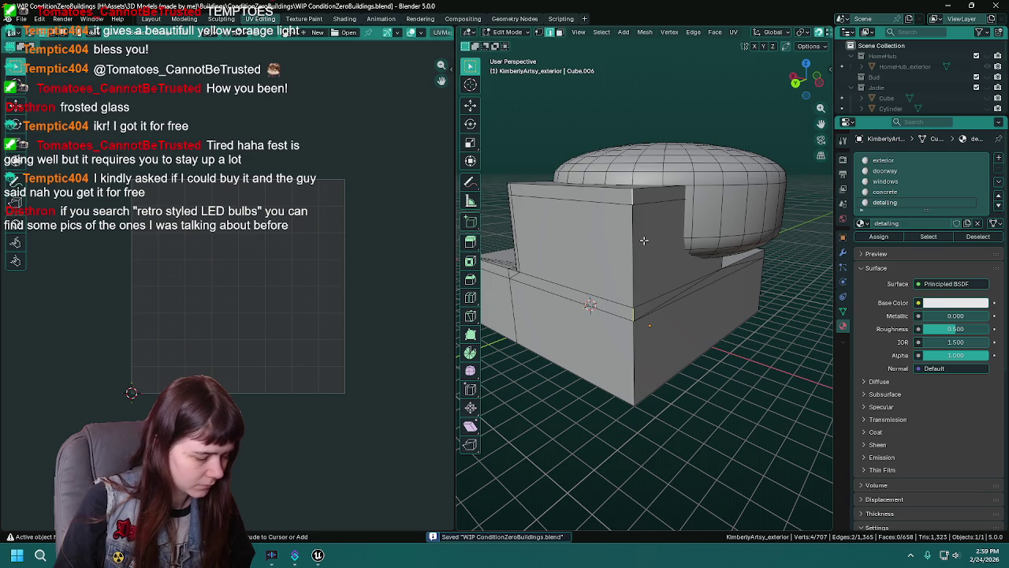
{"action": "key", "text": "ctrl+e"}
{"action": "left_click", "coordinate": [636, 240]}
Unwrap only the detailing-material faces with the Angle Based method.
{"action": "key", "text": "a"}
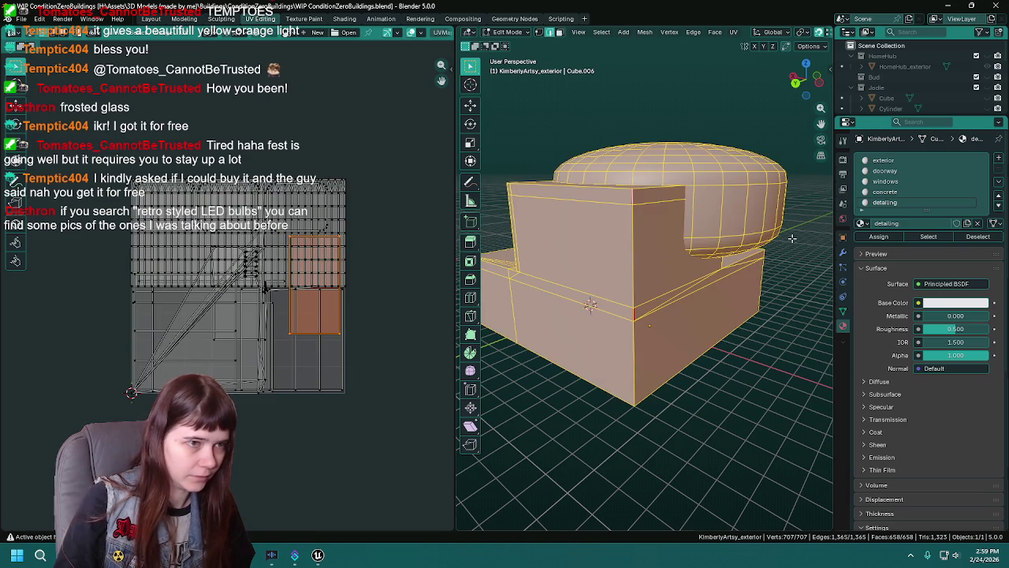
{"action": "key", "text": "alt+a"}
{"action": "left_click", "coordinate": [940, 236]}
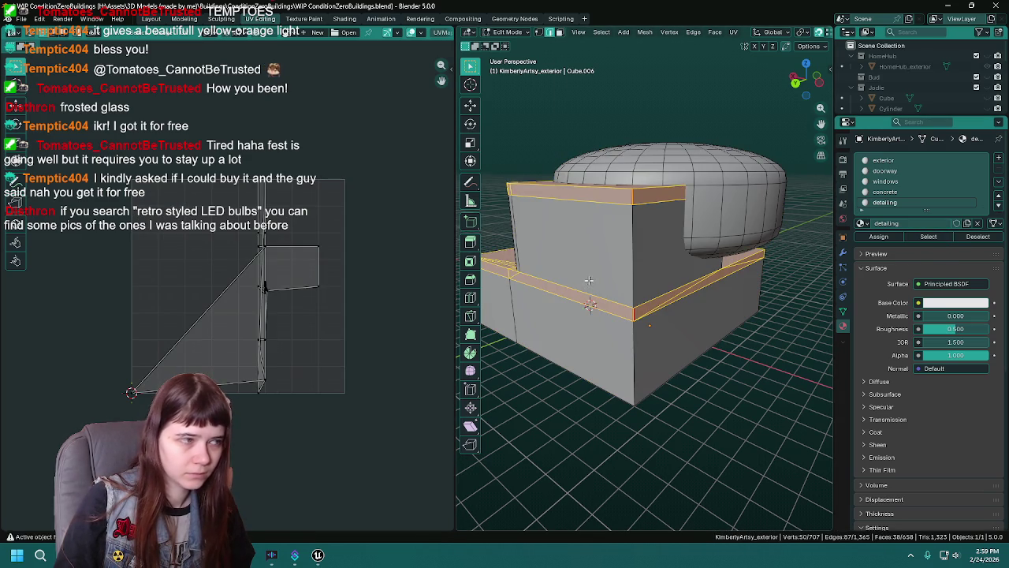
{"action": "key", "text": "u"}
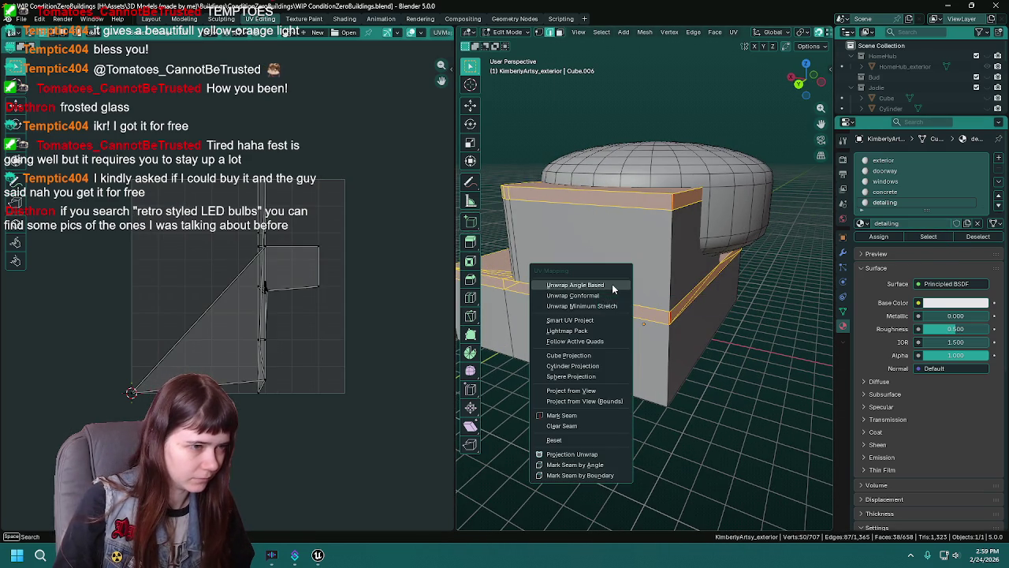
{"action": "left_click", "coordinate": [612, 286]}
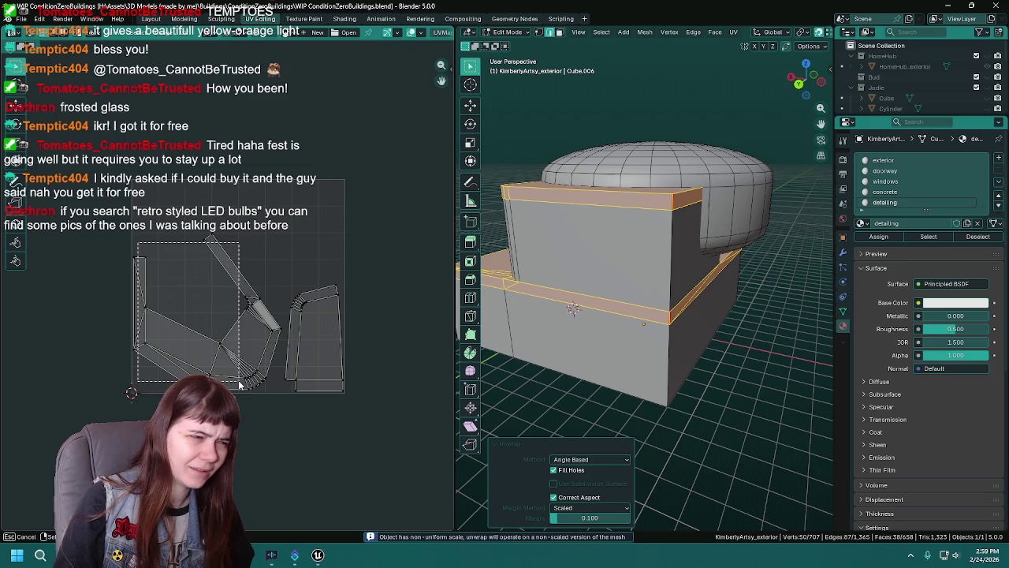
Inspect the new UV islands against the building's roof and front, then save the file.
{"action": "left_click", "coordinate": [264, 386]}
{"action": "mouse_move", "coordinate": [636, 264]}
{"action": "left_mouse_down"}
{"action": "mouse_move", "coordinate": [659, 329]}
{"action": "mouse_move", "coordinate": [731, 331]}
{"action": "left_mouse_up"}
{"action": "scroll", "coordinate": [659, 330], "scroll_direction": "up", "scroll_amount": 2}
{"action": "scroll", "coordinate": [670, 327], "scroll_direction": "down", "scroll_amount": 3}
{"action": "key", "text": "ctrl+s"}
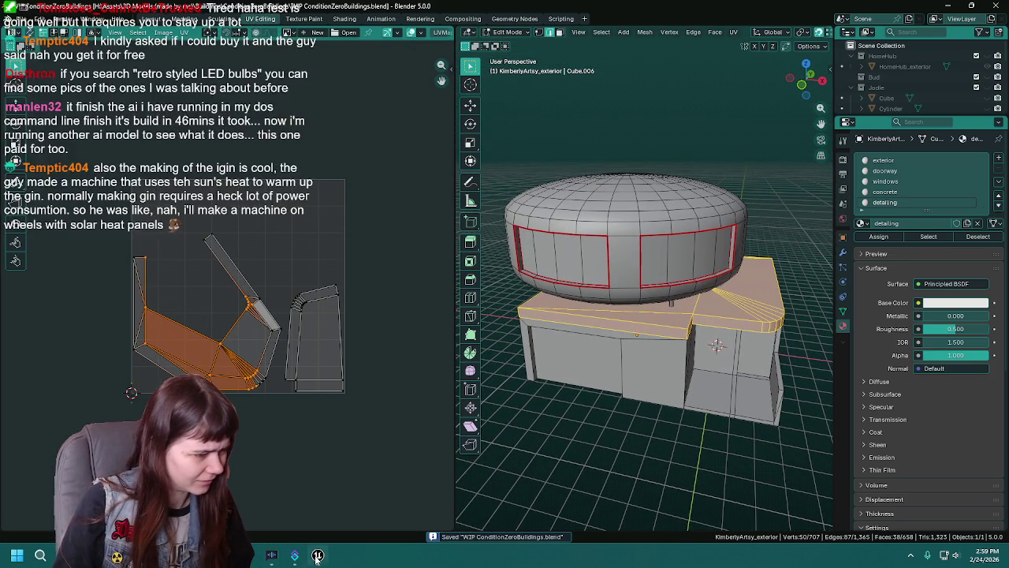
Switch to Unreal Engine and return from the mesh preview to the snowy level.
{"action": "left_click", "coordinate": [317, 555]}
{"action": "key", "text": "f"}
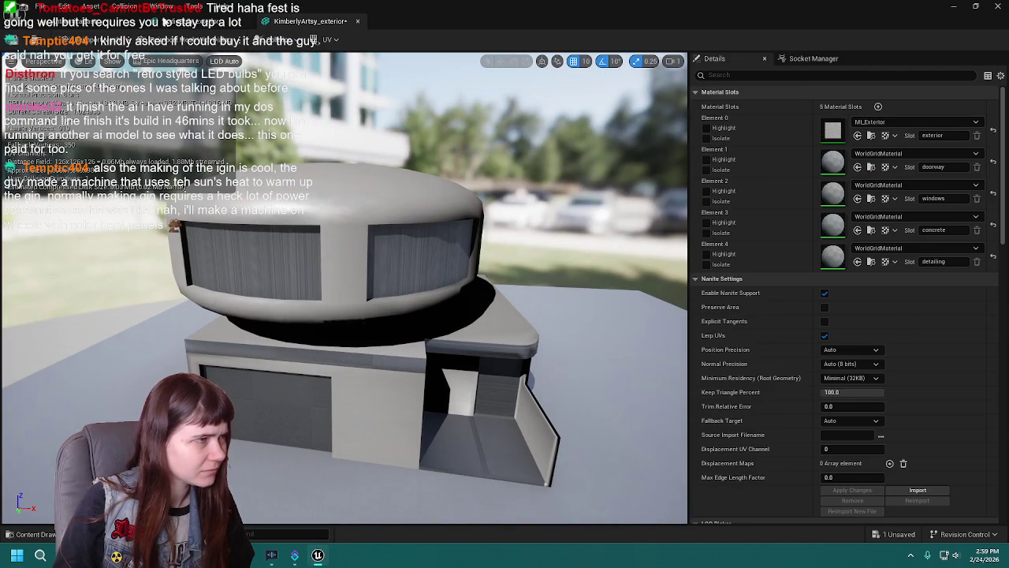
{"action": "left_click", "coordinate": [292, 394]}
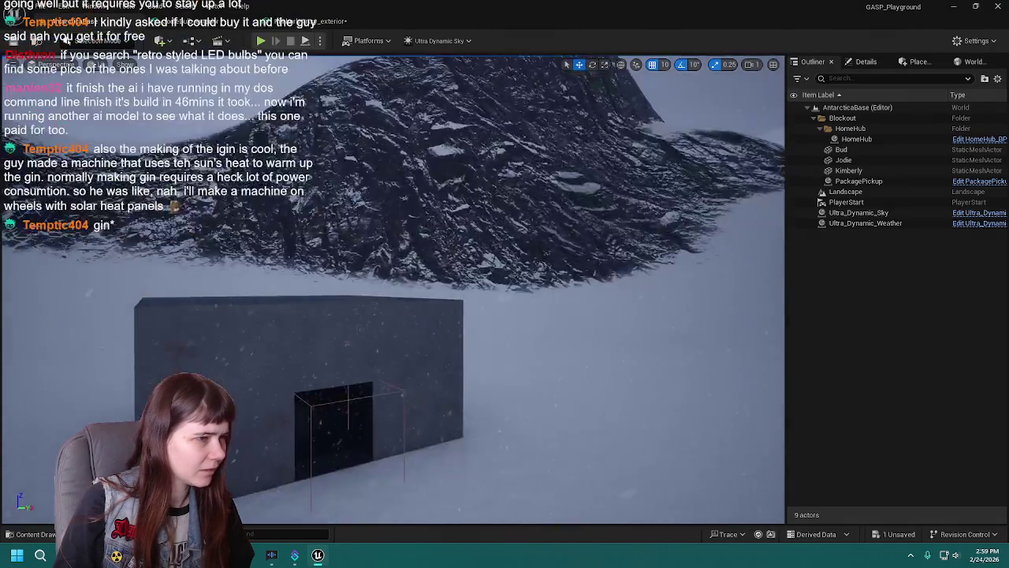
{"action": "mouse_move", "coordinate": [395, 291]}
{"action": "left_mouse_down"}
{"action": "mouse_move", "coordinate": [410, 284]}
{"action": "mouse_move", "coordinate": [379, 299]}
{"action": "mouse_move", "coordinate": [402, 283]}
{"action": "mouse_move", "coordinate": [395, 315]}
{"action": "mouse_move", "coordinate": [370, 311]}
{"action": "mouse_move", "coordinate": [394, 307]}
{"action": "mouse_move", "coordinate": [370, 323]}
{"action": "left_mouse_up"}
Drag KimberlyArtsy_exterior from Content > Meshes into the level.
{"action": "key", "text": "ctrl+space"}
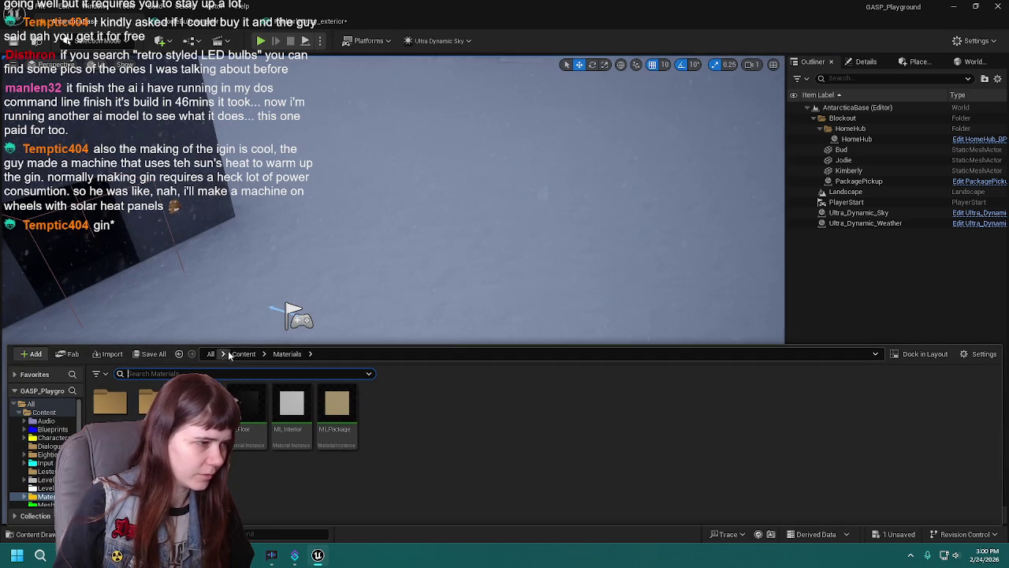
{"action": "left_click", "coordinate": [244, 354]}
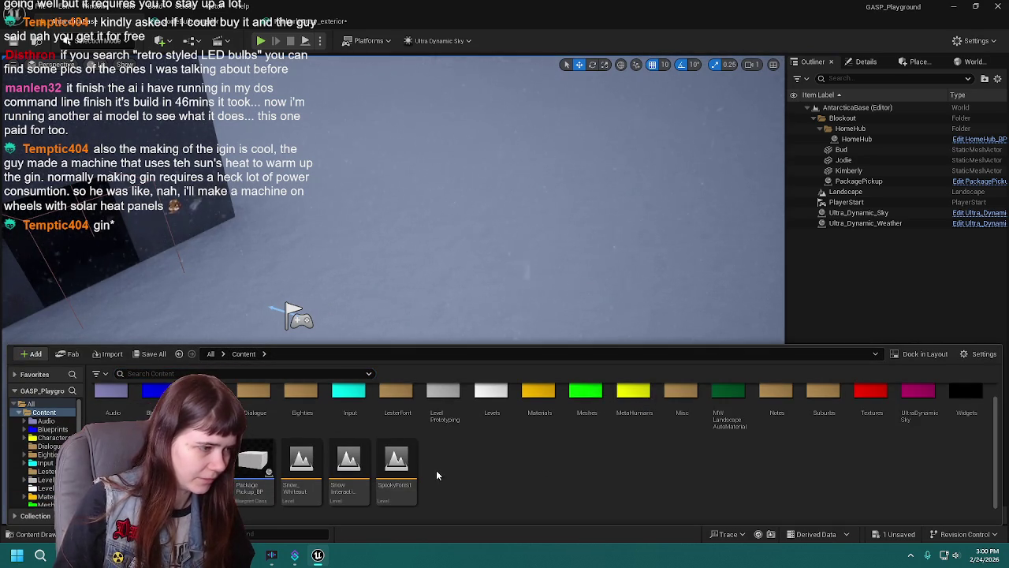
{"action": "double_click", "coordinate": [587, 398]}
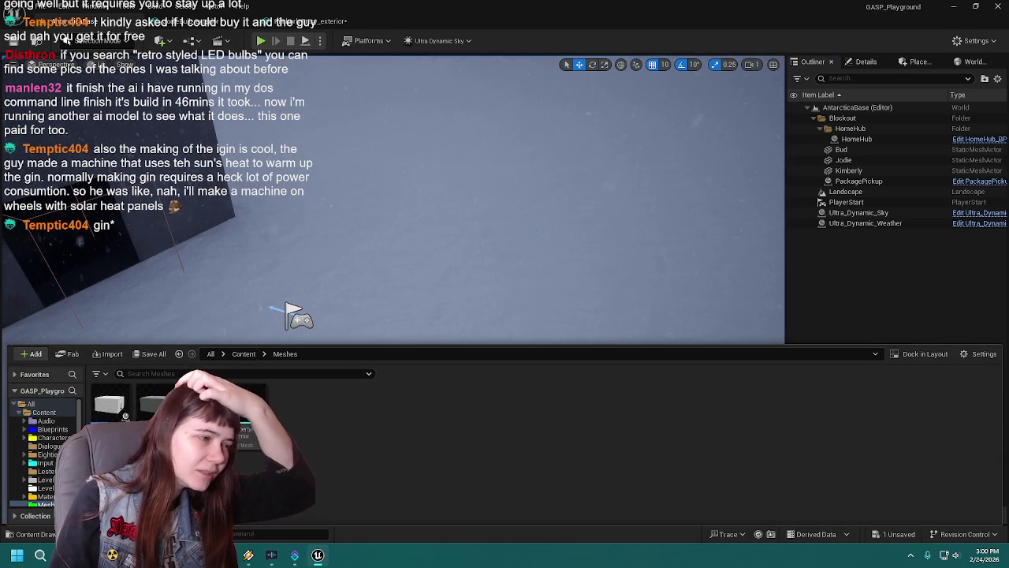
{"action": "mouse_move", "coordinate": [244, 425]}
{"action": "left_mouse_down"}
{"action": "mouse_move", "coordinate": [543, 205]}
{"action": "mouse_move", "coordinate": [528, 221]}
{"action": "left_mouse_up"}
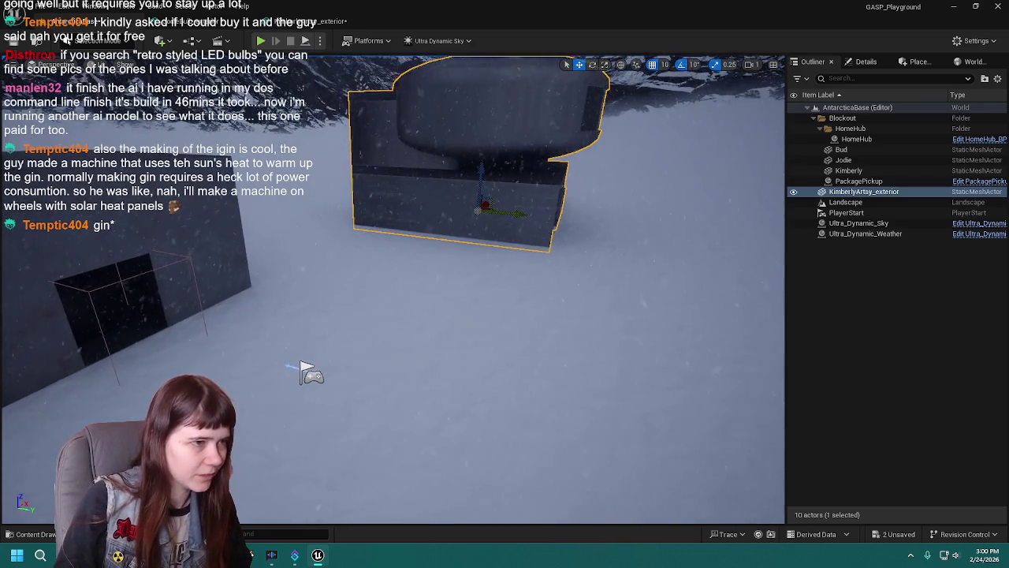
Bring the camera close to the building, run a brief Alt+P playtest, then show the building's Details.
{"action": "mouse_move", "coordinate": [319, 456]}
{"action": "left_mouse_down"}
{"action": "mouse_move", "coordinate": [322, 399]}
{"action": "mouse_move", "coordinate": [315, 394]}
{"action": "mouse_move", "coordinate": [295, 424]}
{"action": "left_mouse_up"}
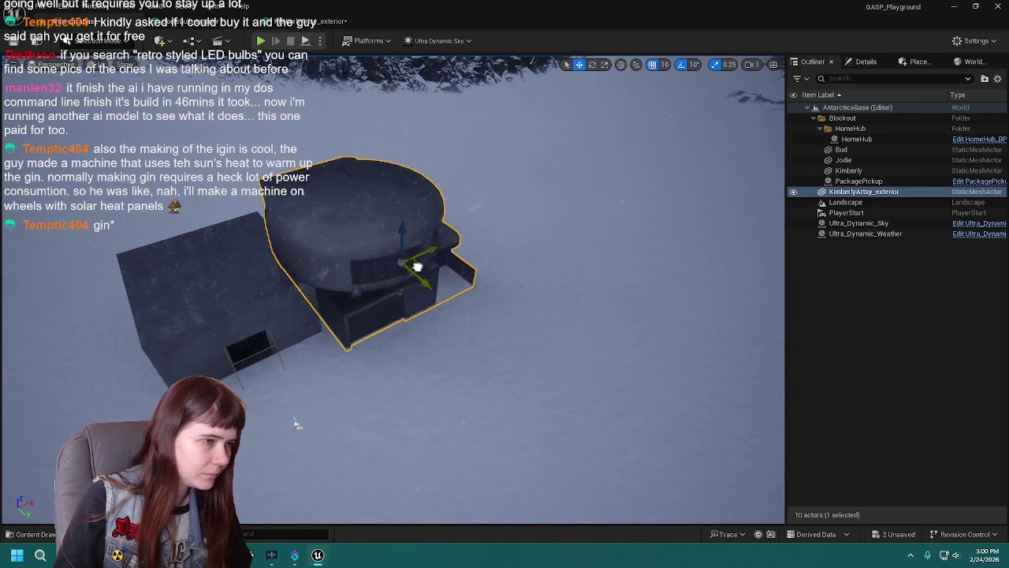
{"action": "mouse_move", "coordinate": [295, 424]}
{"action": "left_mouse_down"}
{"action": "mouse_move", "coordinate": [297, 394]}
{"action": "mouse_move", "coordinate": [304, 441]}
{"action": "left_mouse_up"}
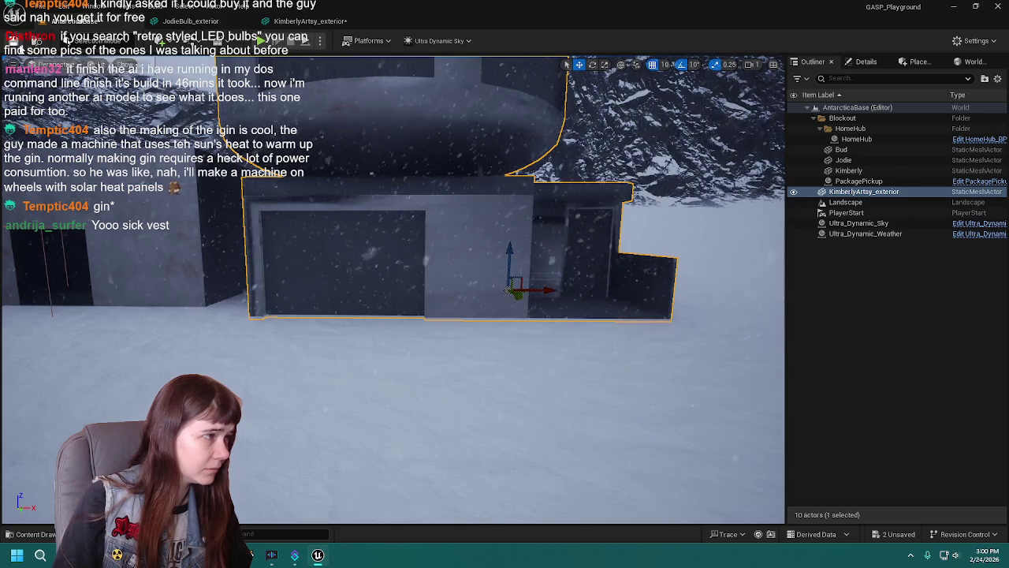
{"action": "key", "text": "alt+p"}
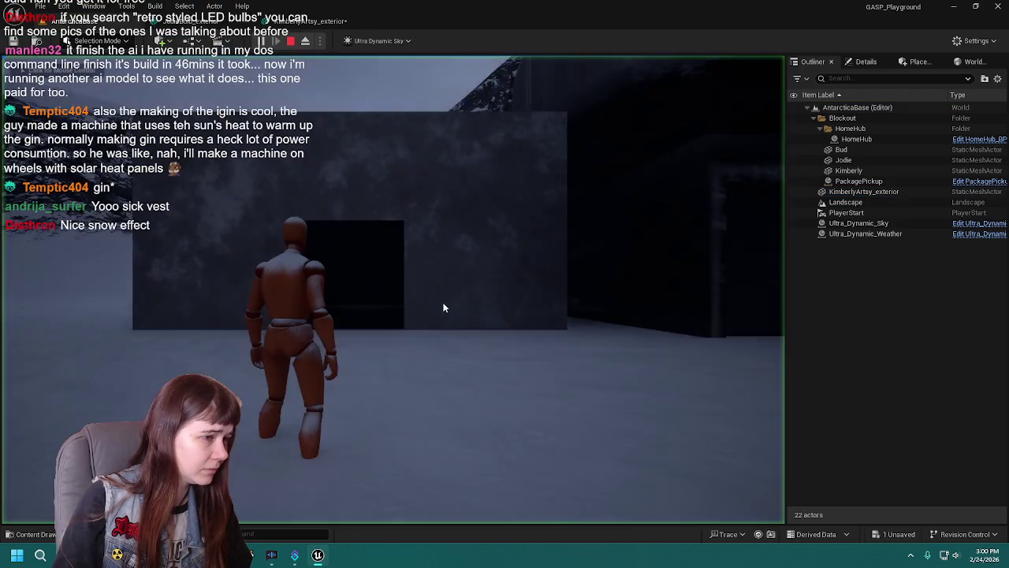
{"action": "key", "text": "w"}
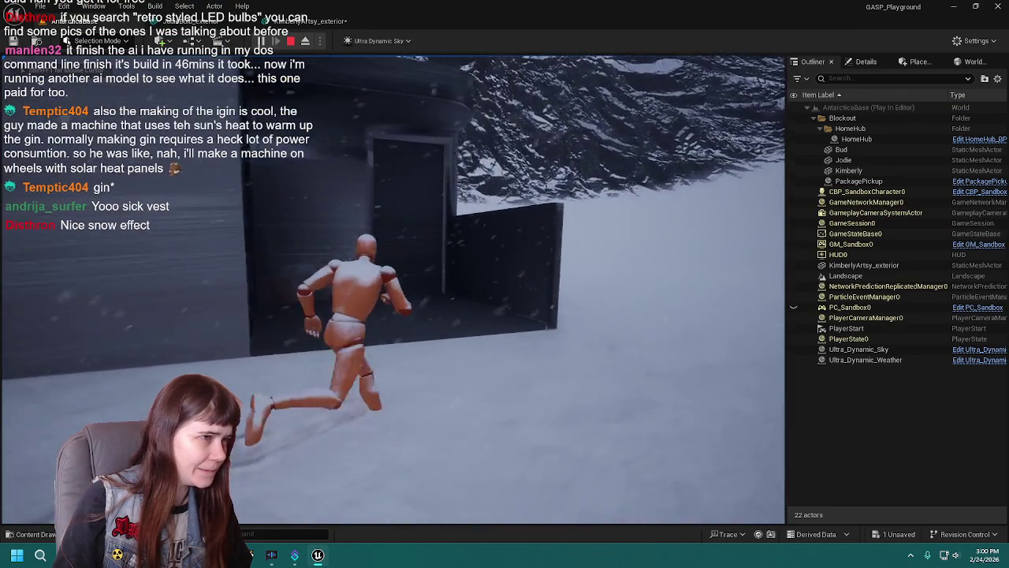
{"action": "key", "text": "Escape"}
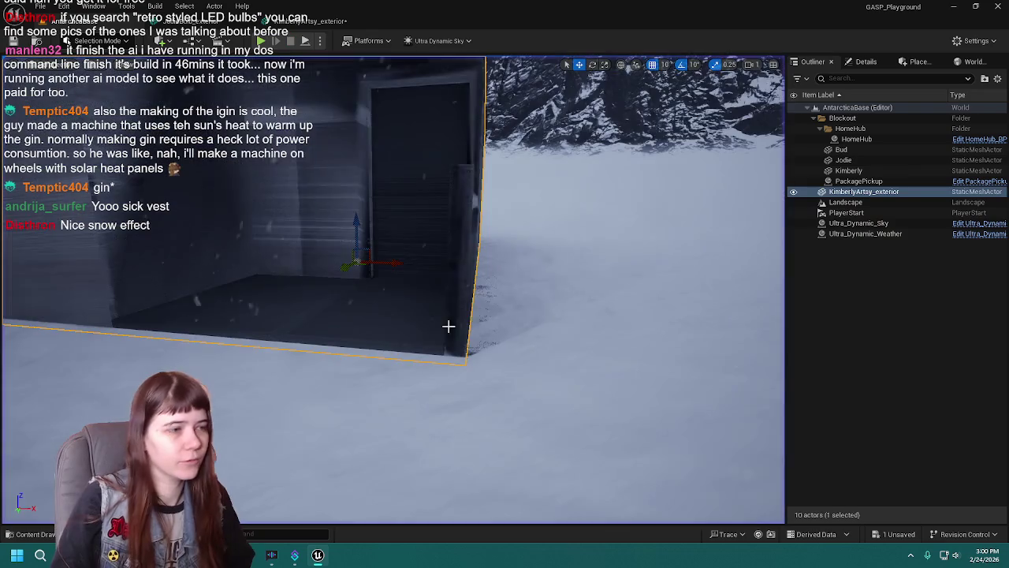
{"action": "left_click", "coordinate": [865, 62]}
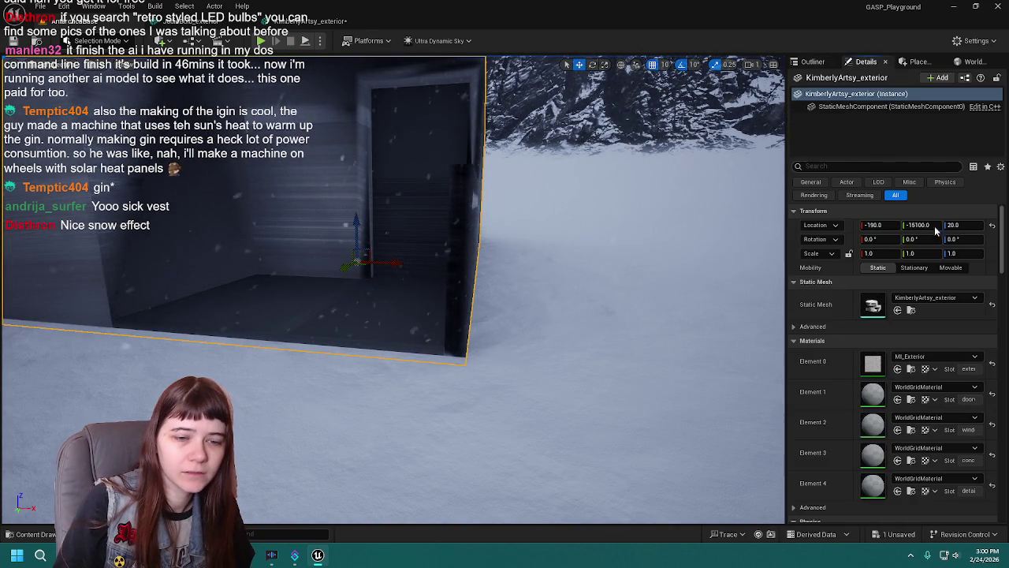
Set KimberlyArtsy_exterior's Collision Complexity to Use Complex Collision As Simple, then start a playtest.
{"action": "left_click", "coordinate": [911, 310]}
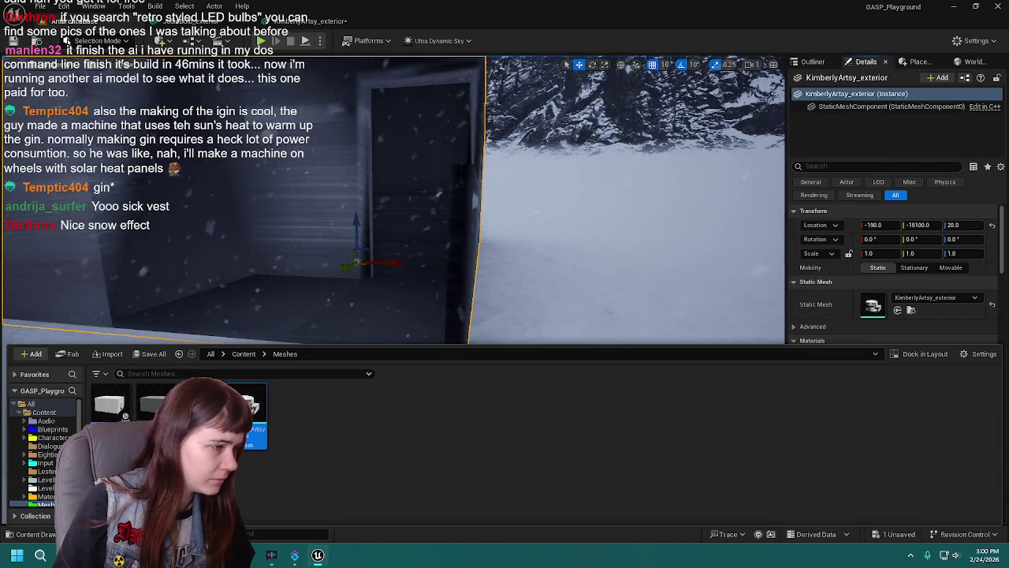
{"action": "double_click", "coordinate": [249, 411]}
{"action": "scroll", "coordinate": [780, 354], "scroll_direction": "down", "scroll_amount": 8}
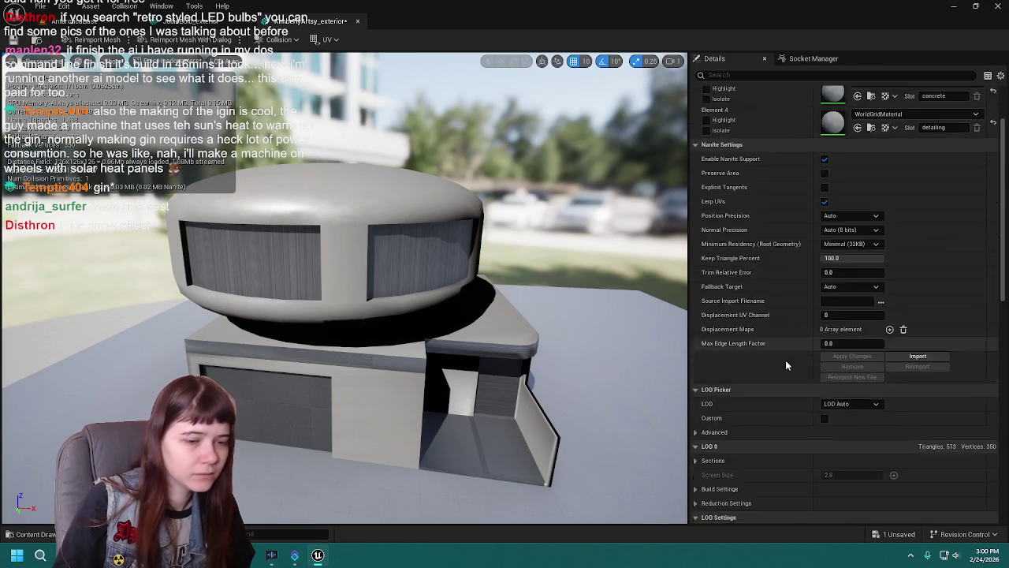
{"action": "scroll", "coordinate": [785, 349], "scroll_direction": "down", "scroll_amount": 9}
{"action": "left_click", "coordinate": [865, 338]}
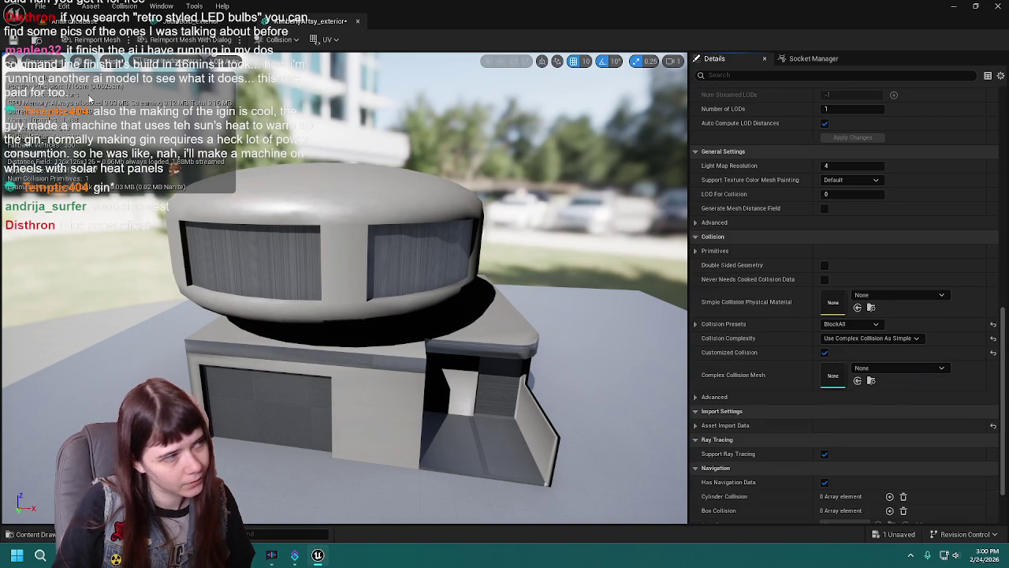
{"action": "key", "text": "alt+Tab"}
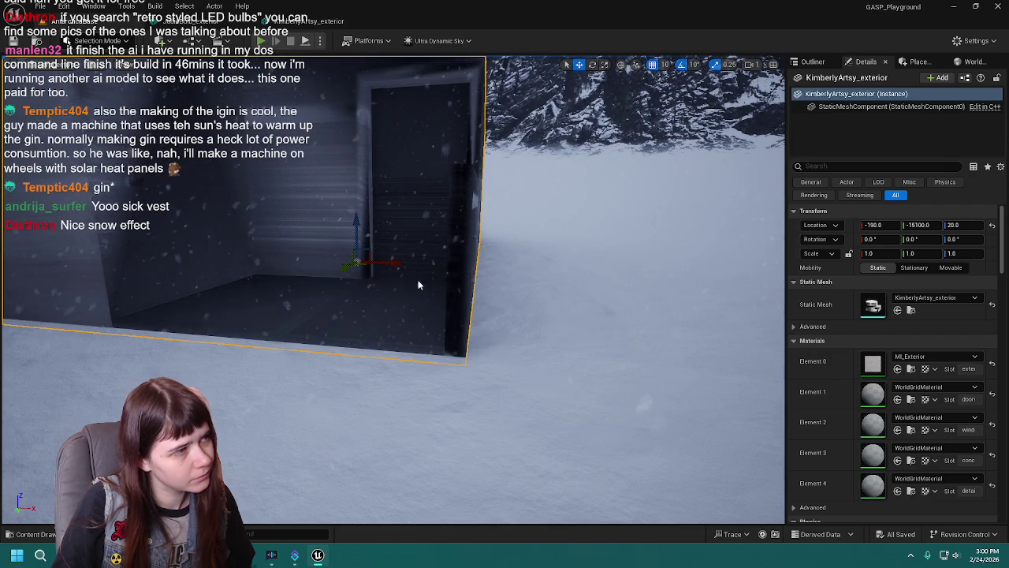
{"action": "key", "text": "alt+p"}
{"action": "key", "text": "w"}
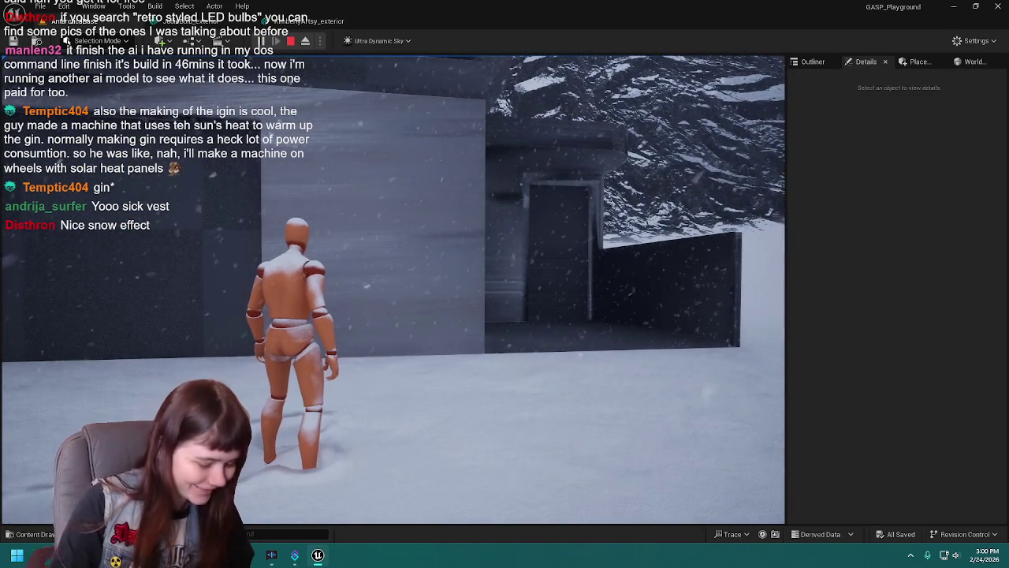
Run the mannequin forward through the snow into the building's doorway.
{"action": "key", "text": "w"}
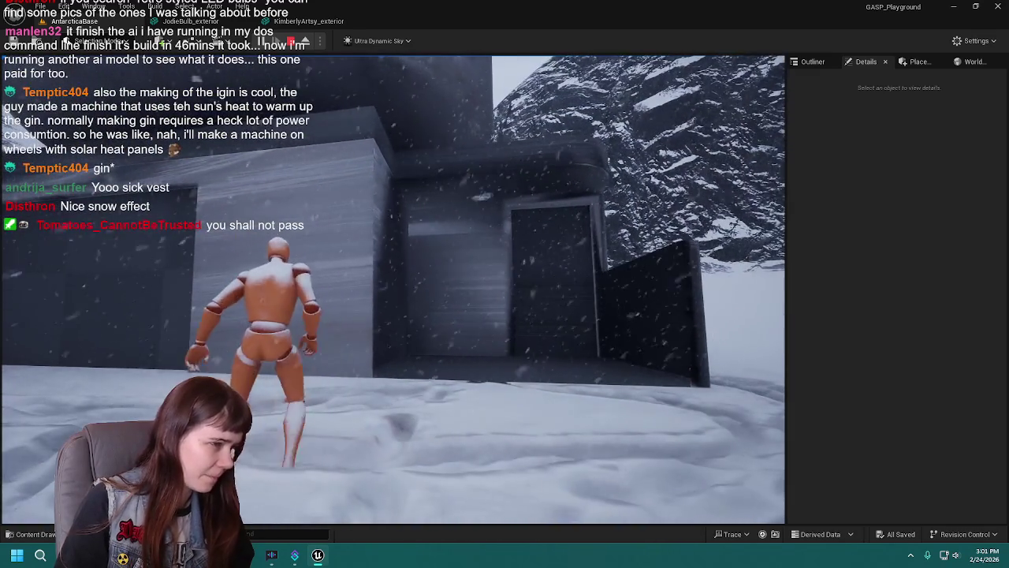
Stop the playtest, frame the KimberlyArtsy_exterior building, and return to Blender.
{"action": "key", "text": "Escape"}
{"action": "left_click", "coordinate": [466, 307]}
{"action": "key", "text": "f"}
{"action": "key", "text": "alt+Tab"}
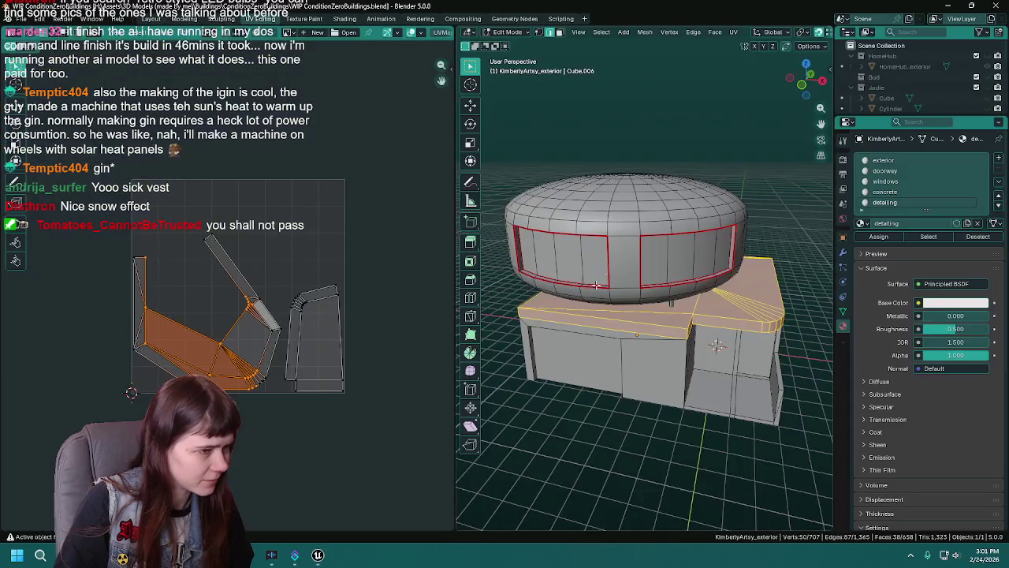
Lower the building's upper vertices about 0.45 m along Z in front wireframe view, then save.
{"action": "left_click", "coordinate": [150, 19]}
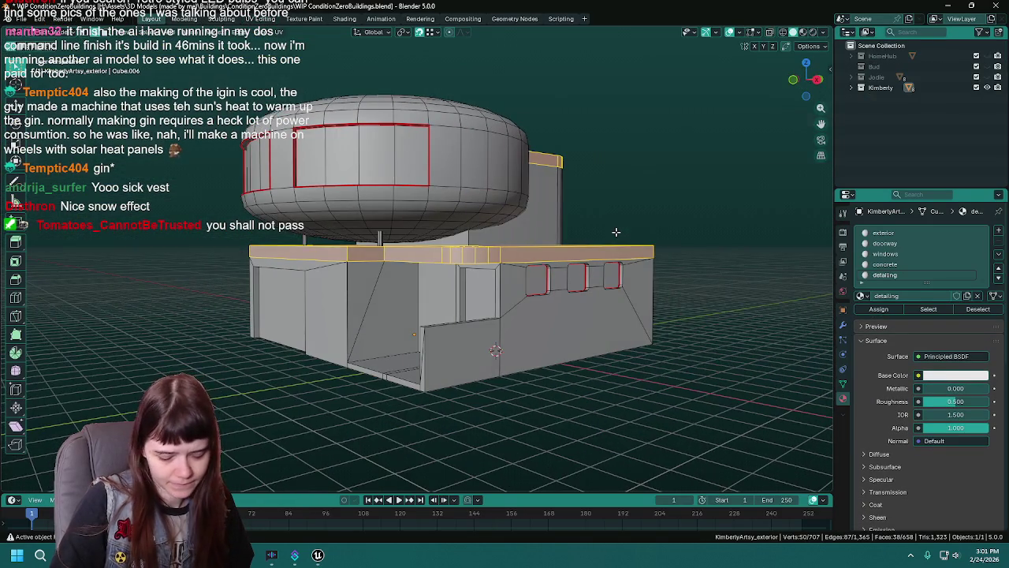
{"action": "key", "text": "KP_1"}
{"action": "left_click", "coordinate": [606, 242]}
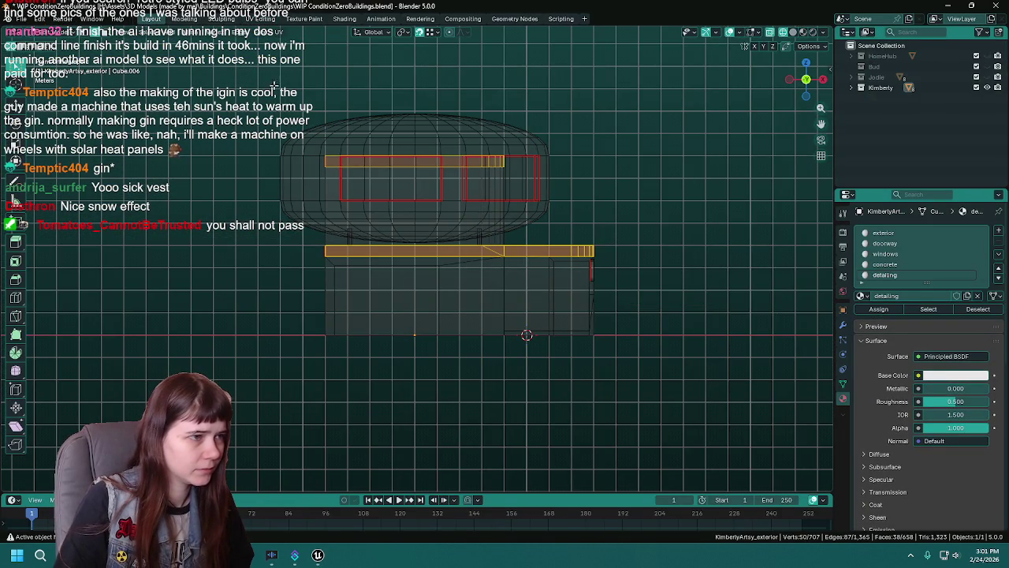
{"action": "key", "text": "1"}
{"action": "mouse_move", "coordinate": [238, 48]}
{"action": "left_mouse_down"}
{"action": "mouse_move", "coordinate": [665, 297]}
{"action": "mouse_move", "coordinate": [471, 285]}
{"action": "mouse_move", "coordinate": [546, 280]}
{"action": "left_mouse_up"}
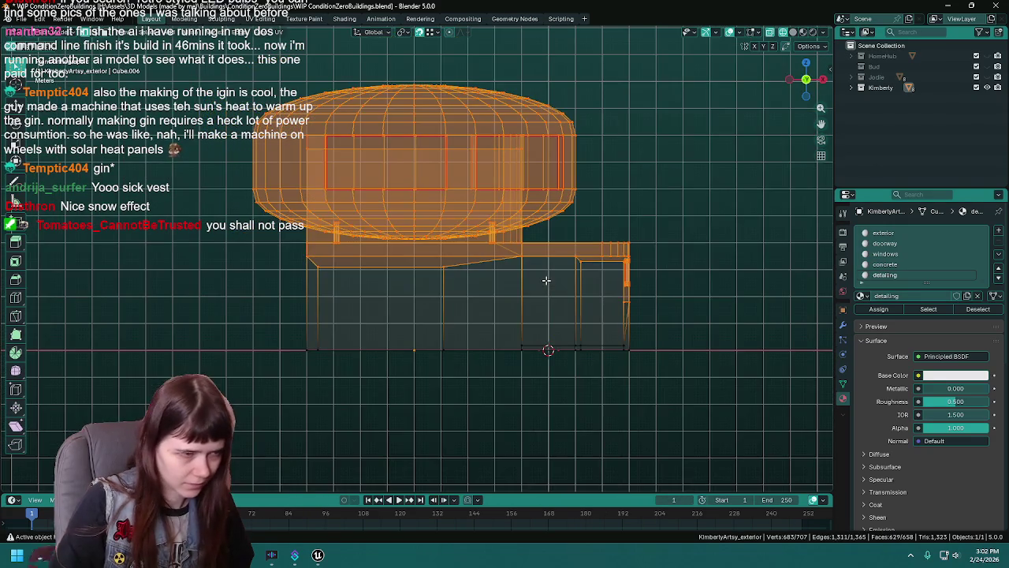
{"action": "key", "text": "z"}
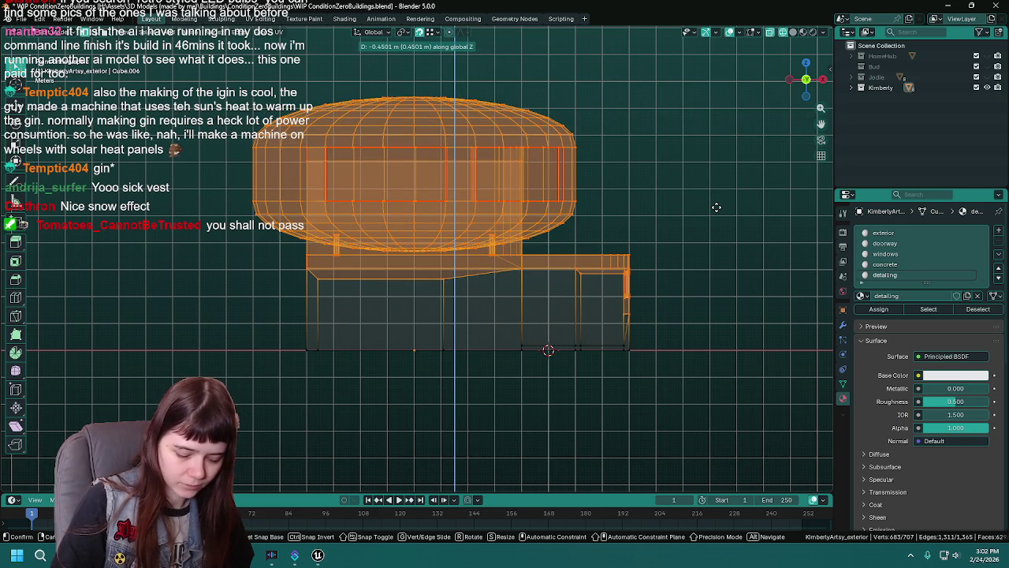
{"action": "left_click", "coordinate": [716, 208]}
{"action": "key", "text": "ctrl+s"}
Export the house mesh to FBX, overwriting KimberlyArtsy_exterior.fbx.
{"action": "left_click_drag", "start_coordinate": [679, 210], "coordinate": [661, 212]}
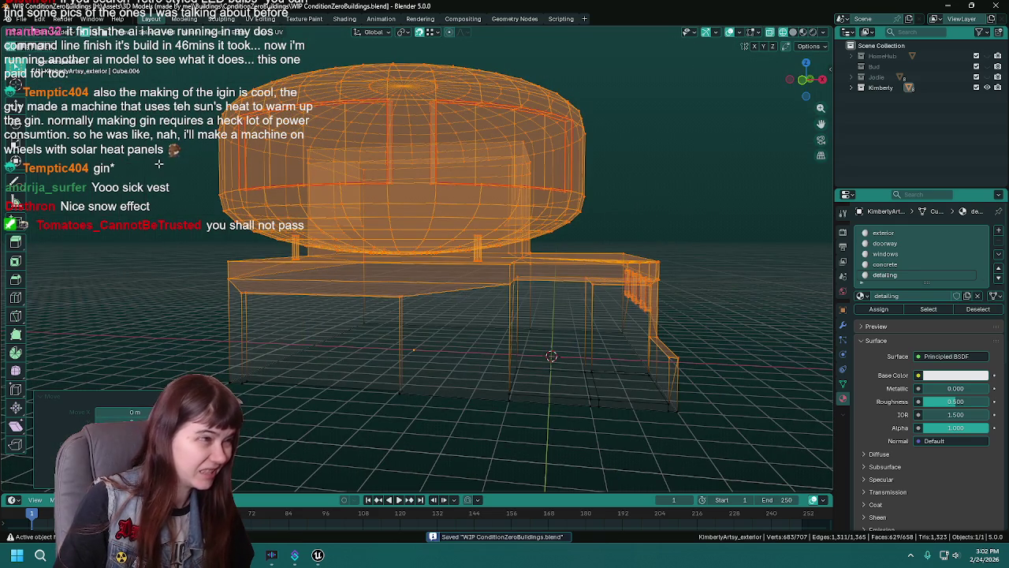
{"action": "mouse_move", "coordinate": [472, 267]}
{"action": "left_mouse_down"}
{"action": "mouse_move", "coordinate": [624, 272]}
{"action": "mouse_move", "coordinate": [641, 260]}
{"action": "left_mouse_up"}
{"action": "key", "text": "Tab"}
{"action": "left_click", "coordinate": [632, 245]}
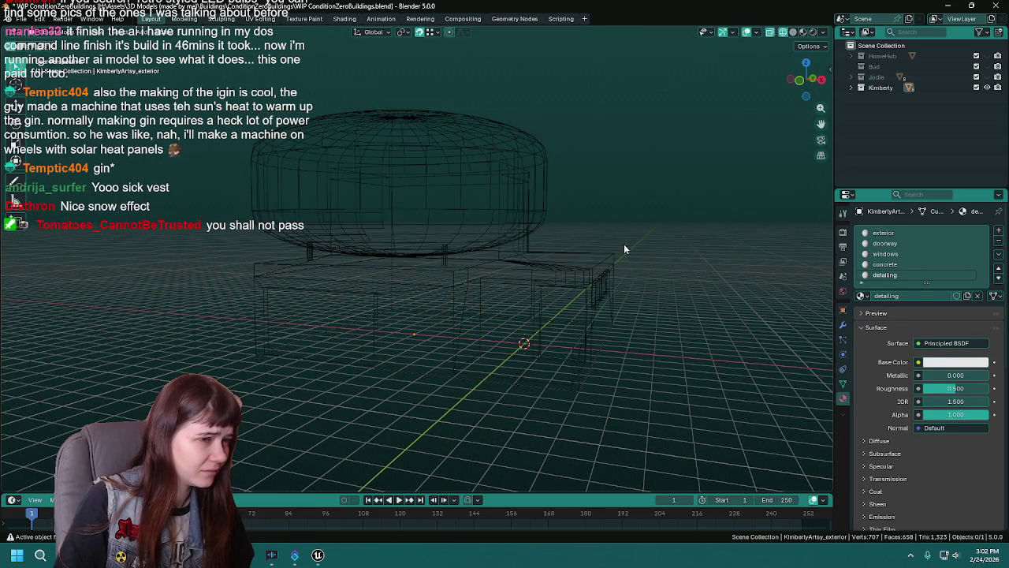
{"action": "key", "text": "z"}
{"action": "left_click", "coordinate": [703, 248]}
{"action": "left_click", "coordinate": [540, 261]}
{"action": "left_click", "coordinate": [558, 261]}
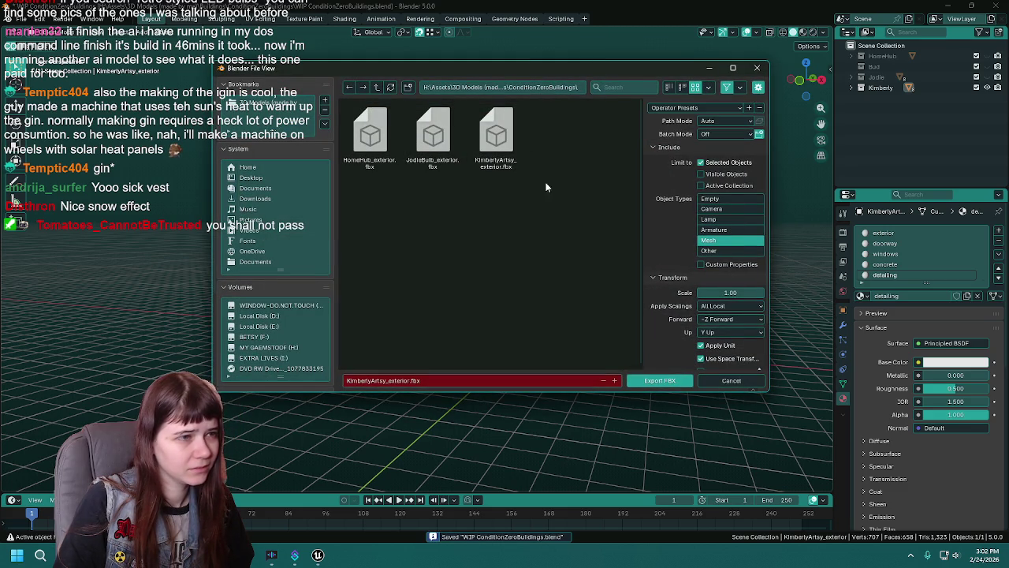
{"action": "double_click", "coordinate": [509, 158]}
{"action": "left_click", "coordinate": [318, 555]}
Reimport the building mesh from the new FBX and move the camera to the building.
{"action": "mouse_move", "coordinate": [276, 517]}
{"action": "right_click", "coordinate": [250, 449]}
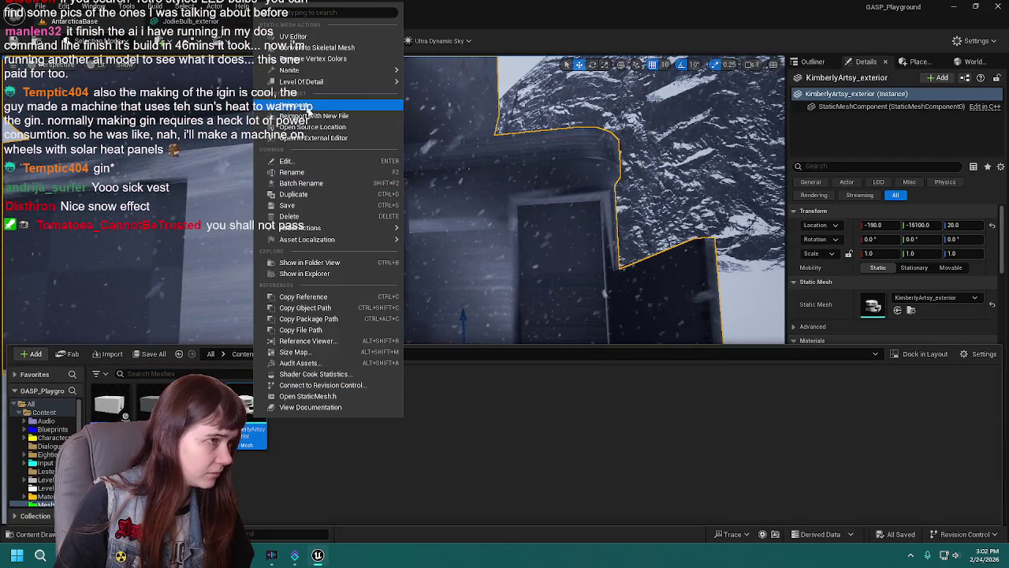
{"action": "left_click", "coordinate": [319, 108]}
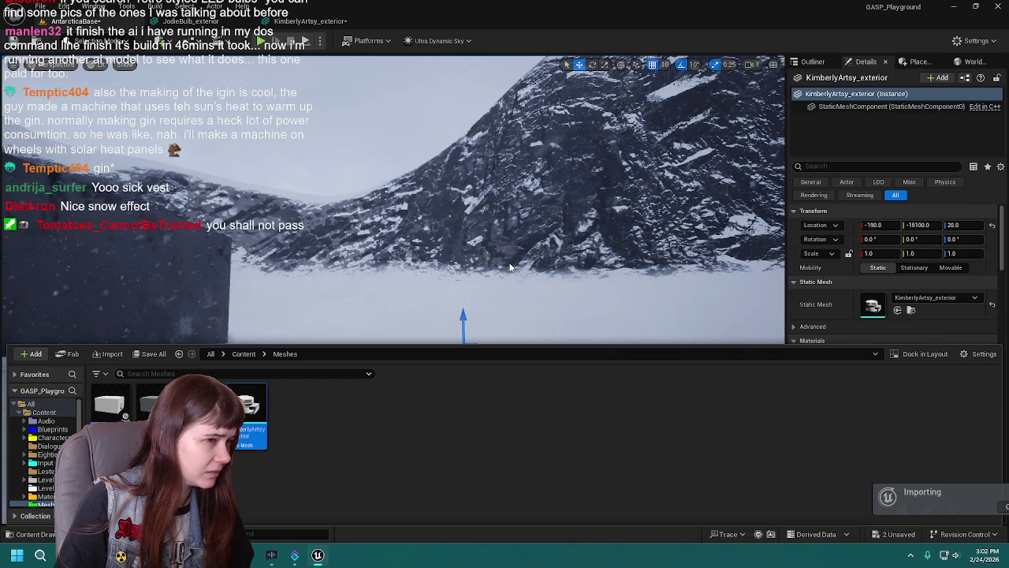
{"action": "right_click", "coordinate": [515, 254]}
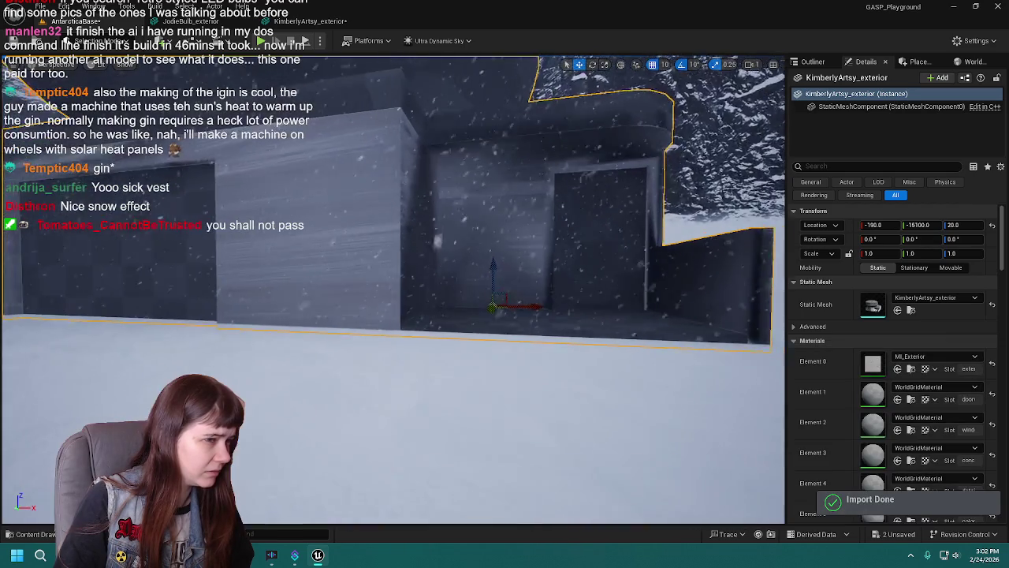
{"action": "key", "text": "d"}
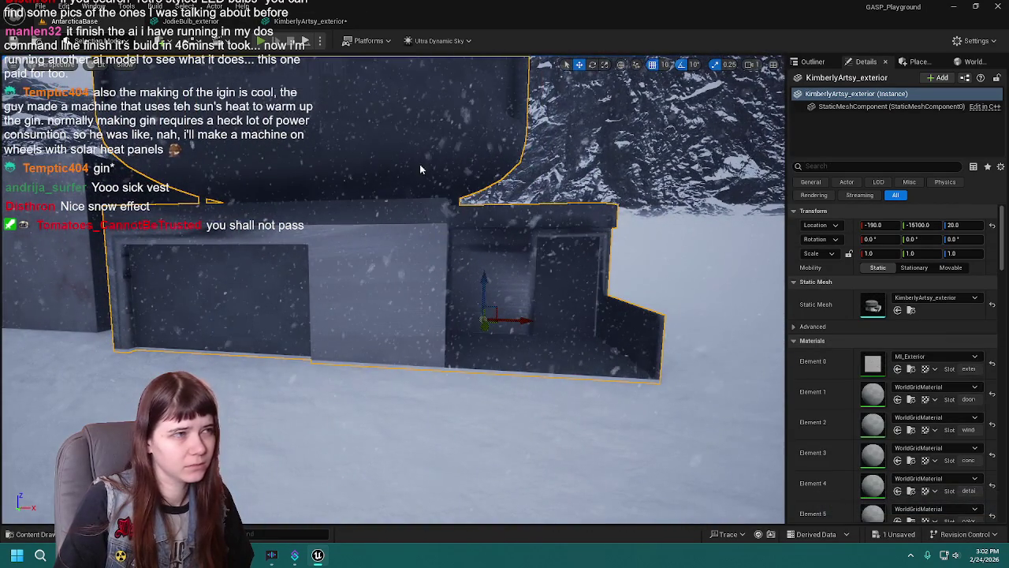
Playtest, running the character through the doorway into the room and out the window opening.
{"action": "key", "text": "alt+p"}
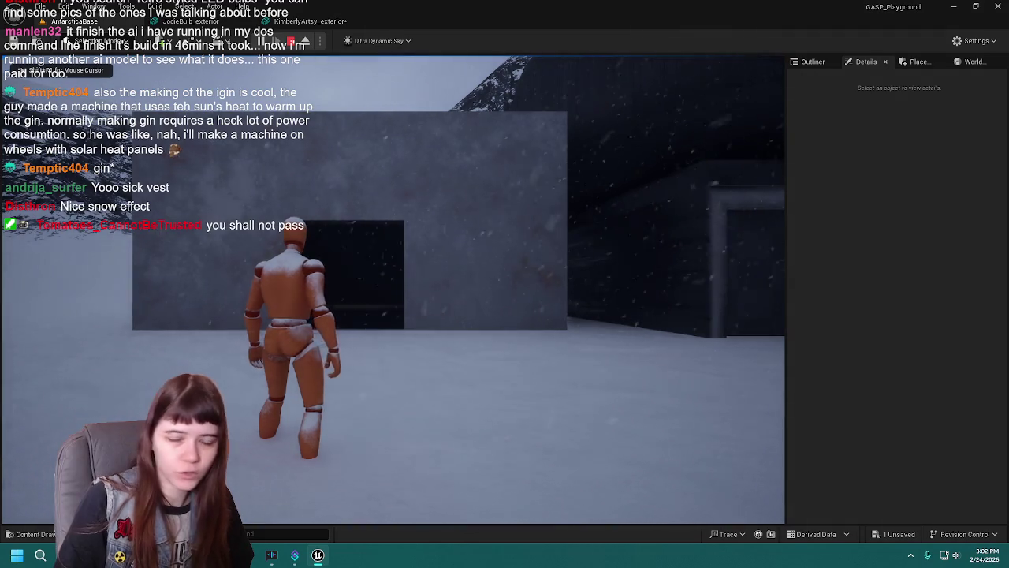
{"action": "key", "text": "w"}
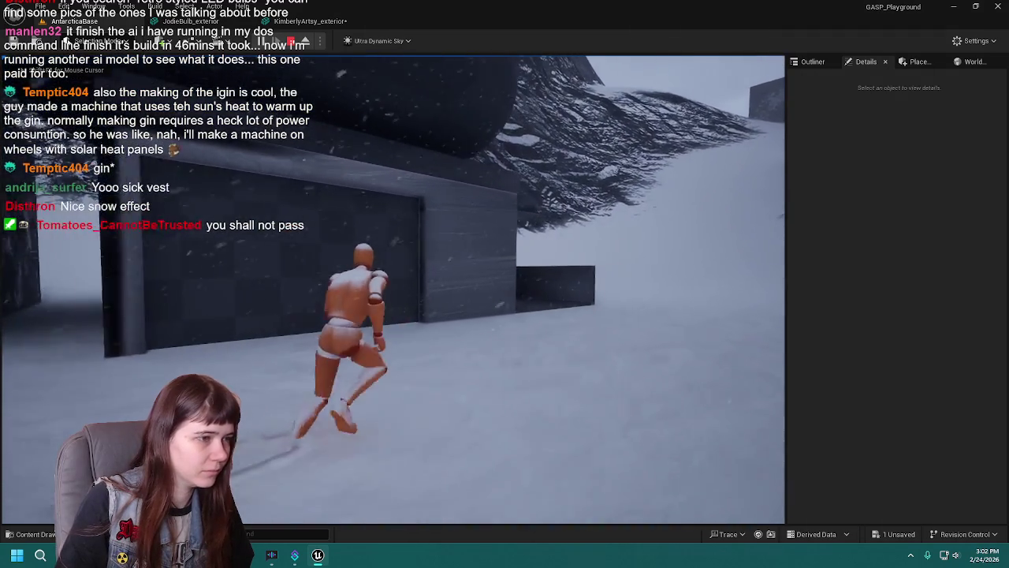
{"action": "key", "text": "space"}
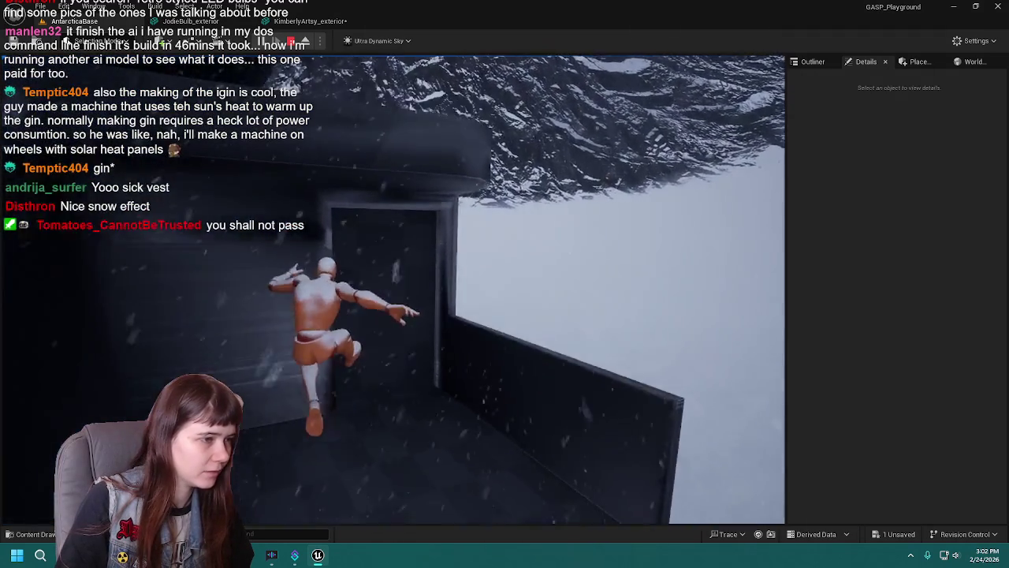
{"action": "key", "text": "w"}
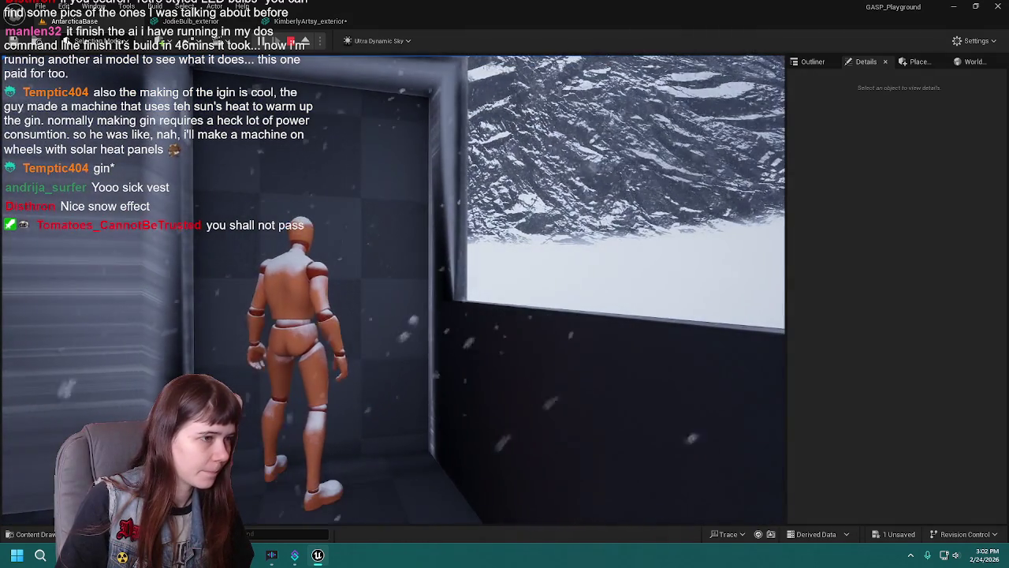
{"action": "key", "text": "space"}
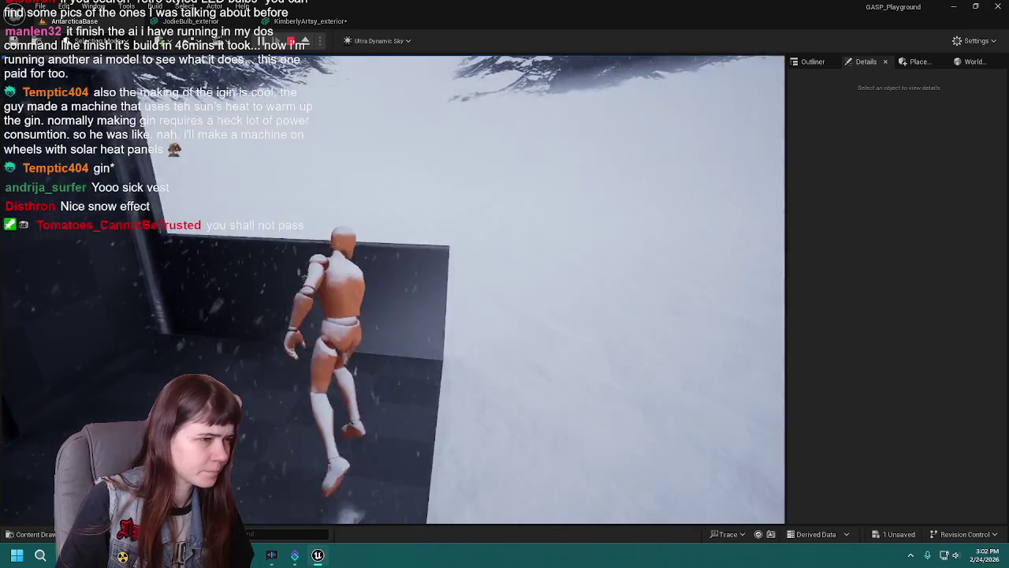
{"action": "key", "text": "w"}
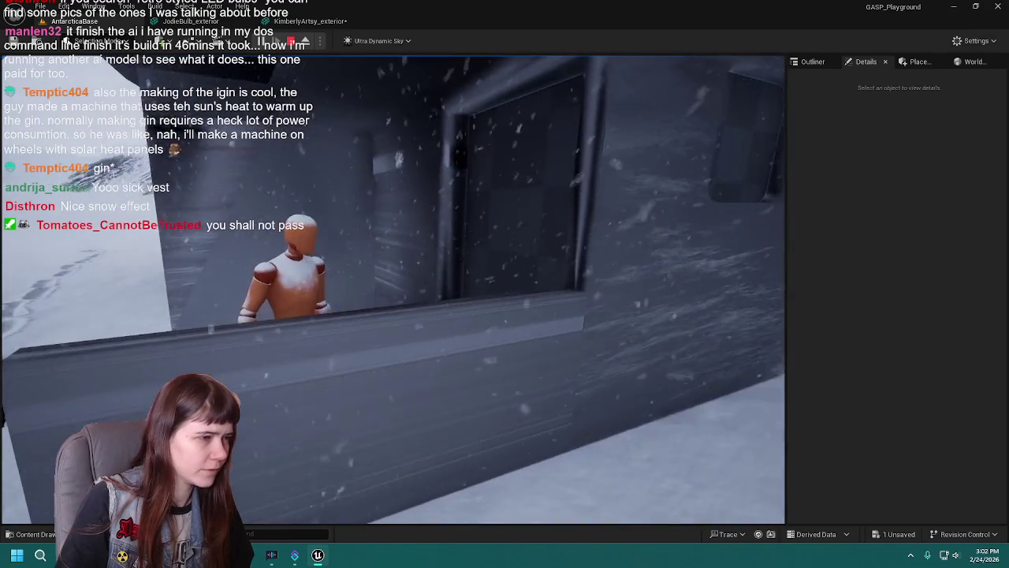
{"action": "key", "text": "w"}
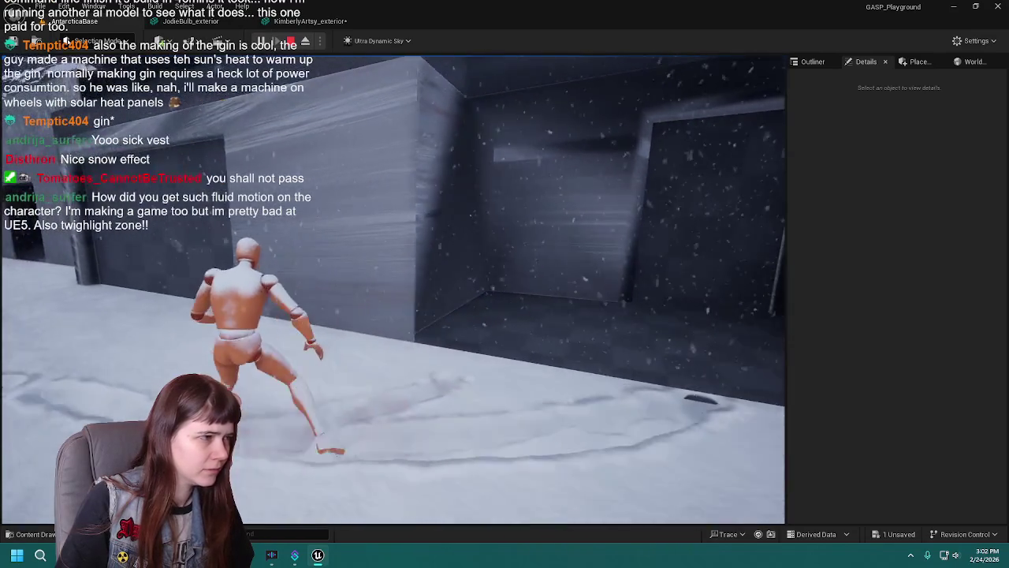
Run in and out of the doorway and into the corridor beside the window wall, then stop.
{"action": "key", "text": "w"}
{"action": "key", "text": "d"}
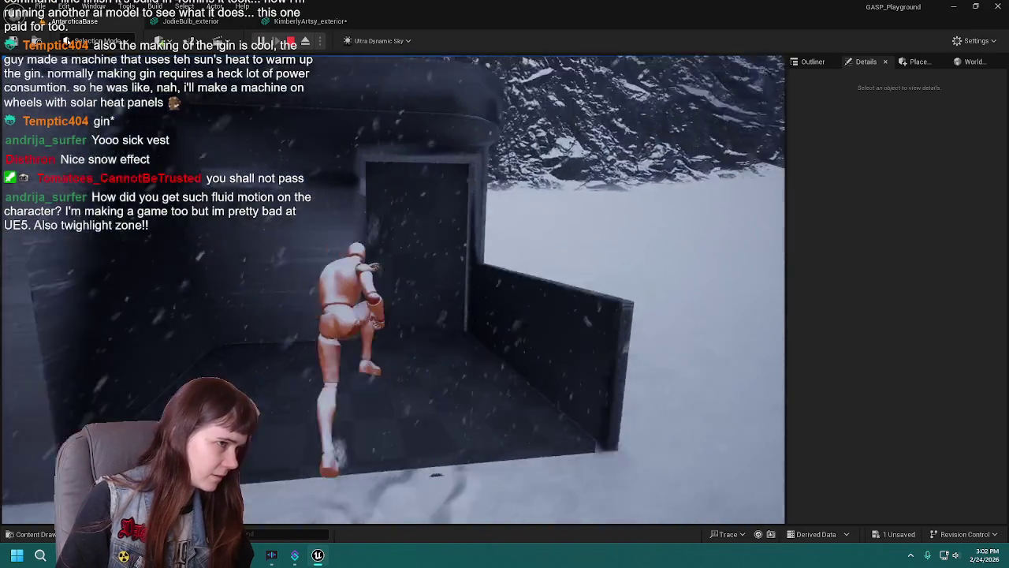
{"action": "key", "text": "space"}
{"action": "key", "text": "w"}
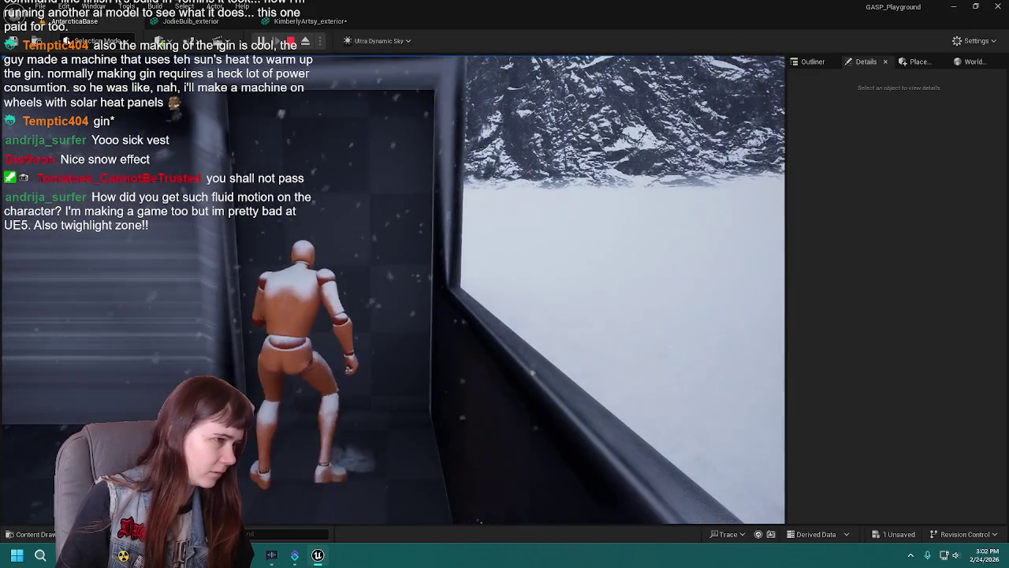
{"action": "key", "text": "a"}
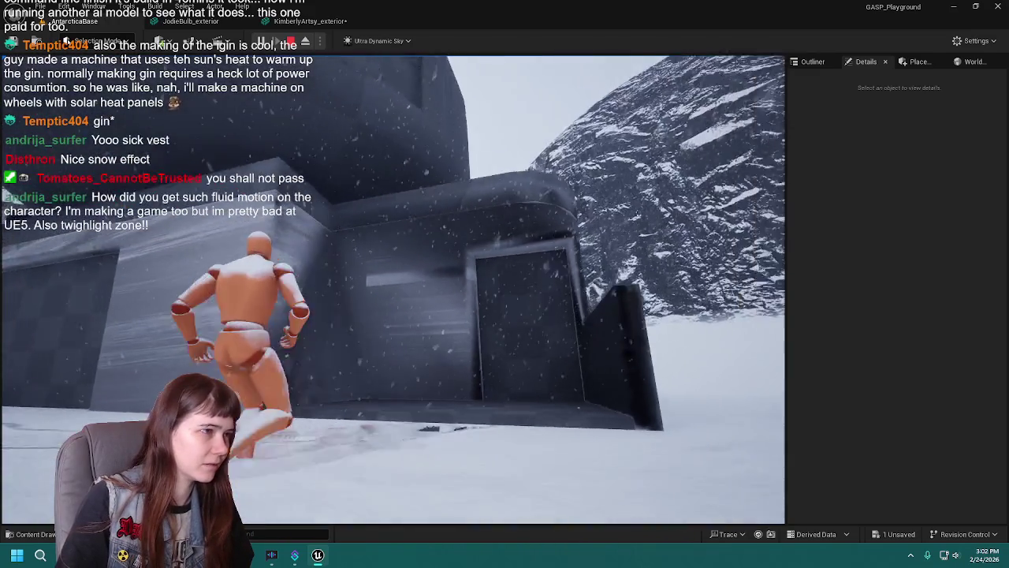
{"action": "key", "text": "d"}
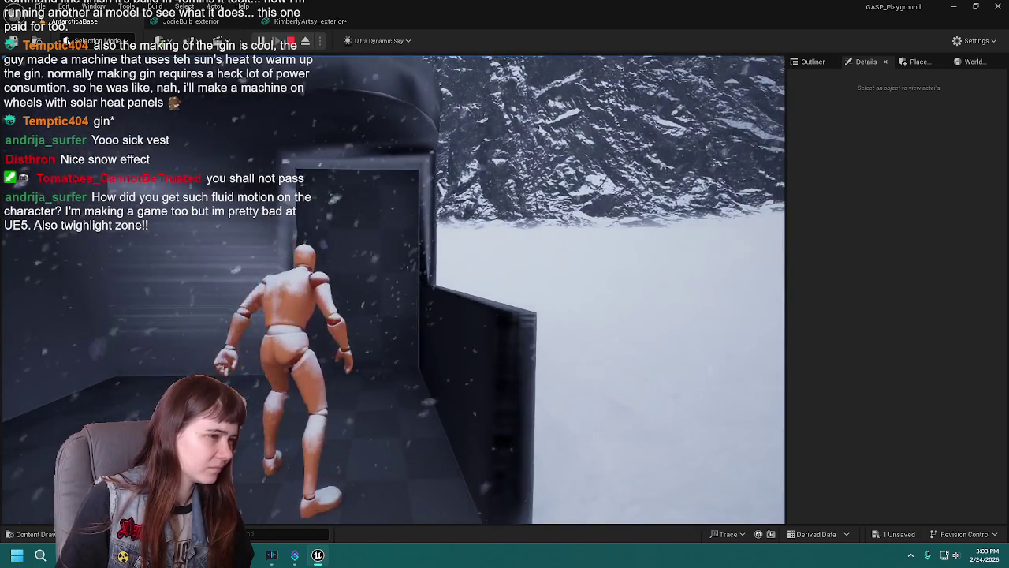
{"action": "key", "text": "w"}
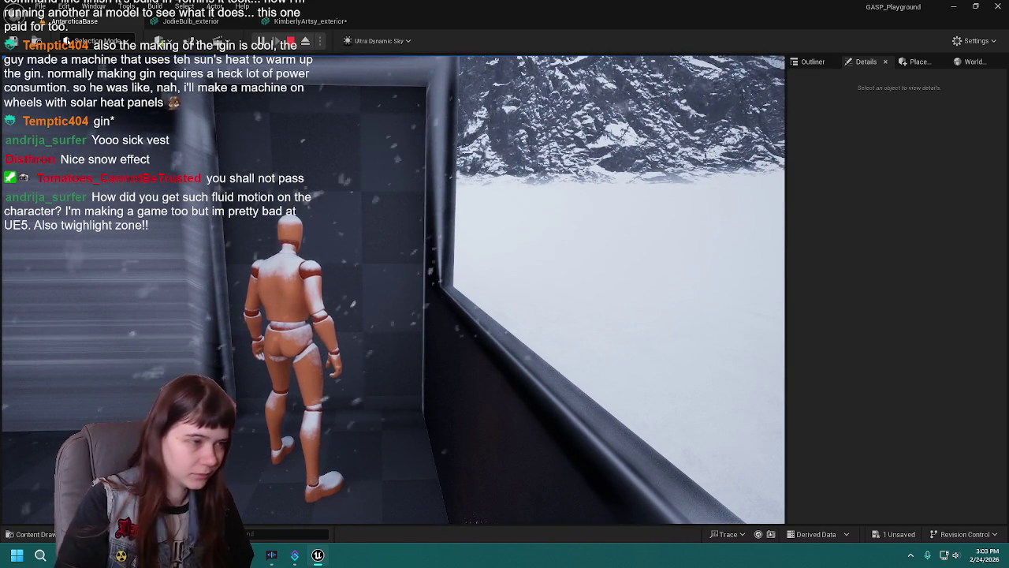
{"action": "key", "text": "Escape"}
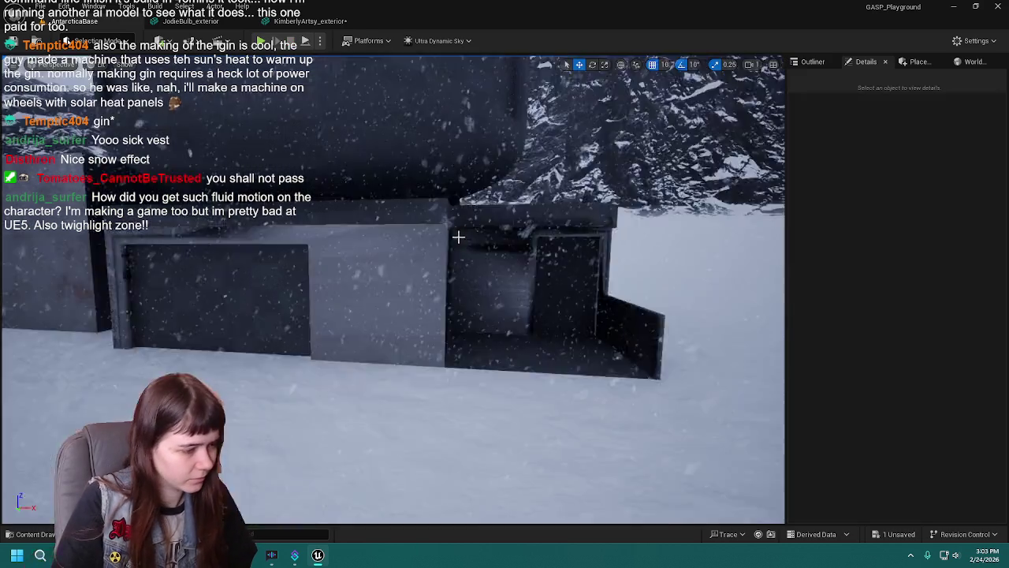
Select the building's door face in Blender Edit Mode and view it from another angle.
{"action": "key", "text": "alt+Tab"}
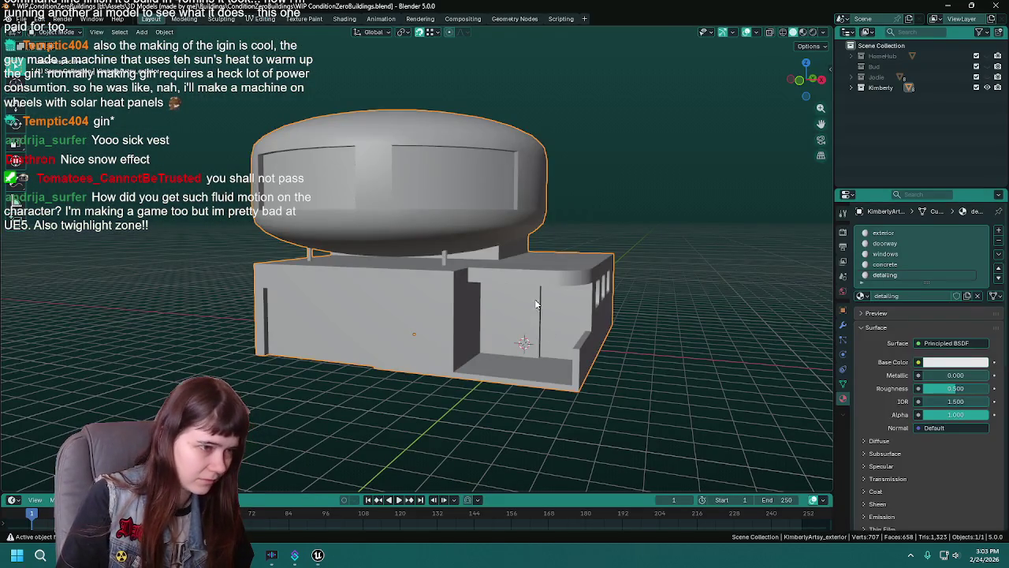
{"action": "key", "text": "Tab"}
{"action": "scroll", "coordinate": [626, 269], "scroll_direction": "up", "scroll_amount": 6}
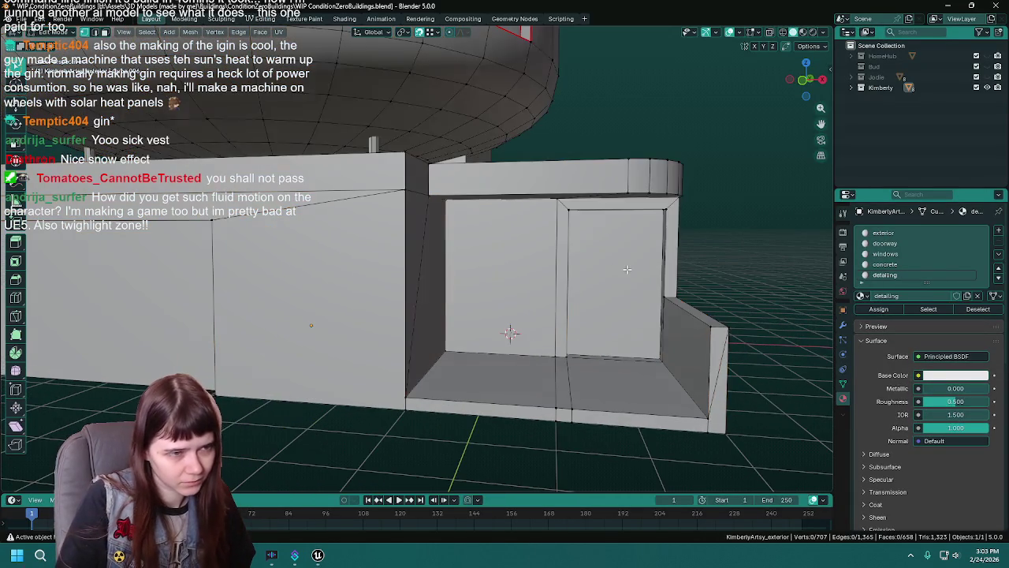
{"action": "scroll", "coordinate": [626, 269], "scroll_direction": "down", "scroll_amount": 3}
{"action": "scroll", "coordinate": [552, 252], "scroll_direction": "up", "scroll_amount": 5}
{"action": "left_click", "coordinate": [592, 295]}
{"action": "left_click_drag", "start_coordinate": [592, 295], "coordinate": [502, 279]}
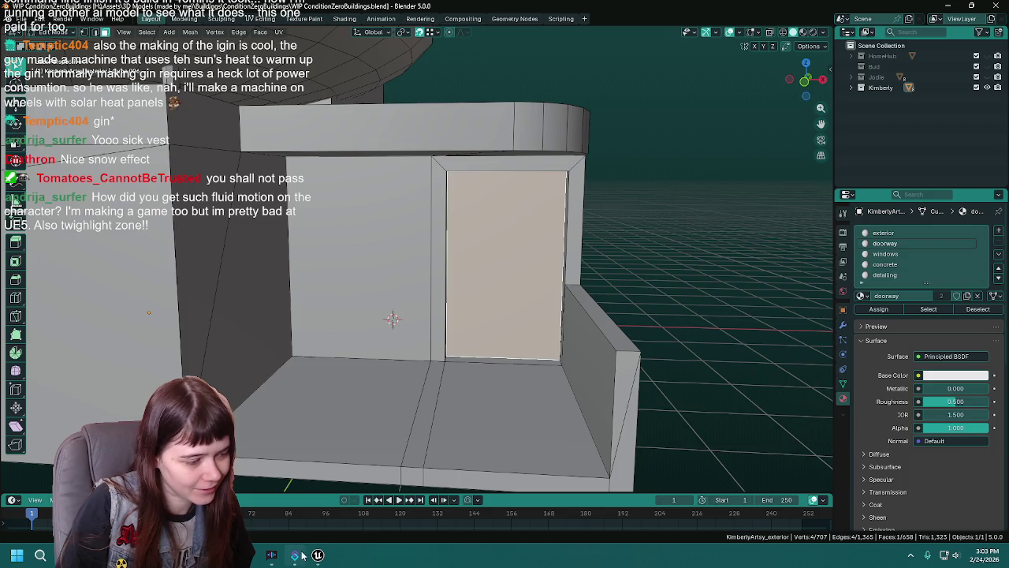
Switch to Unreal Engine and fly the camera into the building's room.
{"action": "left_click", "coordinate": [296, 555]}
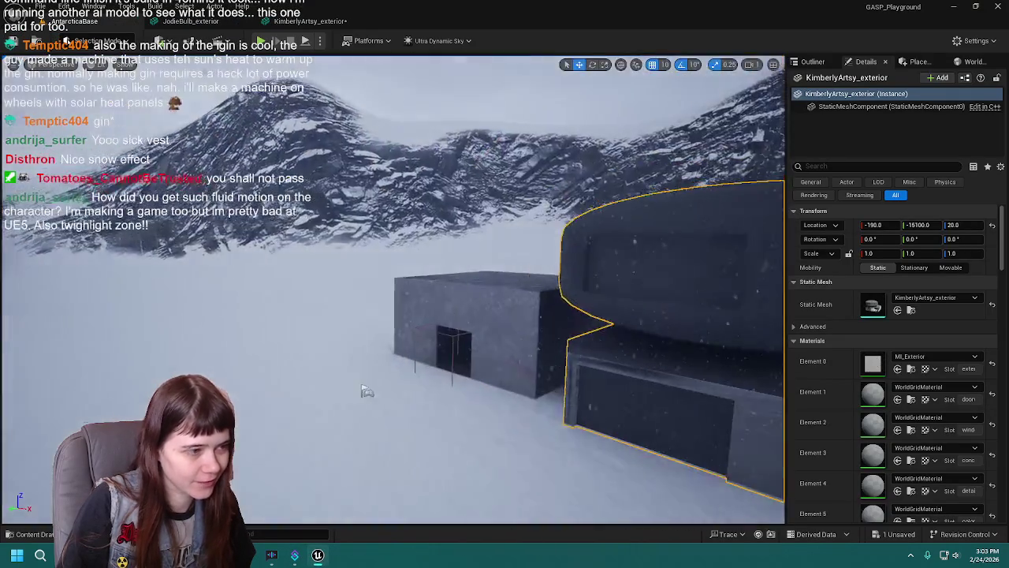
{"action": "left_click_drag", "start_coordinate": [366, 392], "coordinate": [362, 242]}
{"action": "key", "text": "s"}
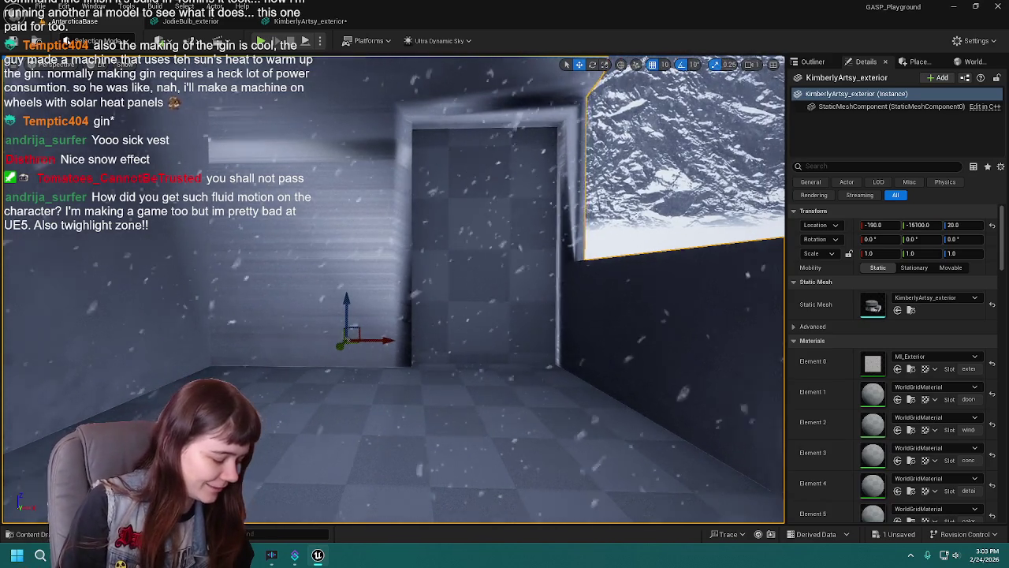
Fly the camera out of and back into the building, rising to look over the wall.
{"action": "key", "text": "s"}
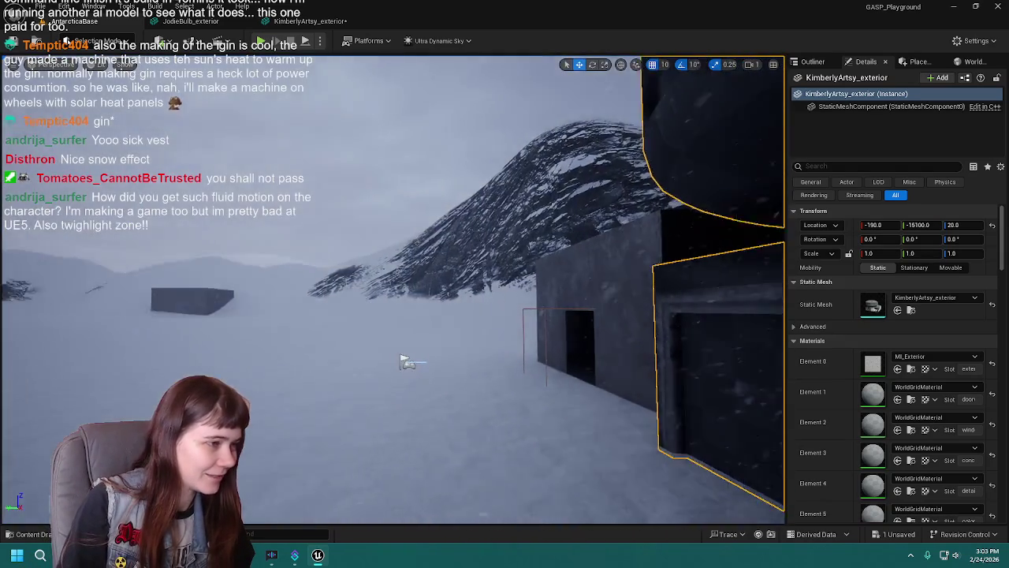
{"action": "key", "text": "w"}
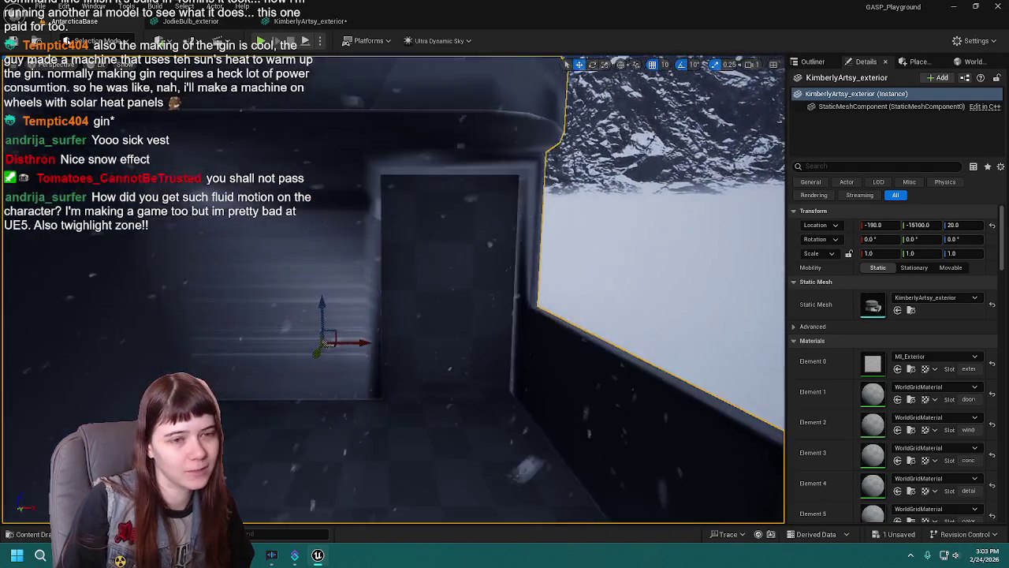
{"action": "key", "text": "e"}
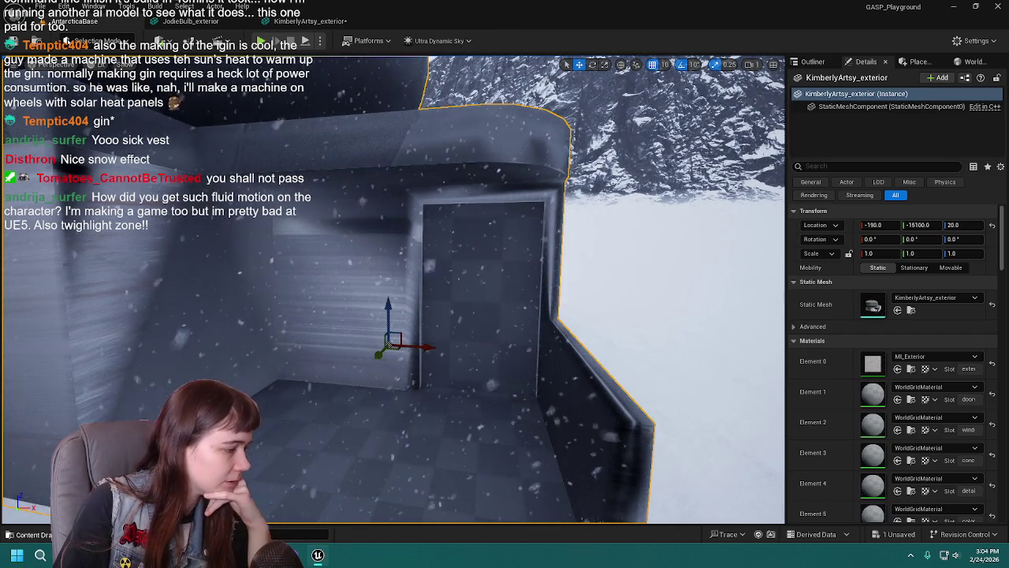
Save All to store the building mesh, then open DefaultLevel from the Levels folder.
{"action": "key", "text": "ctrl+space"}
{"action": "left_click", "coordinate": [243, 354]}
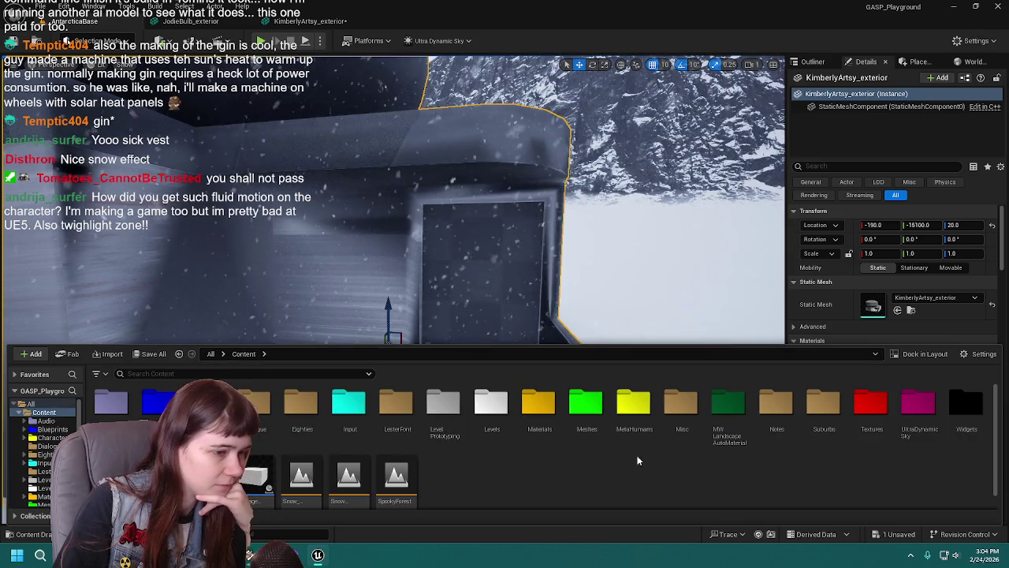
{"action": "left_click", "coordinate": [155, 354]}
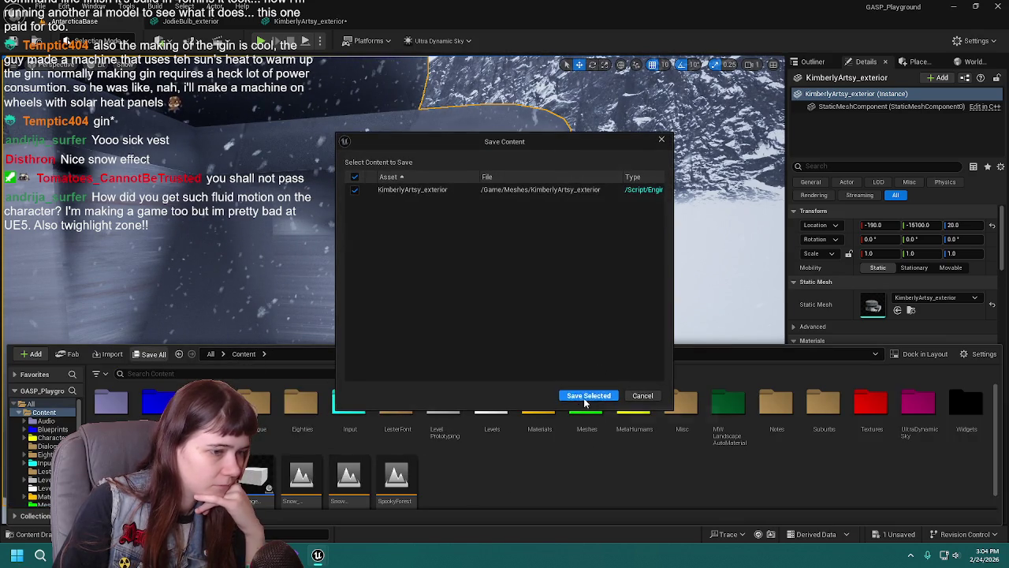
{"action": "left_click", "coordinate": [591, 397]}
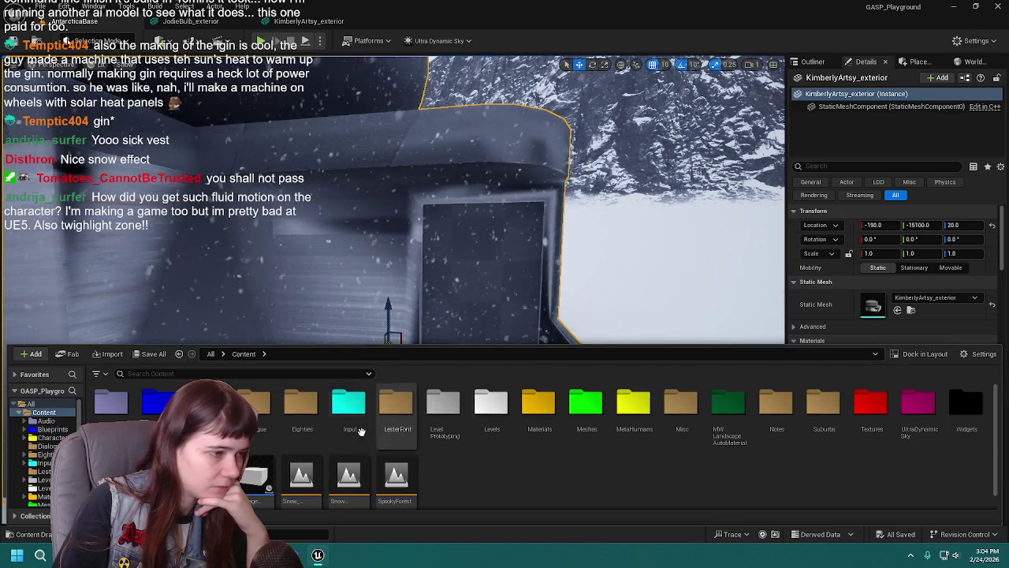
{"action": "double_click", "coordinate": [491, 404]}
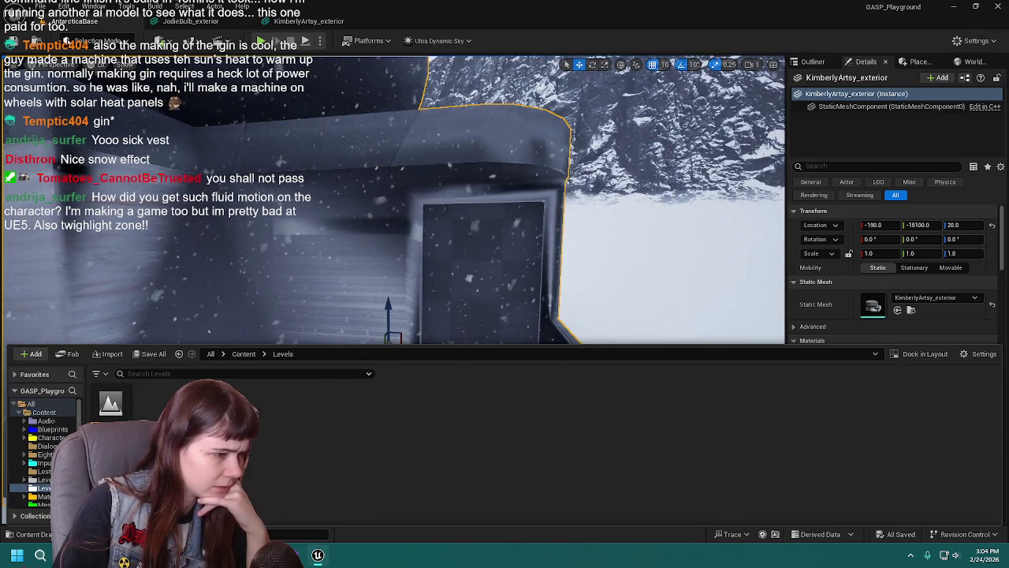
{"action": "double_click", "coordinate": [112, 405]}
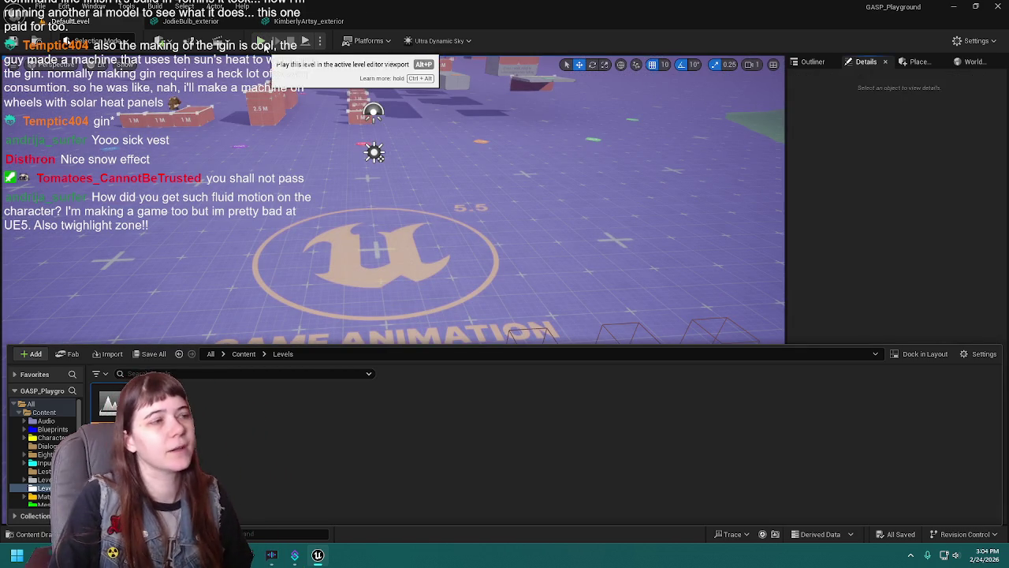
{"action": "left_click", "coordinate": [262, 42]}
{"action": "key", "text": "w"}
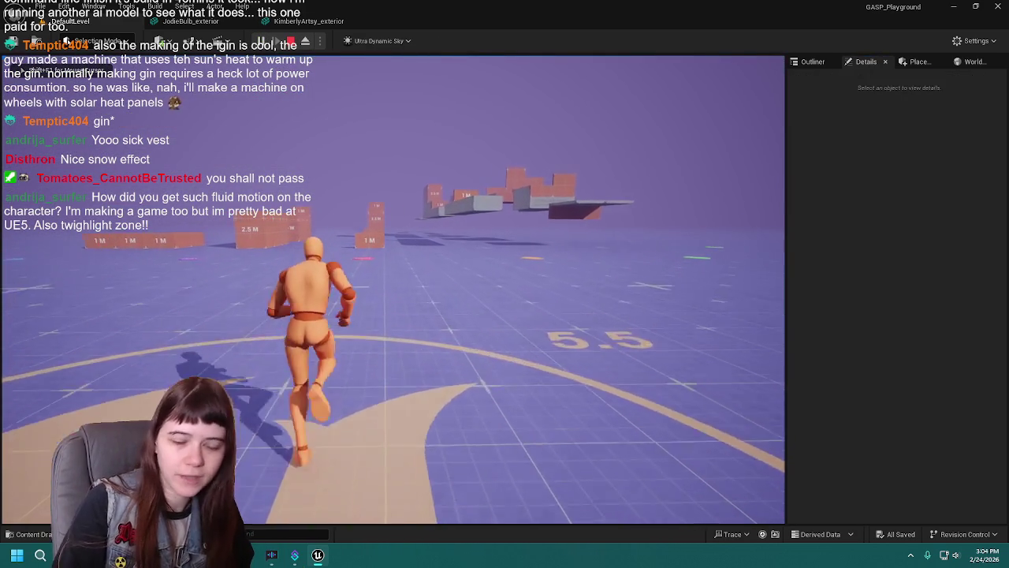
{"action": "key", "text": "a"}
{"action": "key", "text": "w"}
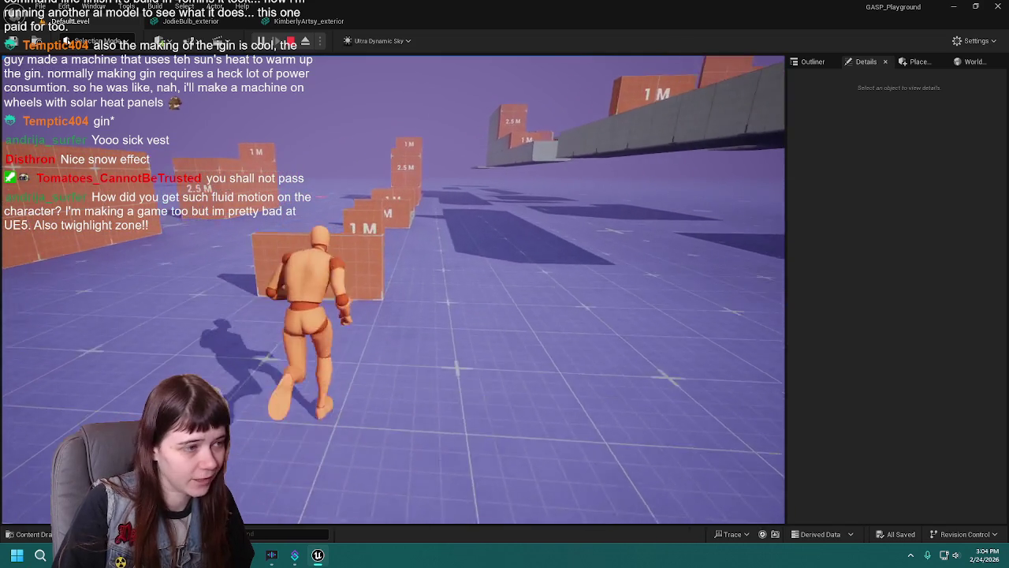
{"action": "key", "text": "space"}
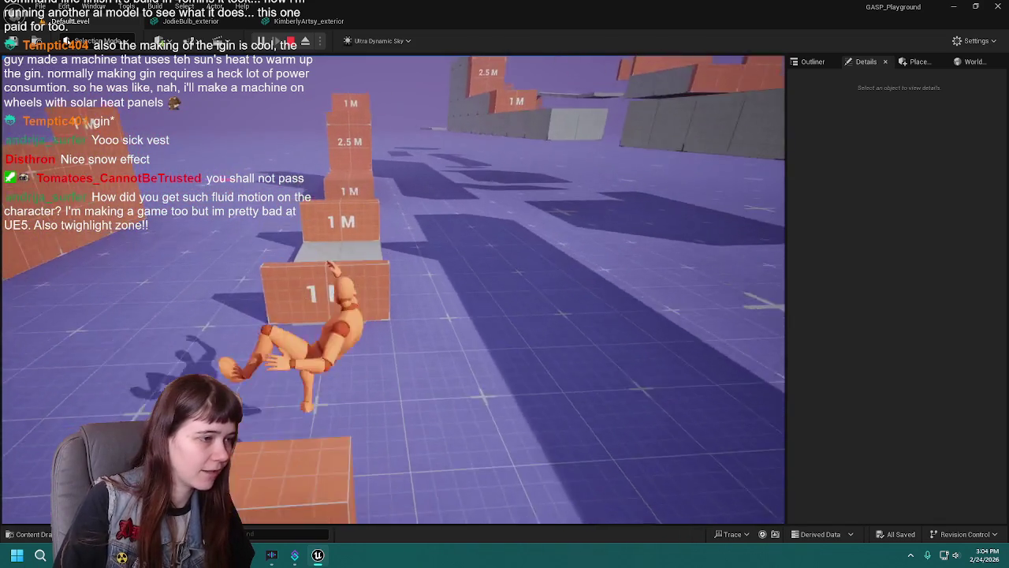
{"action": "key", "text": "w"}
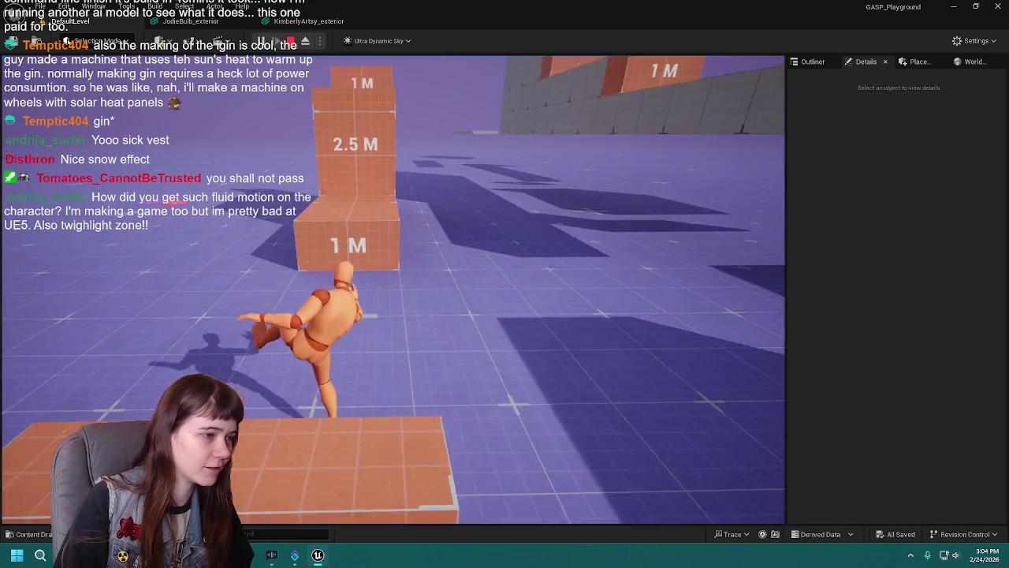
{"action": "key", "text": "space"}
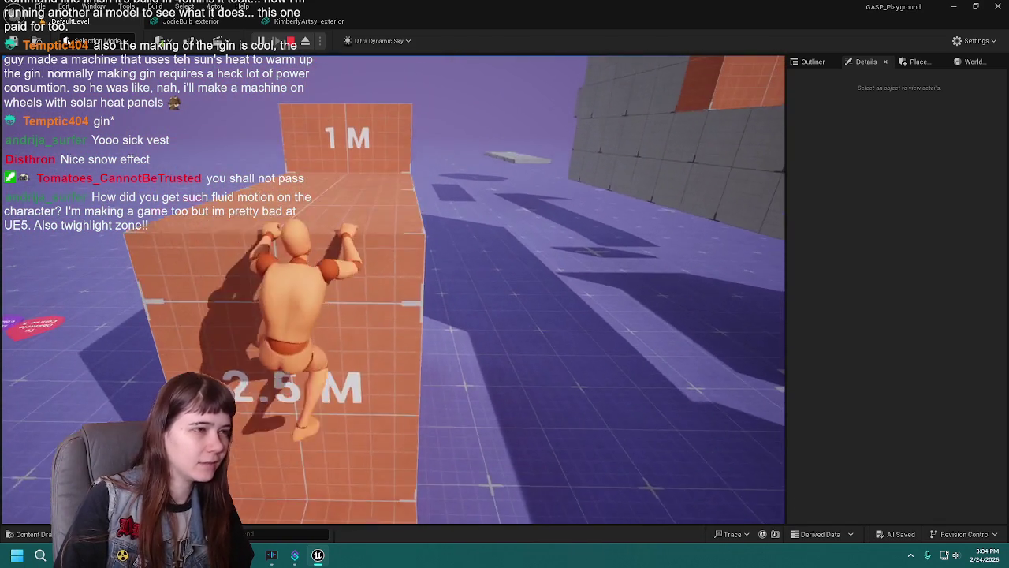
{"action": "key", "text": "w"}
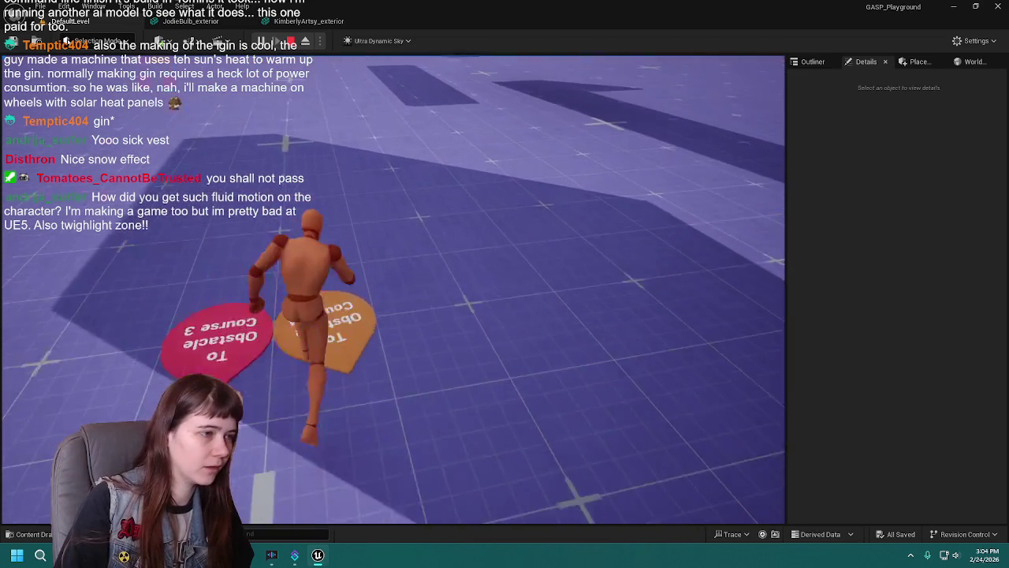
{"action": "key", "text": "w"}
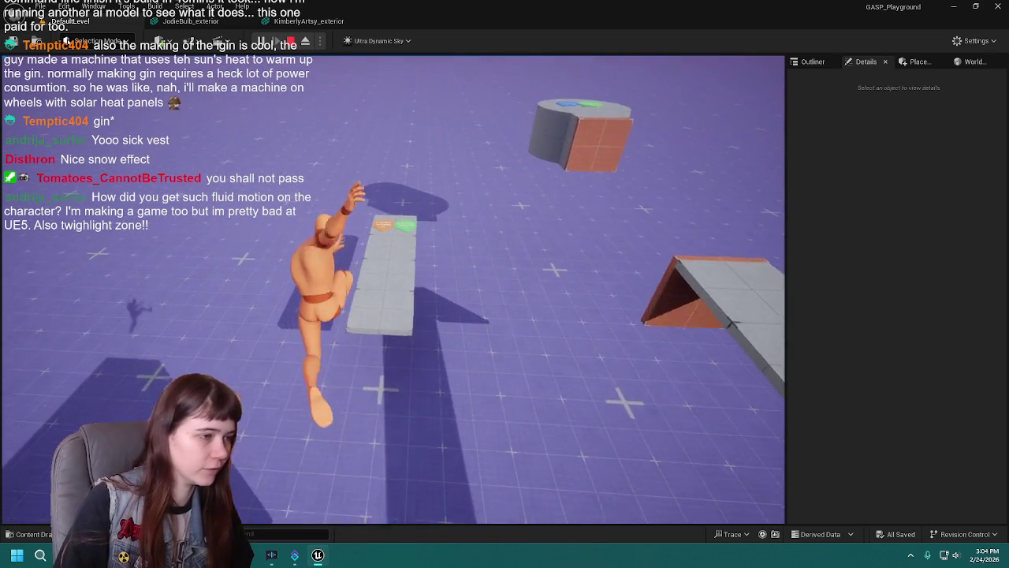
{"action": "key", "text": "w"}
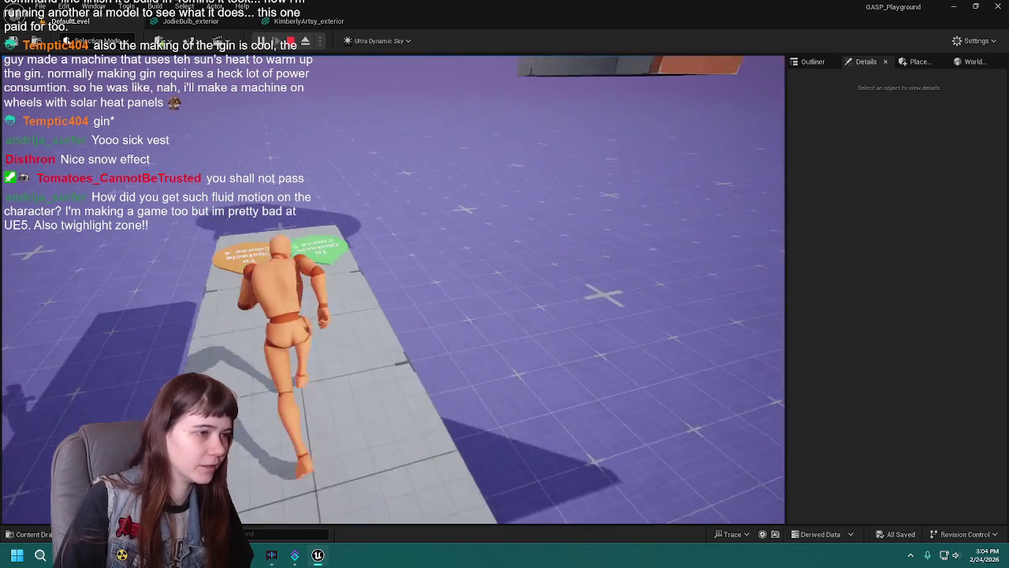
{"action": "key", "text": "space"}
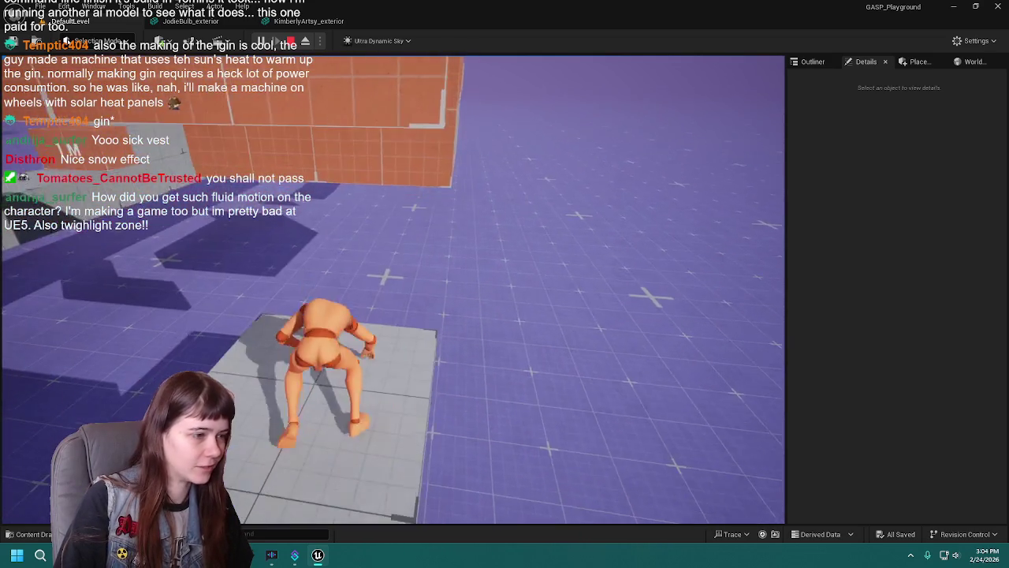
{"action": "key", "text": "space"}
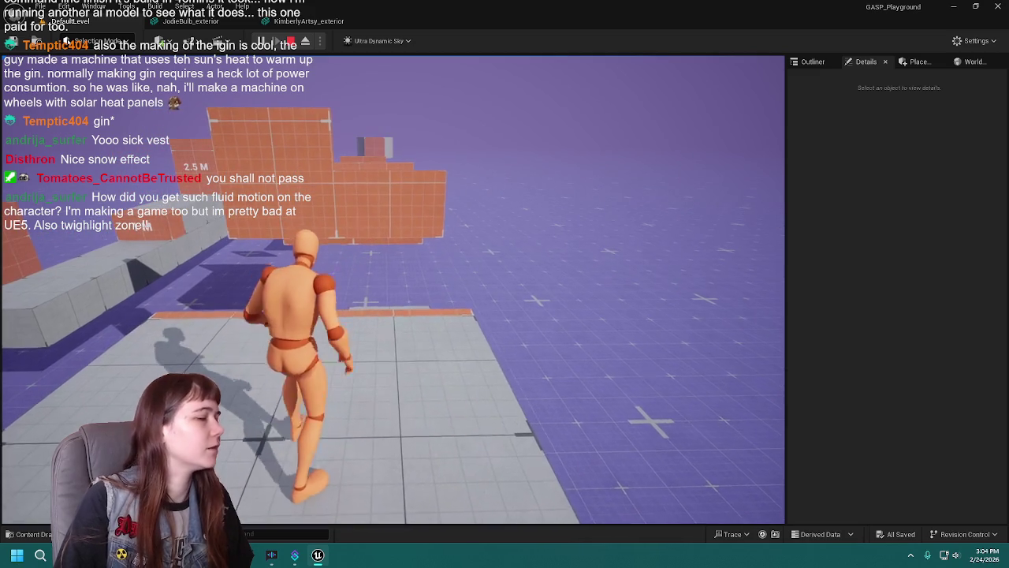
{"action": "key", "text": "space"}
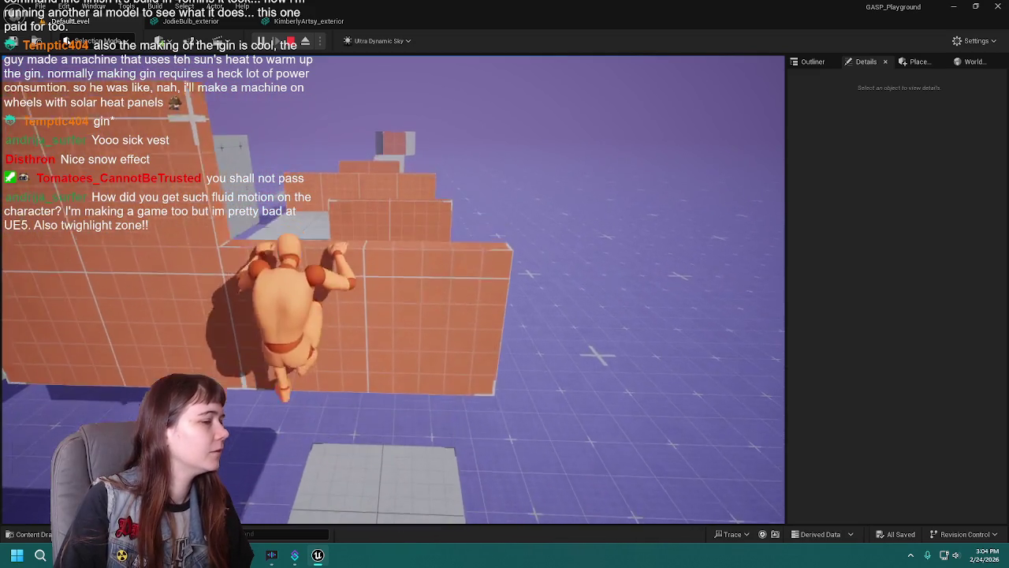
{"action": "key", "text": "space"}
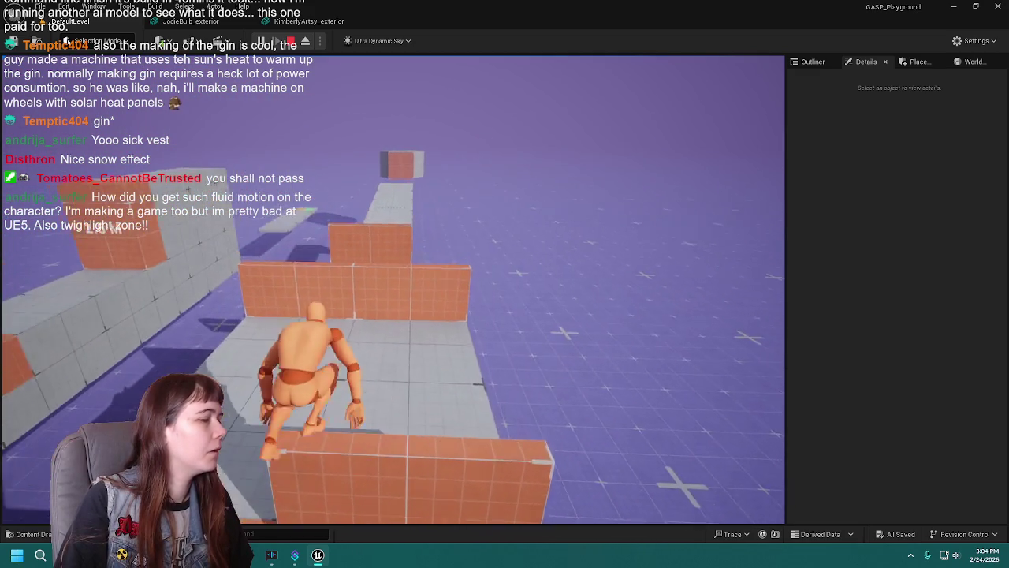
{"action": "key", "text": "space"}
{"action": "key", "text": "w"}
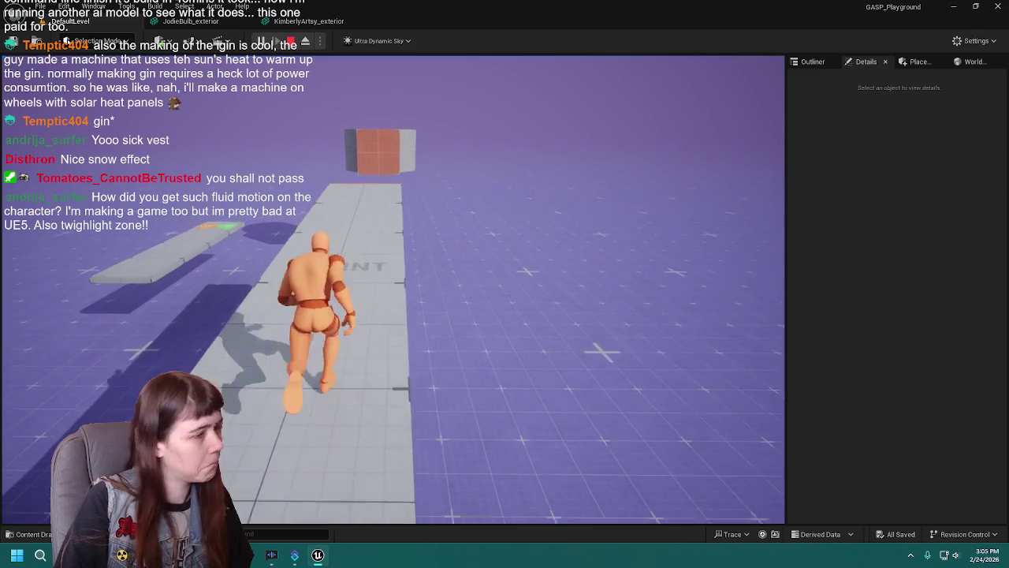
{"action": "key", "text": "w"}
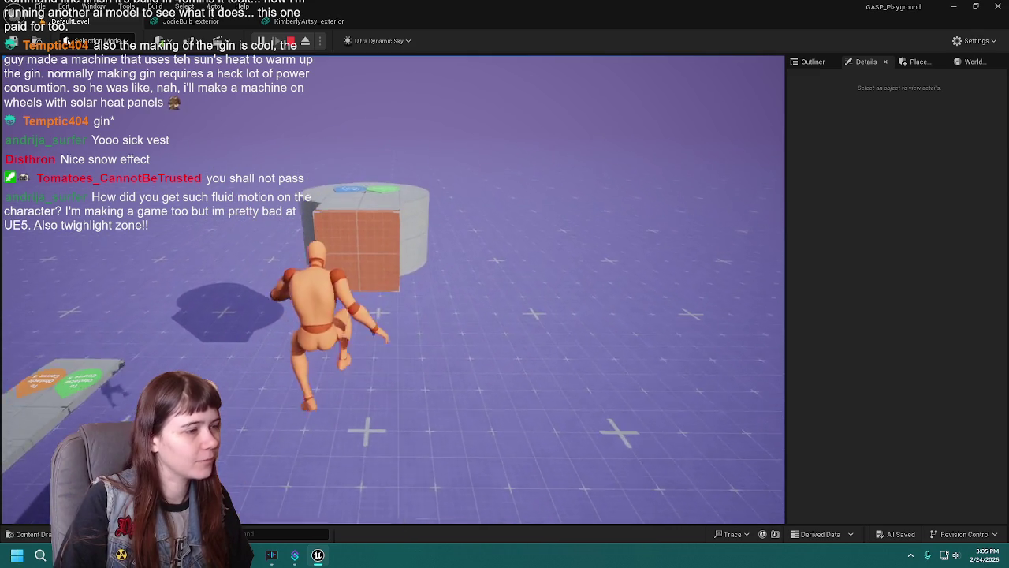
{"action": "key", "text": "w"}
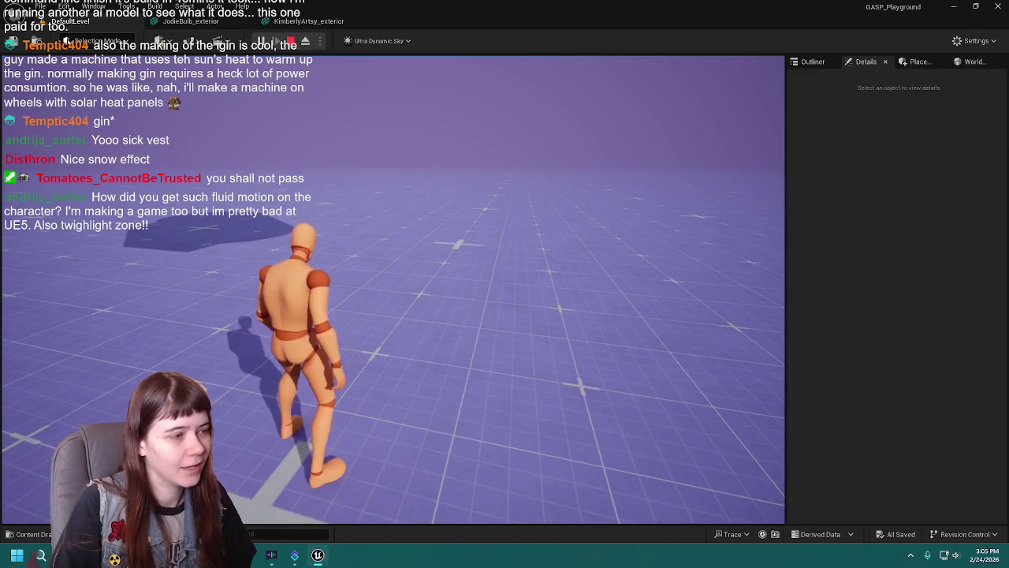
{"action": "key", "text": "Escape"}
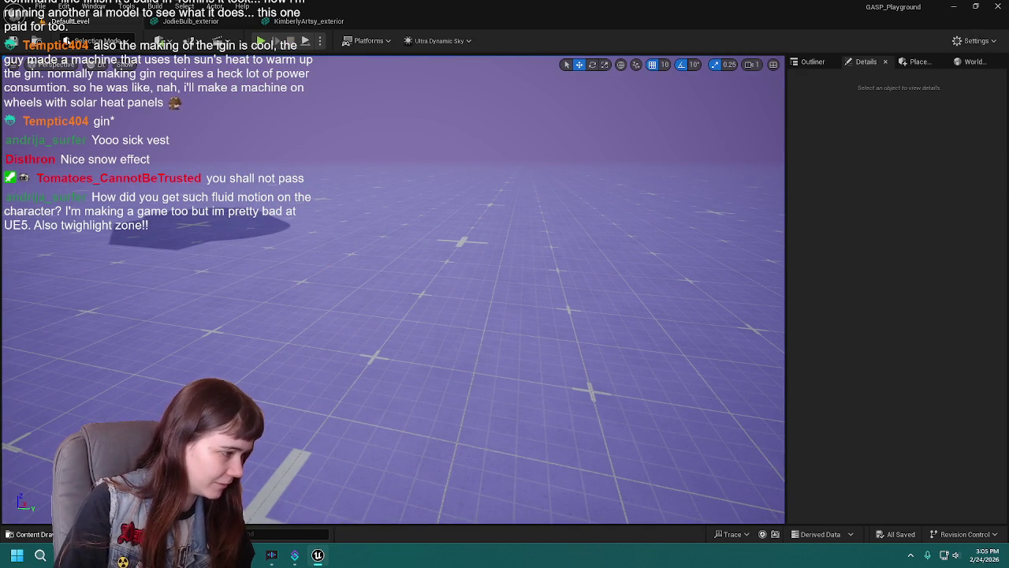
Open the AntarcticaBase level from the Content Drawer, frame the doorway and select KimberlyArtsy_exterior.
{"action": "key", "text": "ctrl+space"}
{"action": "left_click", "coordinate": [243, 354]}
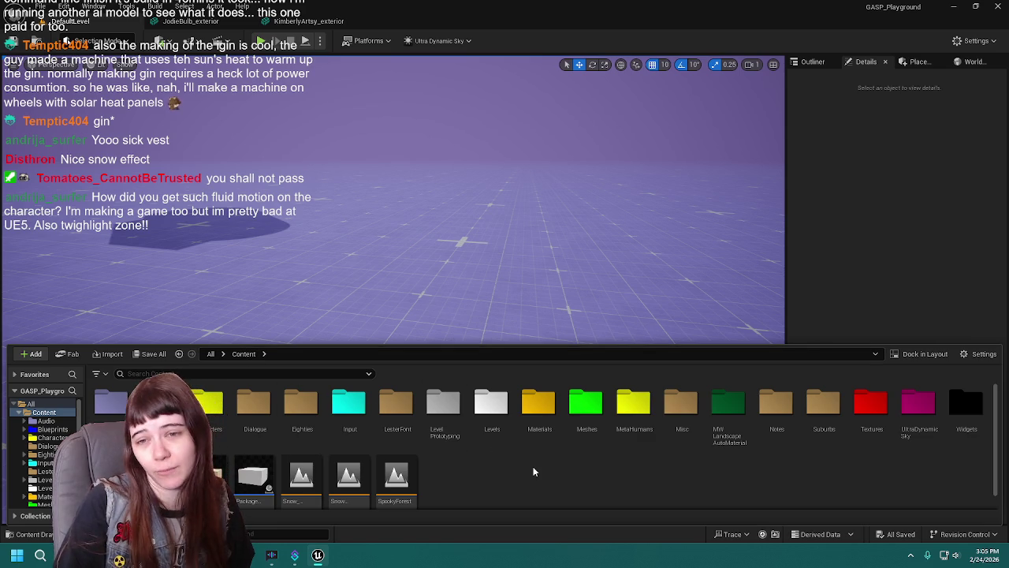
{"action": "scroll", "coordinate": [395, 473], "scroll_direction": "down", "scroll_amount": 1}
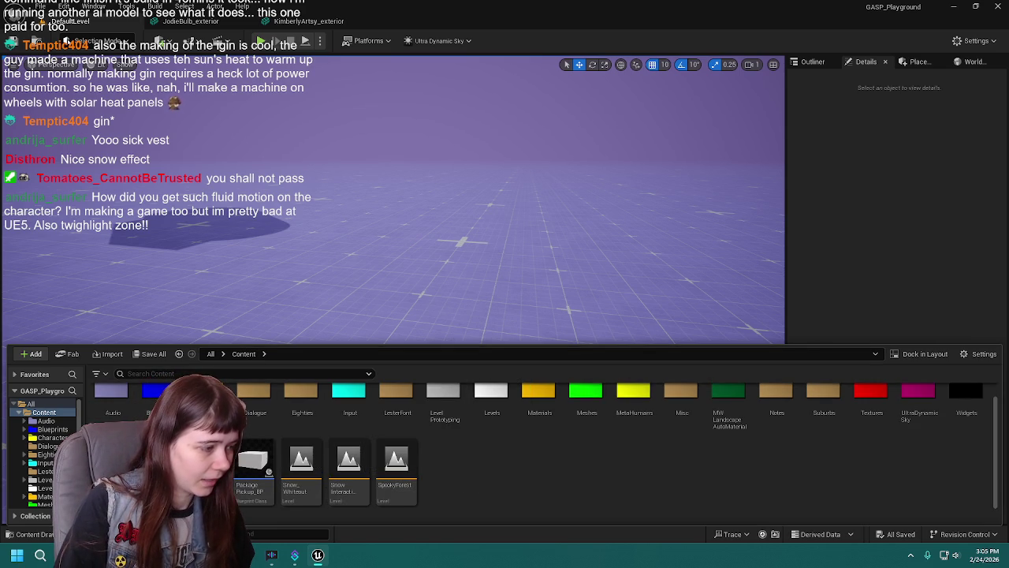
{"action": "double_click", "coordinate": [207, 461]}
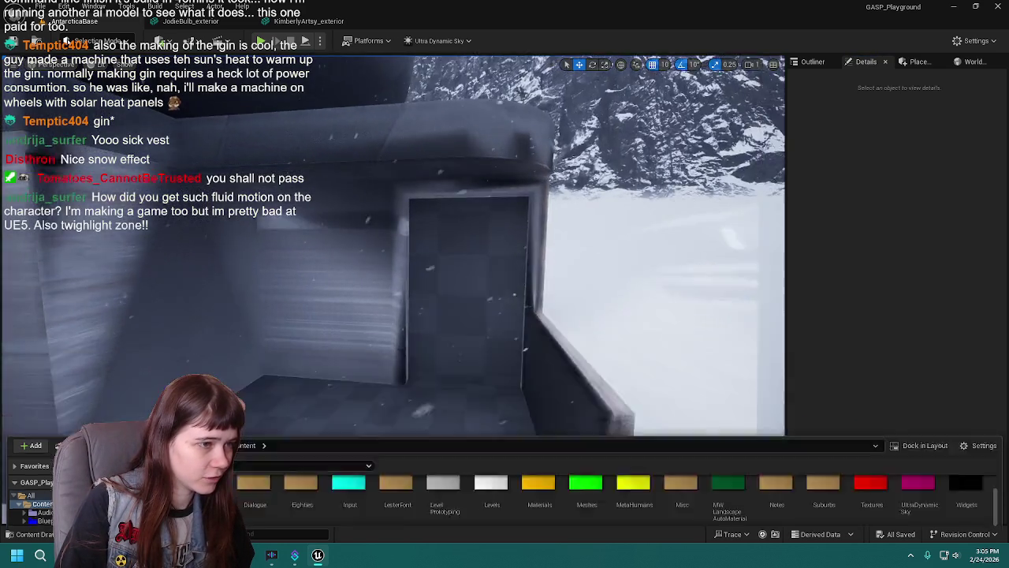
{"action": "scroll", "coordinate": [520, 283], "scroll_direction": "up", "scroll_amount": 4}
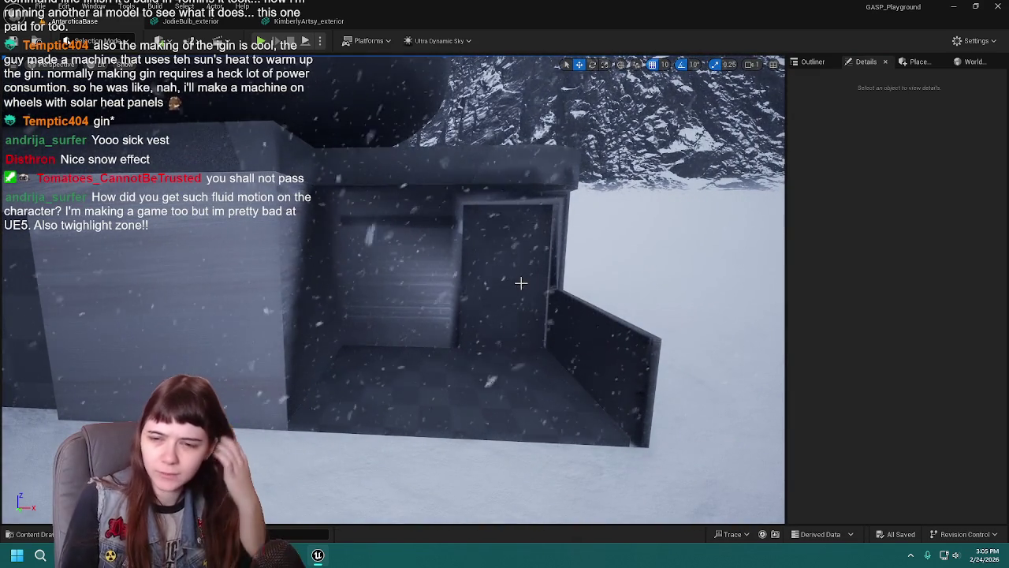
{"action": "left_click_drag", "start_coordinate": [485, 303], "coordinate": [488, 293]}
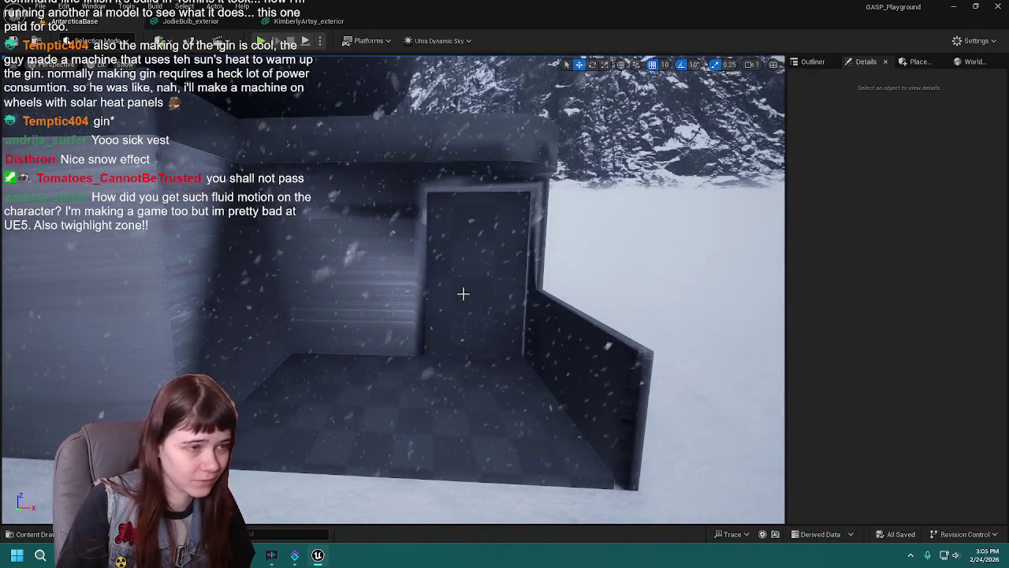
{"action": "left_click_drag", "start_coordinate": [488, 294], "coordinate": [487, 299]}
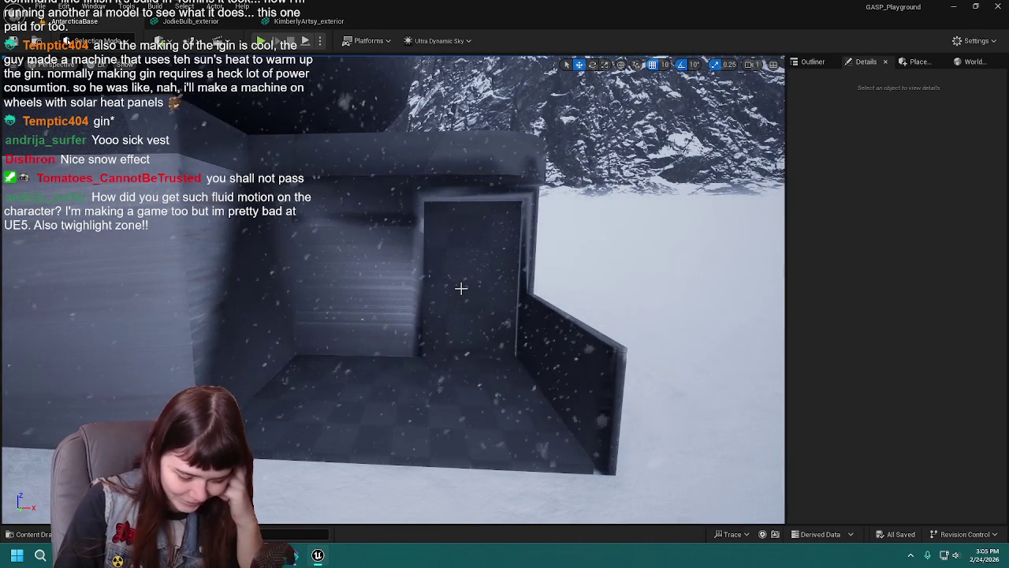
{"action": "left_click", "coordinate": [445, 298]}
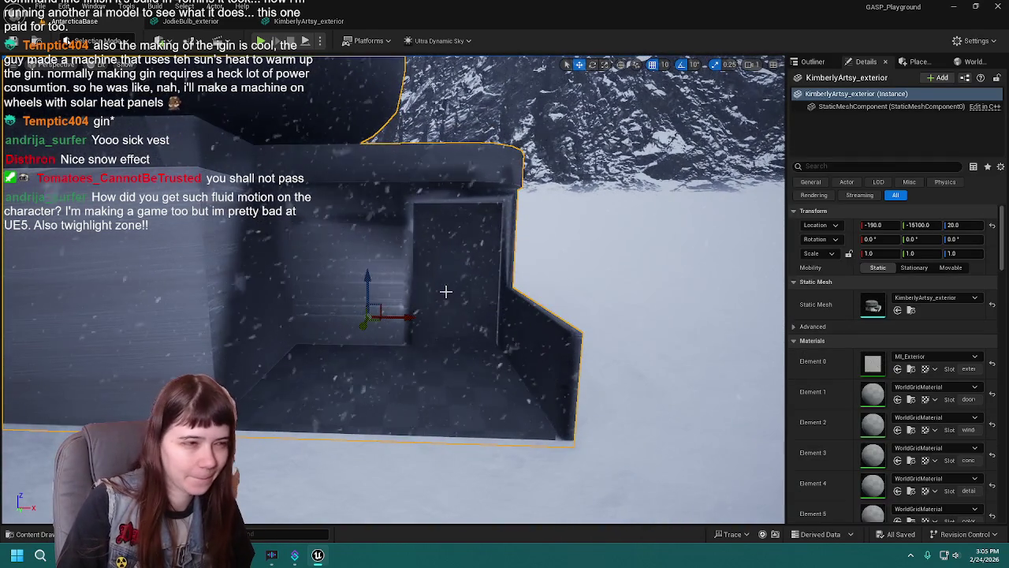
Move the view closer to the doorway and save the level.
{"action": "mouse_move", "coordinate": [446, 291]}
{"action": "left_mouse_down"}
{"action": "mouse_move", "coordinate": [390, 257]}
{"action": "mouse_move", "coordinate": [446, 292]}
{"action": "left_mouse_up"}
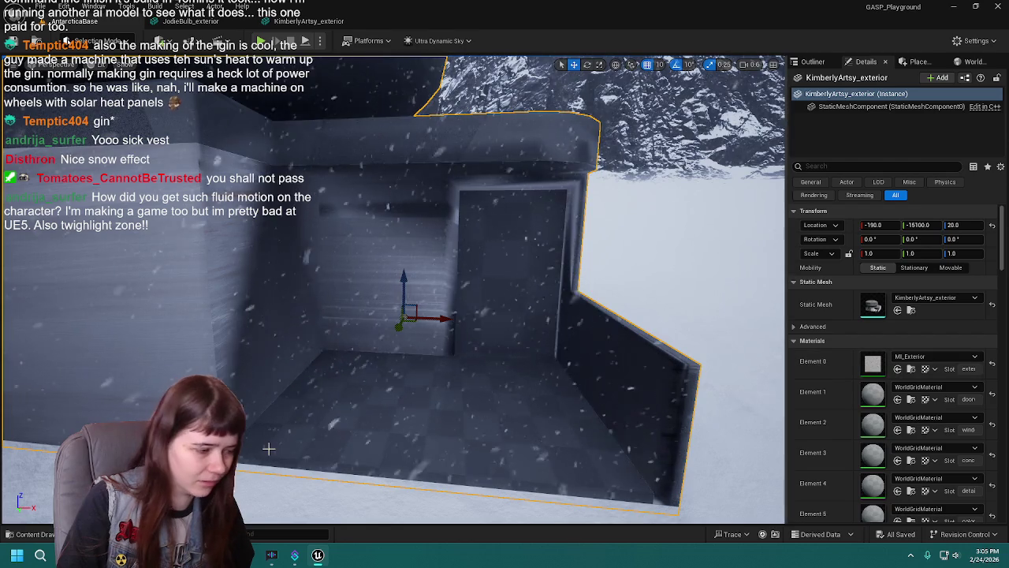
{"action": "left_click", "coordinate": [39, 534]}
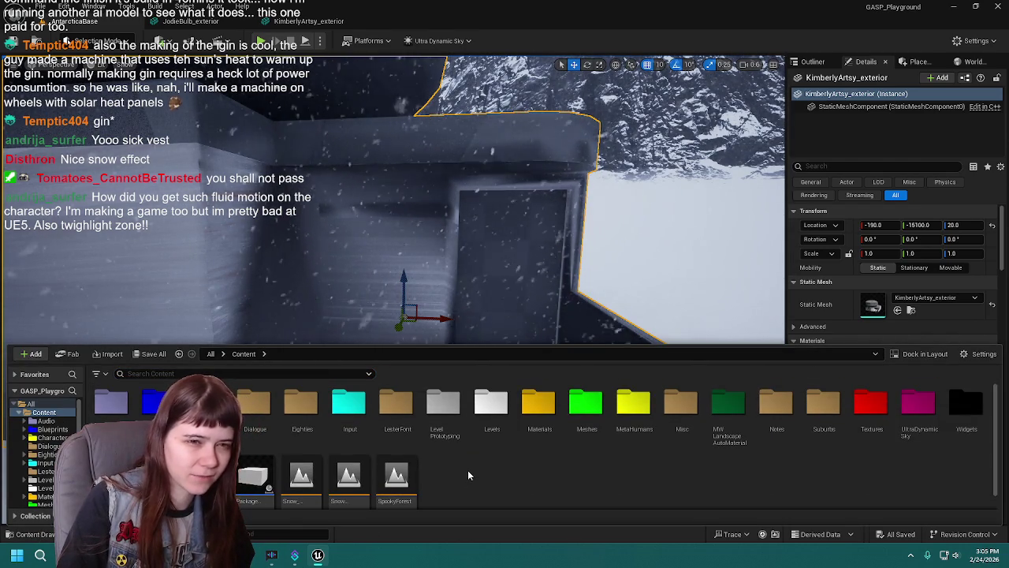
{"action": "key", "text": "ctrl+space"}
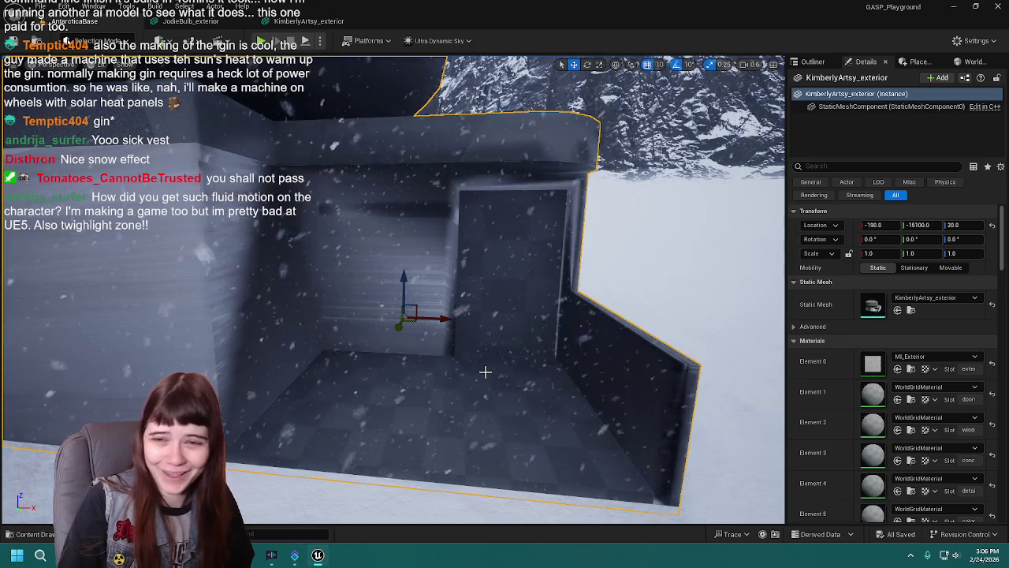
{"action": "key", "text": "ctrl+s"}
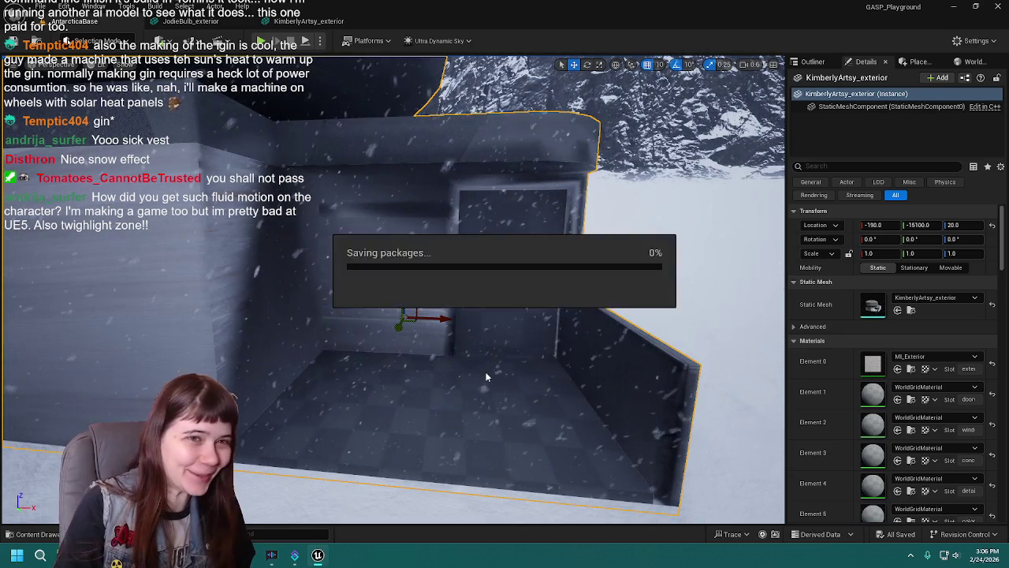
File KimberlyArtsy_exterior into the Blockout folder in the Outliner and reselect the building.
{"action": "left_click", "coordinate": [812, 62]}
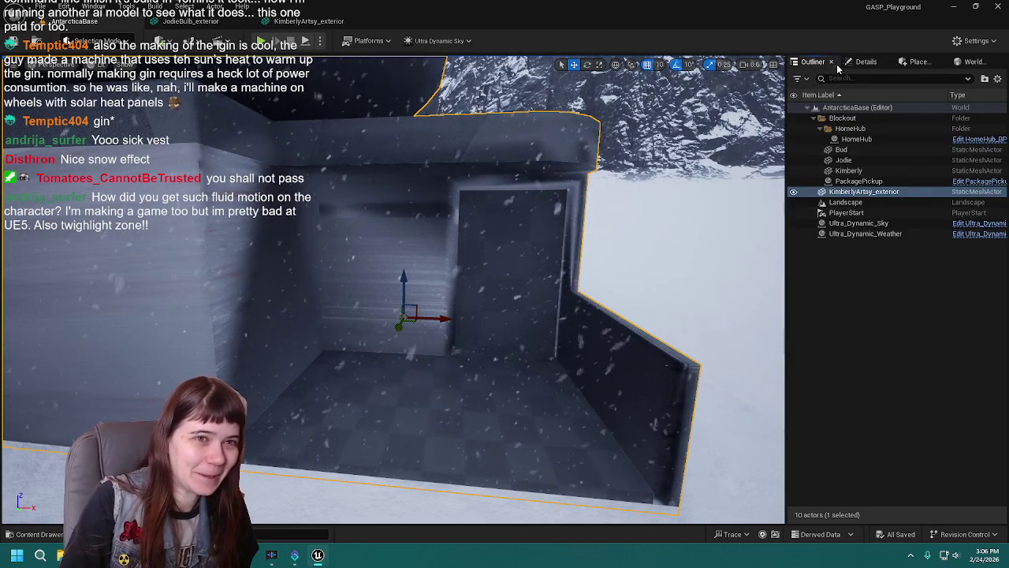
{"action": "left_click", "coordinate": [866, 61]}
{"action": "left_click", "coordinate": [825, 62]}
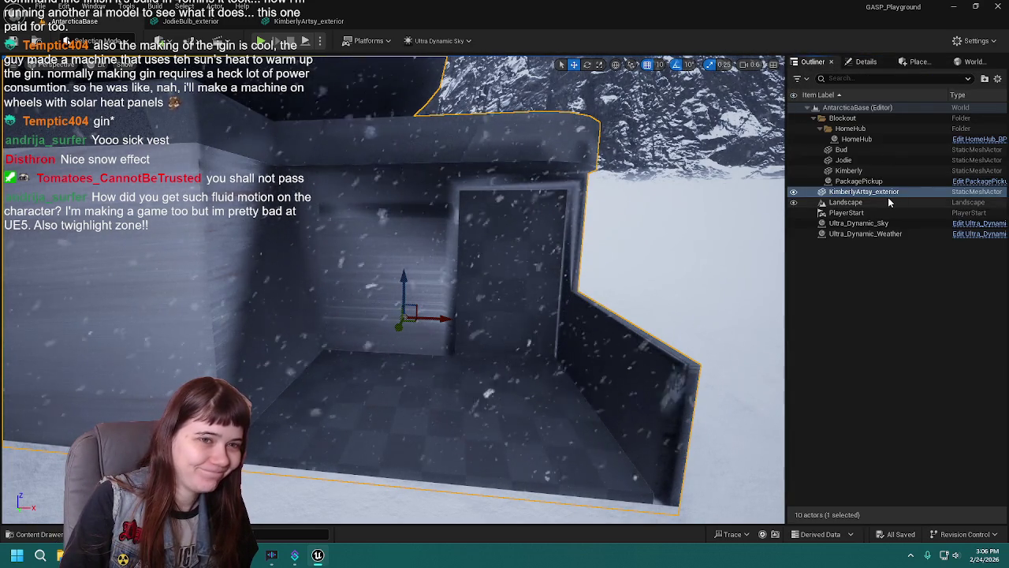
{"action": "left_click_drag", "start_coordinate": [886, 197], "coordinate": [850, 120]}
{"action": "left_click", "coordinate": [855, 264]}
{"action": "left_click", "coordinate": [863, 62]}
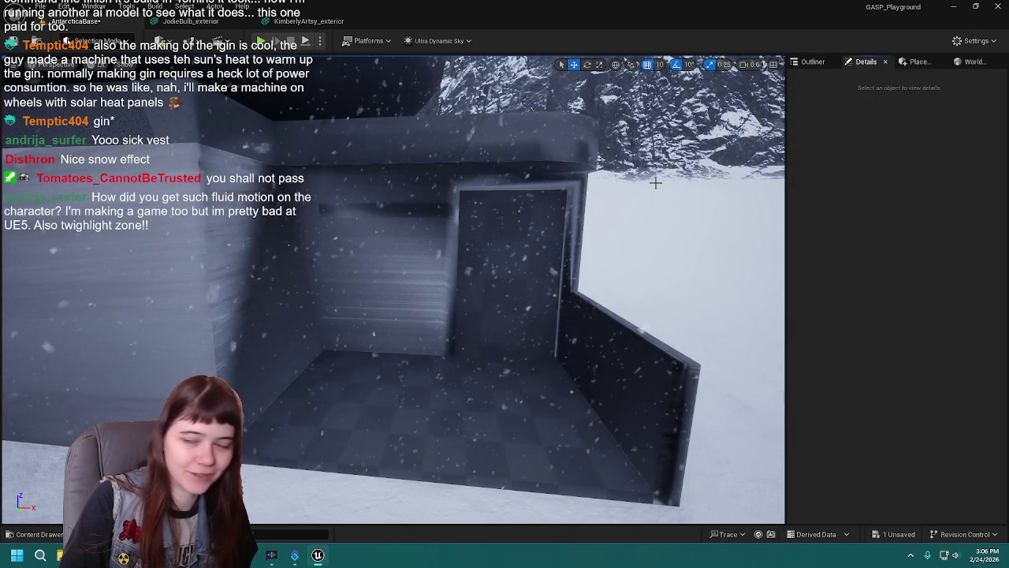
{"action": "left_click", "coordinate": [477, 270]}
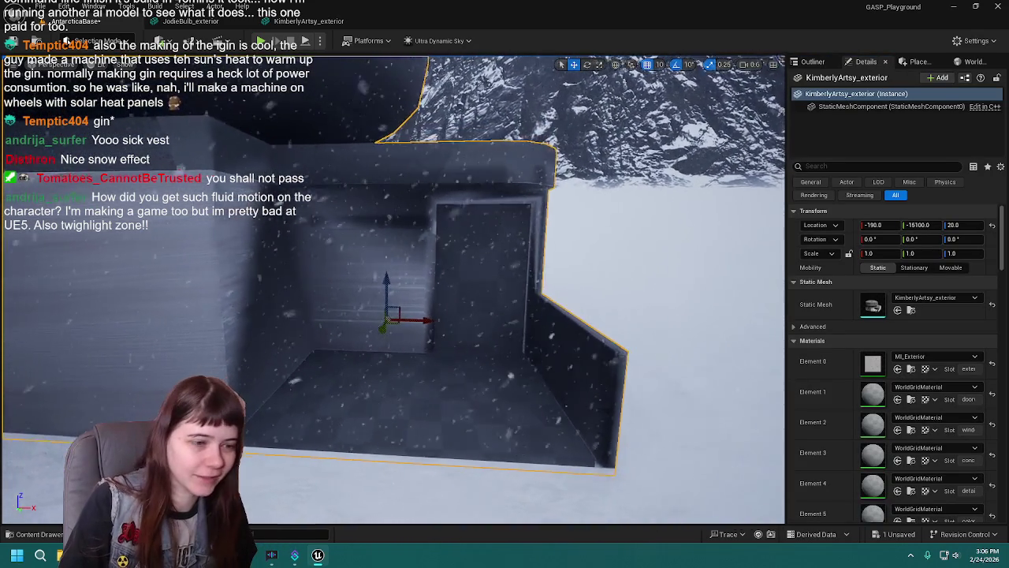
Save all changes, playtest walking to the doorway, then return to Blender.
{"action": "key", "text": "ctrl+s"}
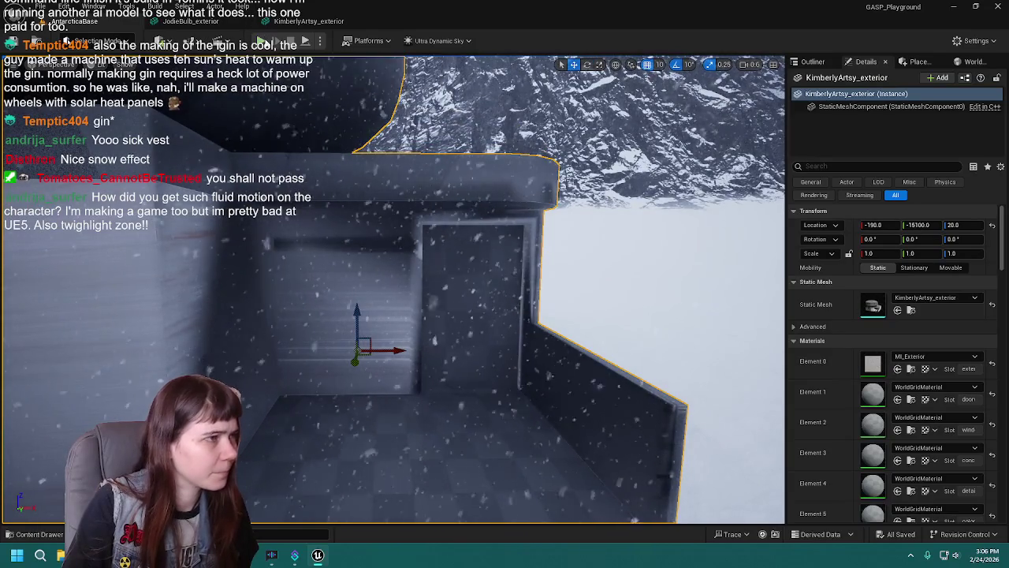
{"action": "left_click", "coordinate": [261, 41]}
{"action": "key", "text": "w"}
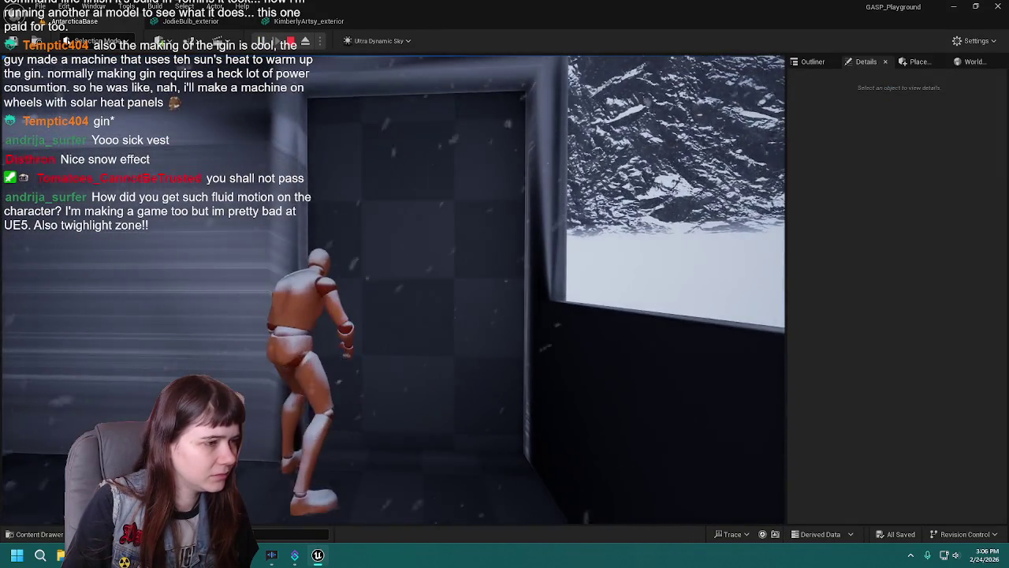
{"action": "key", "text": "Escape"}
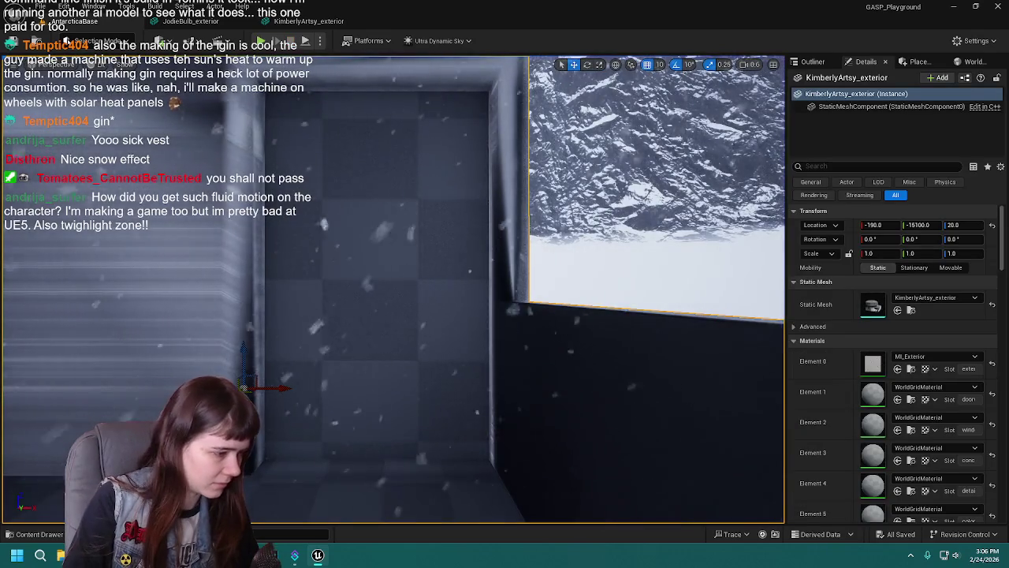
{"action": "left_click", "coordinate": [291, 554]}
{"action": "scroll", "coordinate": [511, 278], "scroll_direction": "down", "scroll_amount": 2}
In front view with solid shading, select the doorway's top edge and save the file.
{"action": "key", "text": "KP_1"}
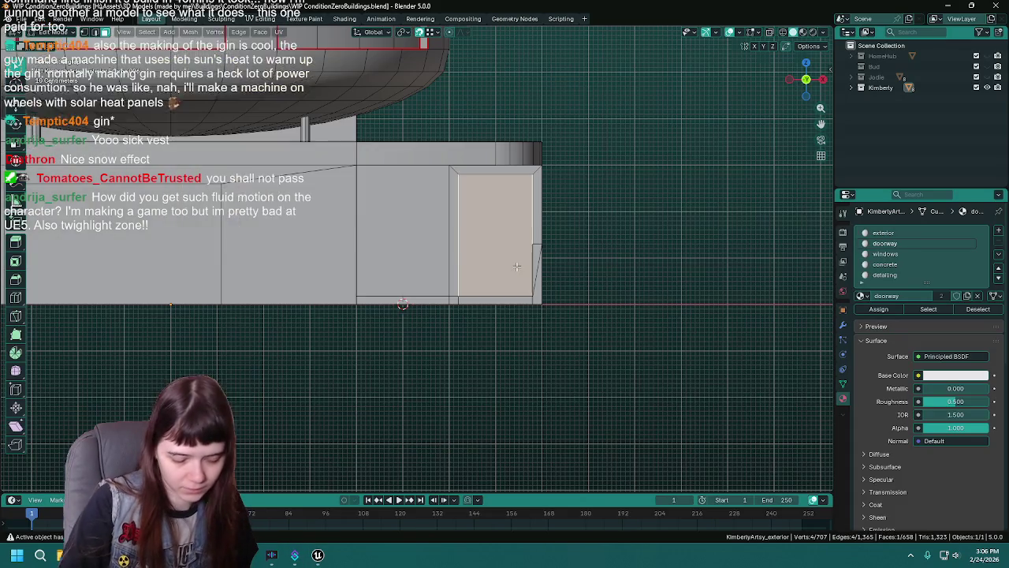
{"action": "scroll", "coordinate": [347, 245], "scroll_direction": "up", "scroll_amount": 2}
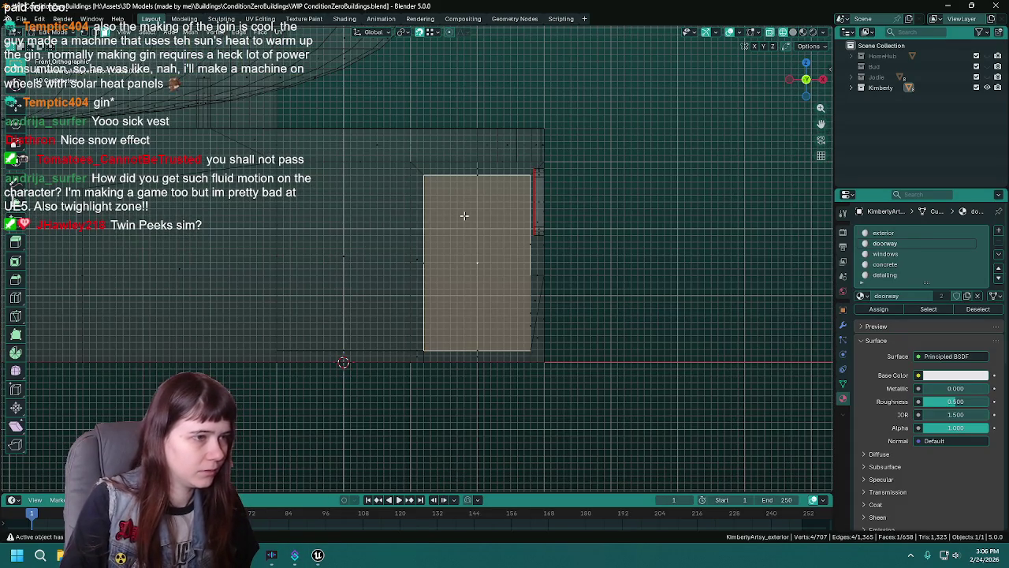
{"action": "left_click", "coordinate": [466, 207]}
{"action": "scroll", "coordinate": [462, 195], "scroll_direction": "up", "scroll_amount": 3}
{"action": "scroll", "coordinate": [447, 111], "scroll_direction": "up", "scroll_amount": 2}
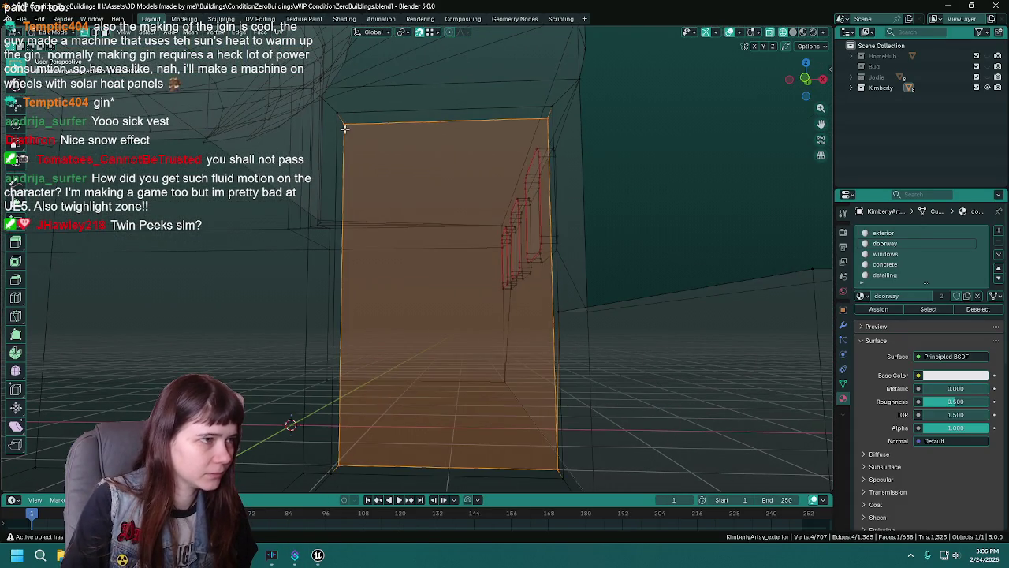
{"action": "left_click", "coordinate": [345, 125]}
{"action": "key", "text": "z"}
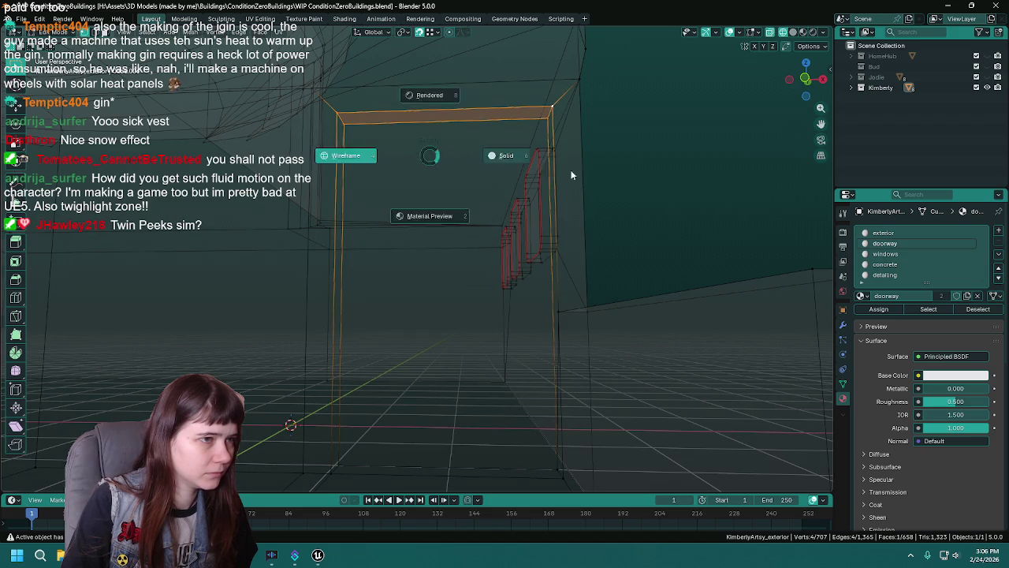
{"action": "left_click", "coordinate": [518, 155]}
{"action": "scroll", "coordinate": [536, 166], "scroll_direction": "down", "scroll_amount": 3}
{"action": "key", "text": "ctrl+s"}
Lower the doorway's top edge about 0.25 m along Z.
{"action": "key", "text": "g"}
{"action": "key", "text": "z"}
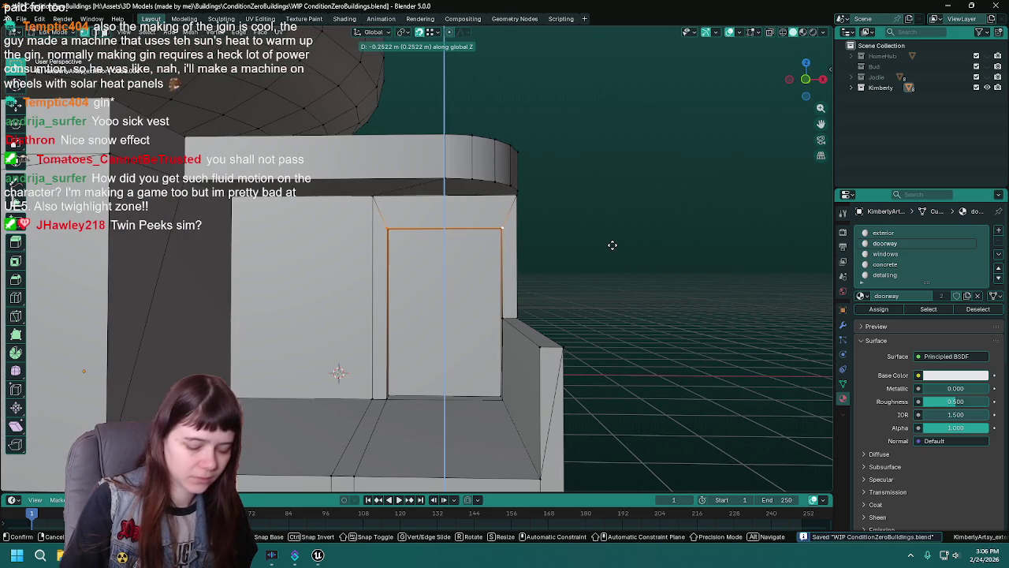
{"action": "key", "text": "Return"}
{"action": "mouse_move", "coordinate": [455, 352]}
{"action": "left_mouse_down"}
{"action": "mouse_move", "coordinate": [368, 354]}
{"action": "mouse_move", "coordinate": [443, 320]}
{"action": "mouse_move", "coordinate": [466, 139]}
{"action": "mouse_move", "coordinate": [405, 358]}
{"action": "mouse_move", "coordinate": [437, 296]}
{"action": "left_mouse_up"}
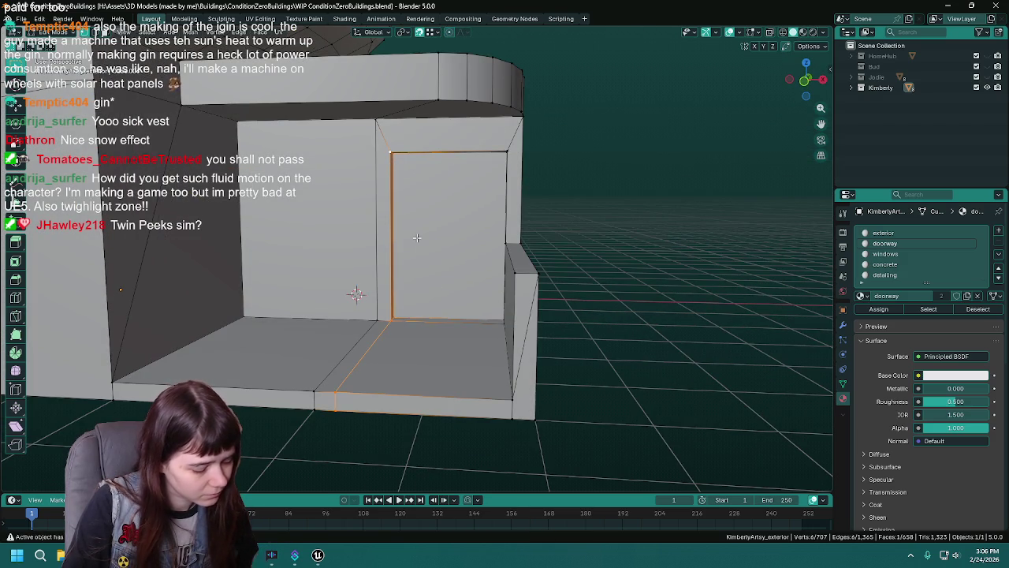
Shift the doorway's vertical side edge 0.25 m along X and save WIP ConditionZeroBuildings.blend.
{"action": "key", "text": "g"}
{"action": "key", "text": "x"}
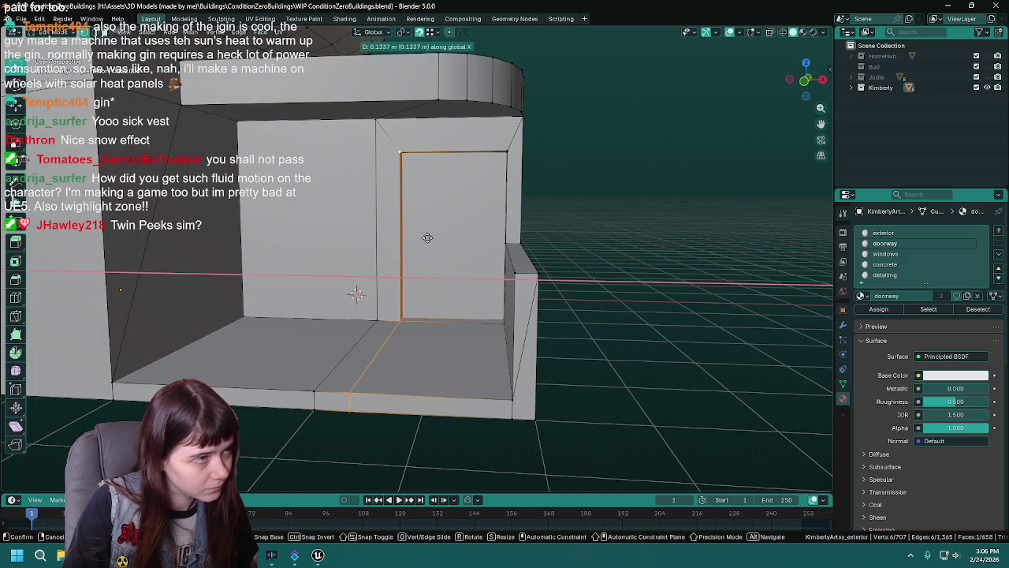
{"action": "key", "text": "Return"}
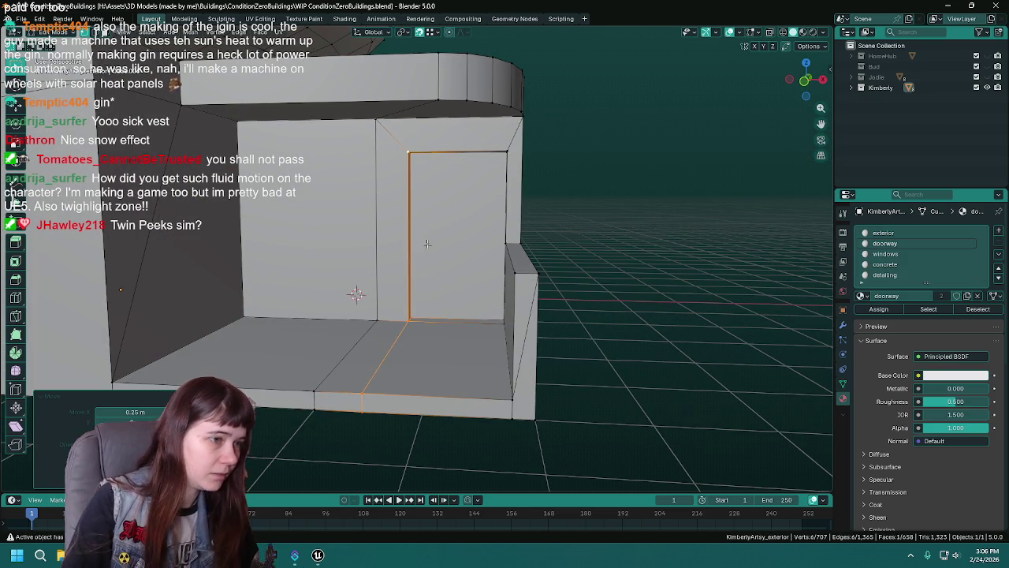
{"action": "scroll", "coordinate": [487, 286], "scroll_direction": "up", "scroll_amount": 2}
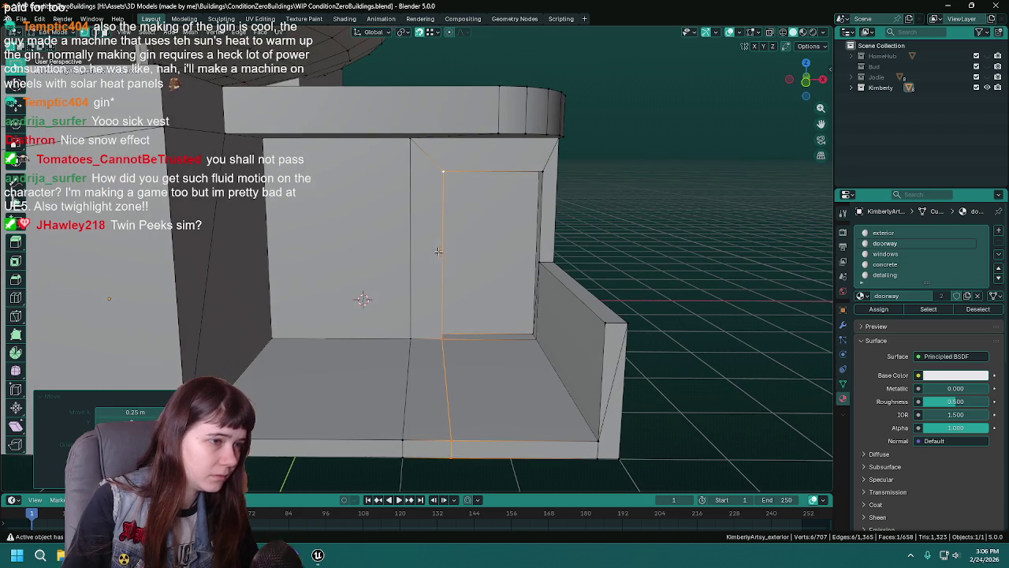
{"action": "left_click", "coordinate": [487, 286]}
{"action": "key", "text": "ctrl+s"}
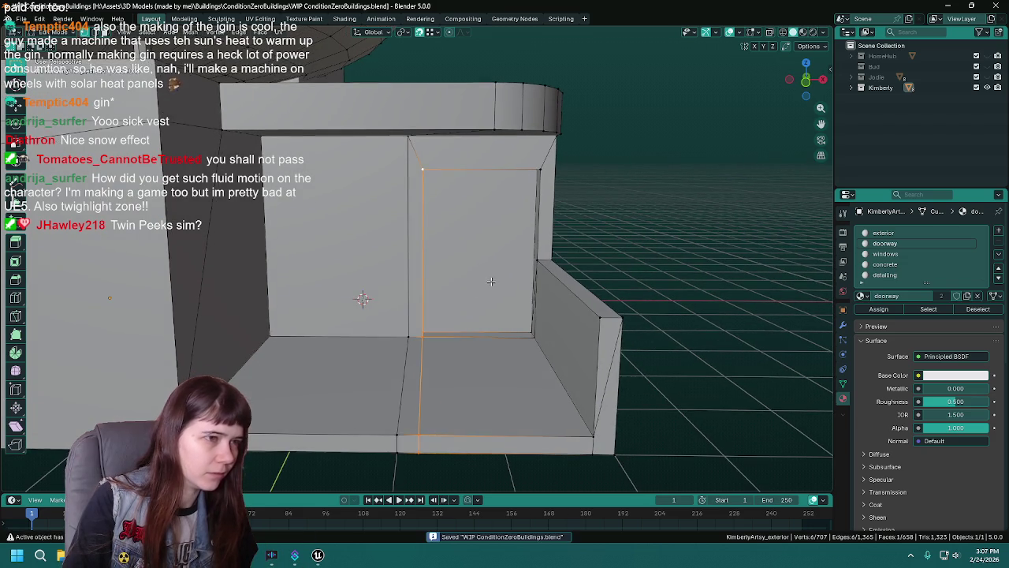
{"action": "scroll", "coordinate": [605, 256], "scroll_direction": "up", "scroll_amount": 3}
{"action": "left_click", "coordinate": [615, 253]}
Delete the thin sliver face at the door's side jamb and save the file.
{"action": "scroll", "coordinate": [615, 253], "scroll_direction": "up", "scroll_amount": 3}
{"action": "key", "text": "x"}
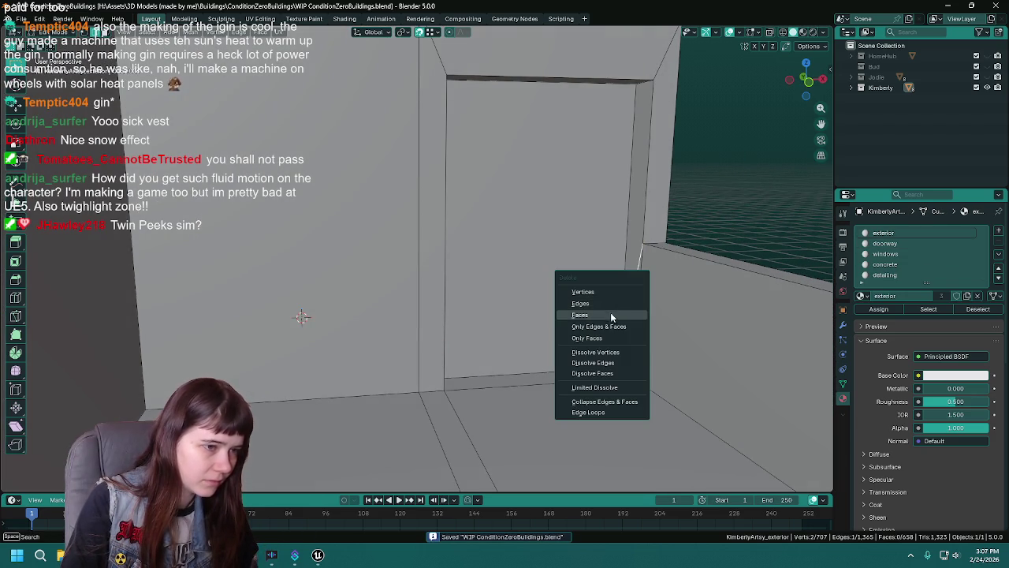
{"action": "left_click", "coordinate": [621, 362]}
{"action": "scroll", "coordinate": [622, 347], "scroll_direction": "down", "scroll_amount": 5}
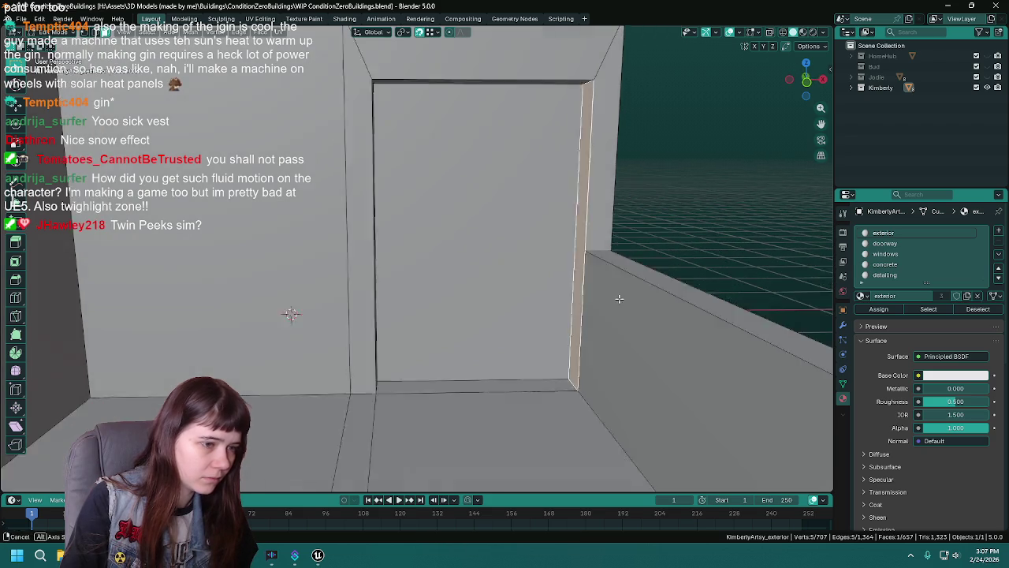
{"action": "key", "text": "ctrl+s"}
Orbit around the doorway to inspect the cleaned-up jamb, saving again.
{"action": "scroll", "coordinate": [621, 245], "scroll_direction": "up", "scroll_amount": 2}
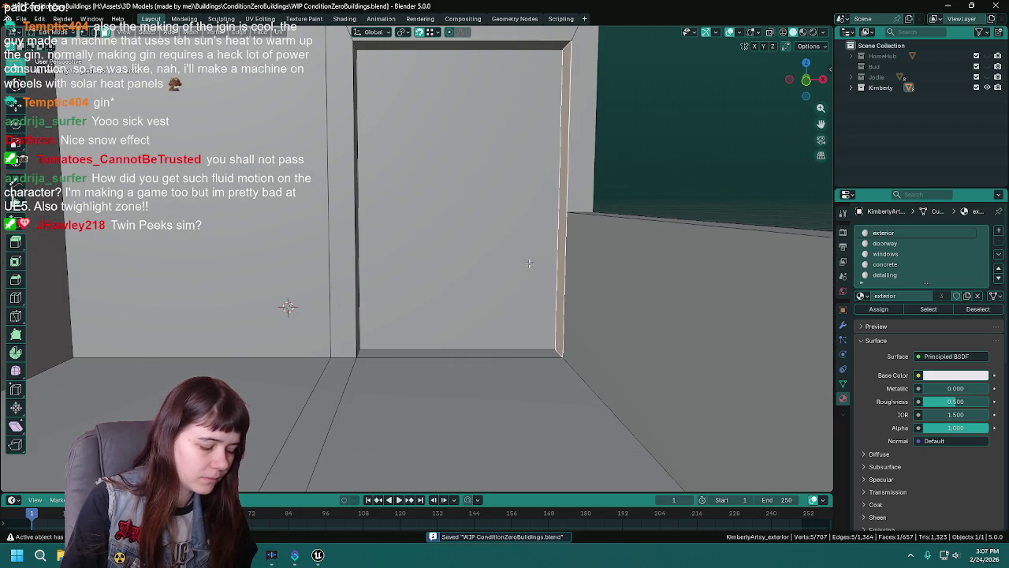
{"action": "left_click_drag", "start_coordinate": [530, 262], "coordinate": [530, 270]}
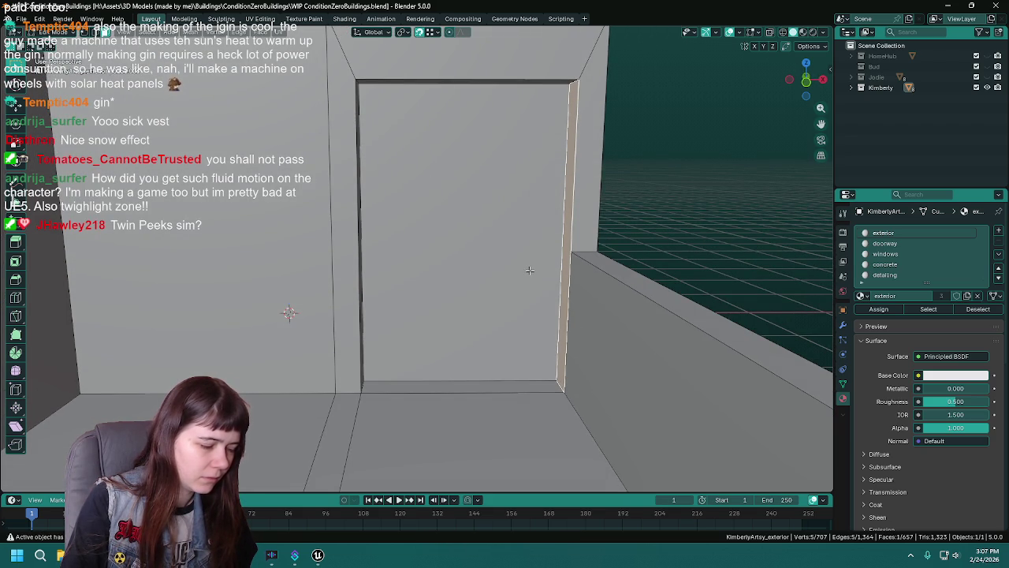
{"action": "left_click_drag", "start_coordinate": [625, 206], "coordinate": [658, 198]}
{"action": "key", "text": "ctrl+s"}
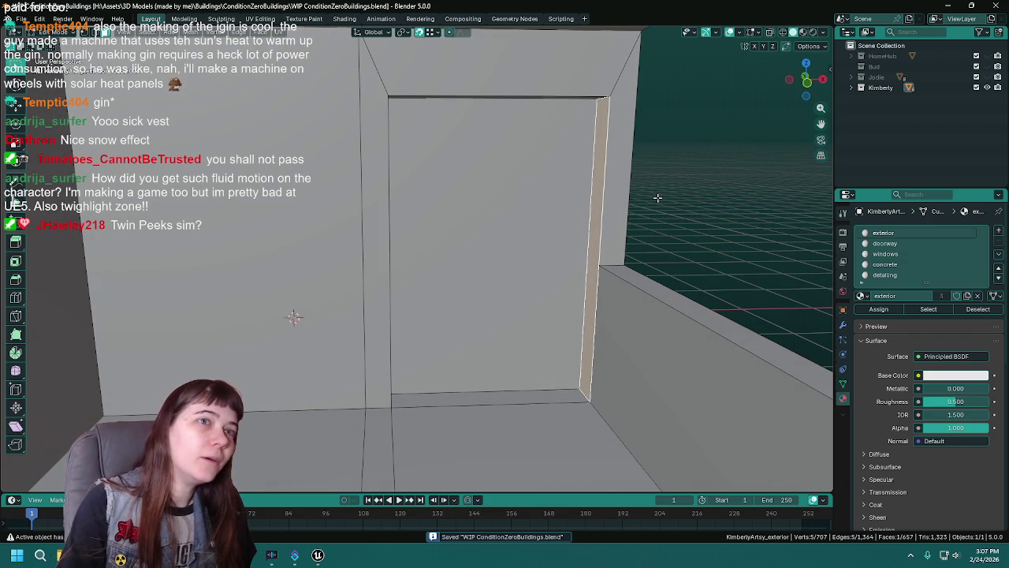
{"action": "left_click_drag", "start_coordinate": [661, 198], "coordinate": [689, 208]}
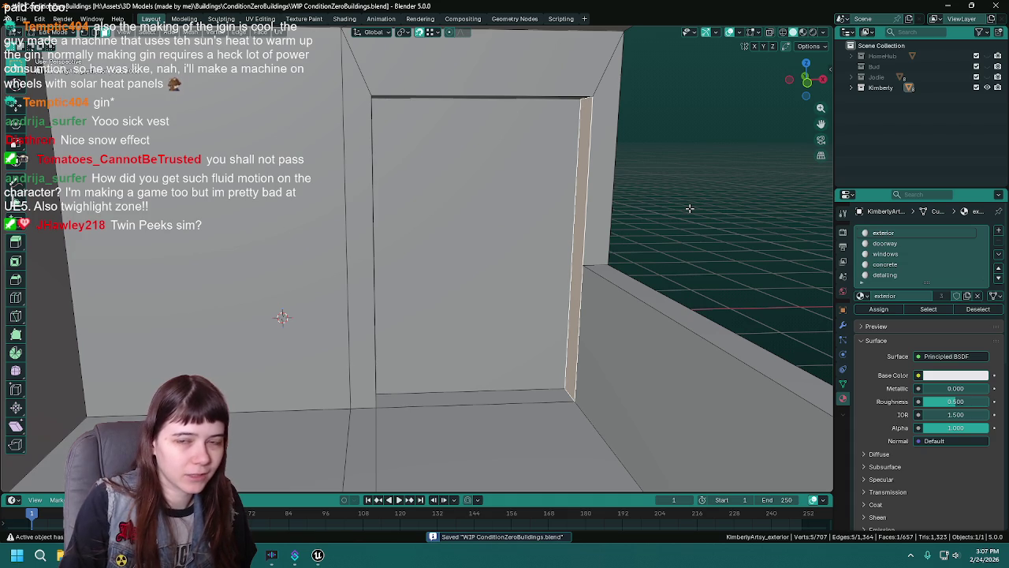
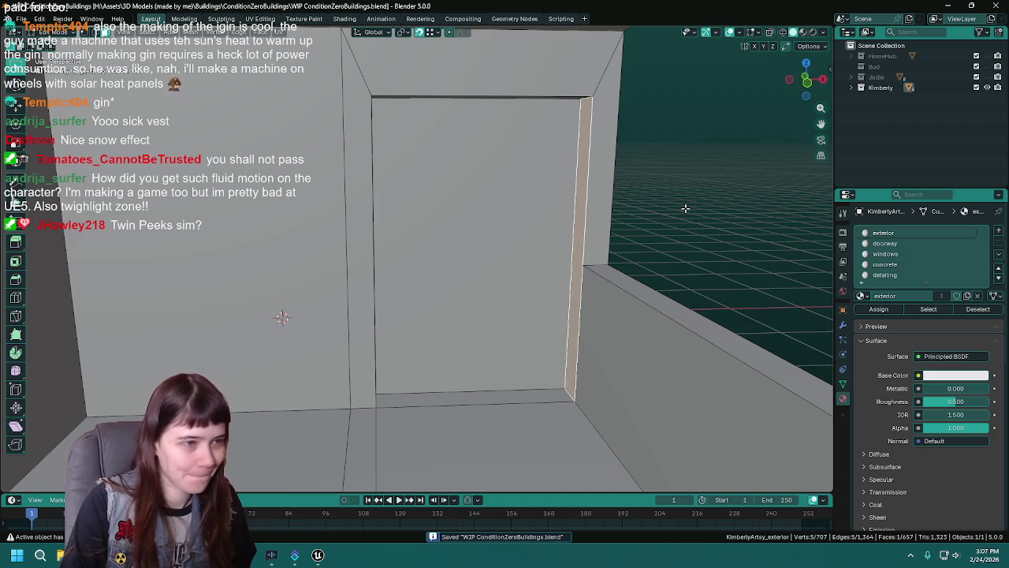
Shift the door face strip -0.25 m along X, then delete the recessed door face.
{"action": "key", "text": "g"}
{"action": "key", "text": "x"}
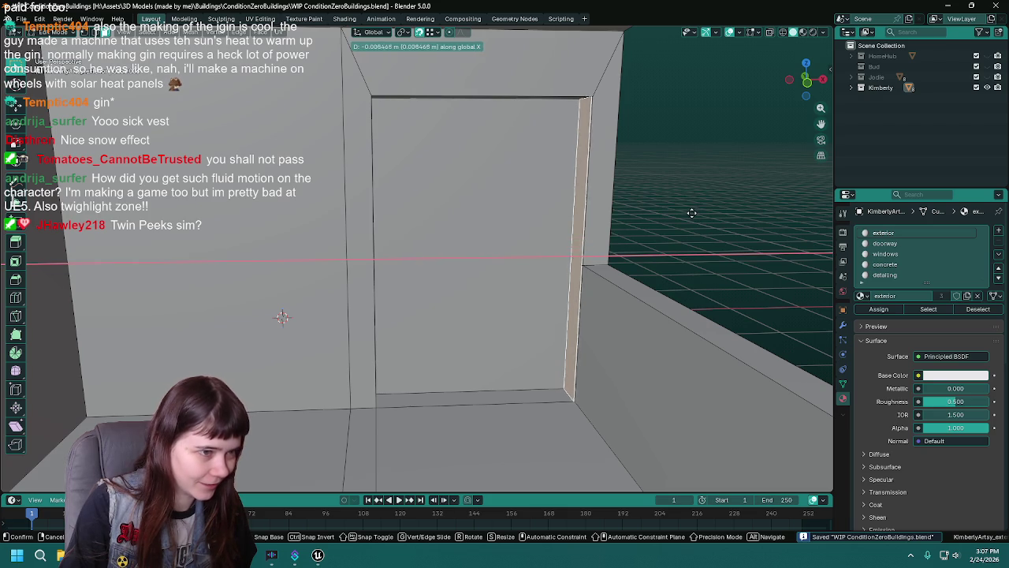
{"action": "type", "text": "-0.25"}
{"action": "key", "text": "Return"}
{"action": "left_click", "coordinate": [481, 231]}
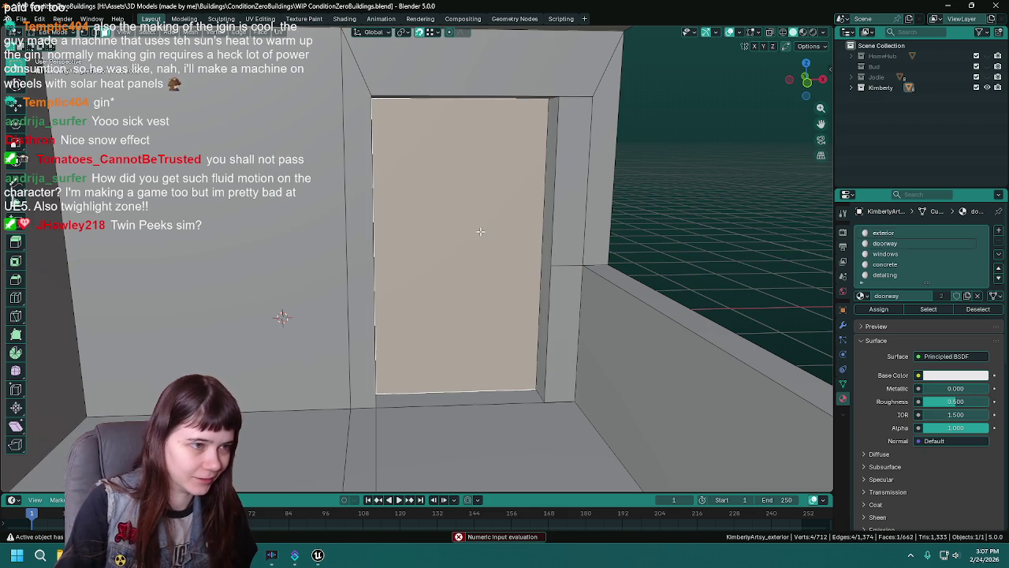
{"action": "key", "text": "x"}
{"action": "left_click", "coordinate": [430, 226]}
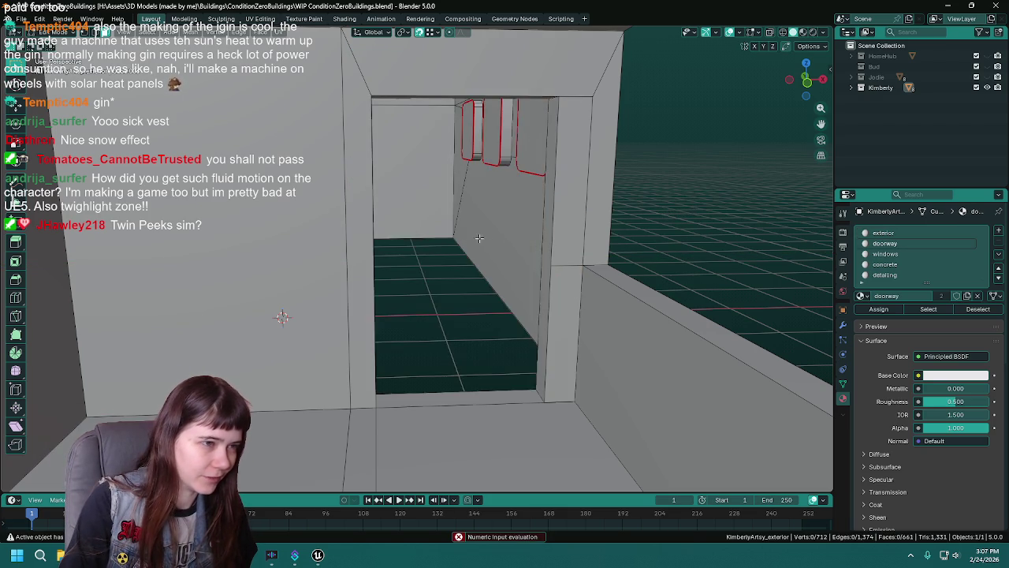
Fly the view through the opened doorway and clear the corner vertex selection.
{"action": "key", "text": "shift+grave"}
{"action": "key", "text": "w"}
{"action": "key", "text": "w"}
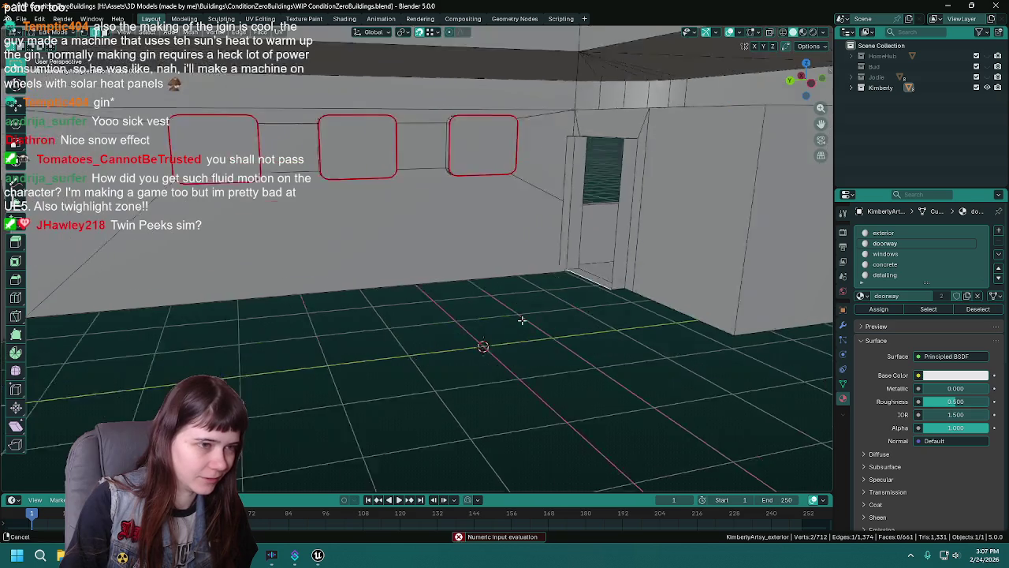
{"action": "key", "text": "w"}
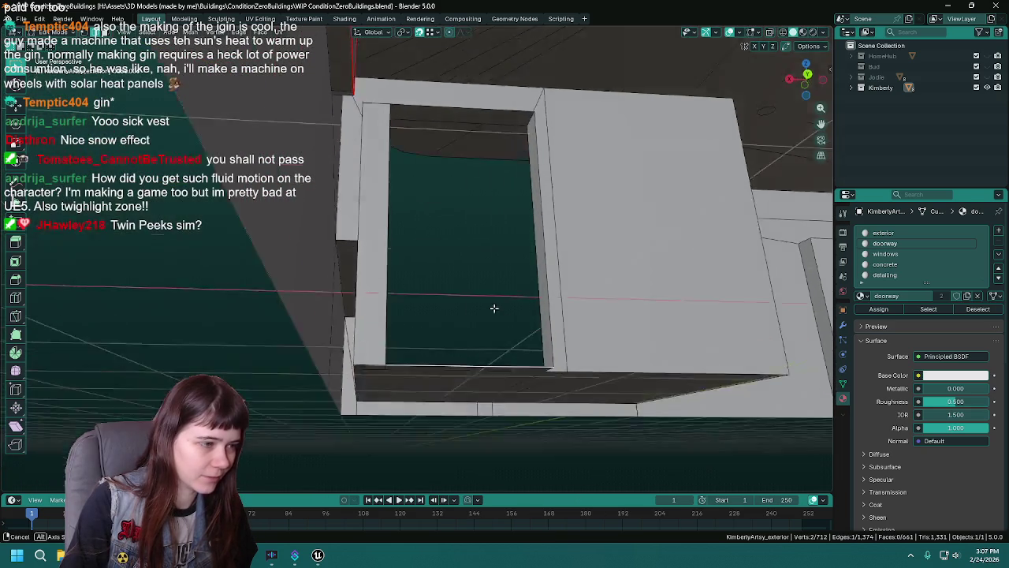
{"action": "key", "text": "e"}
{"action": "left_click", "coordinate": [461, 297]}
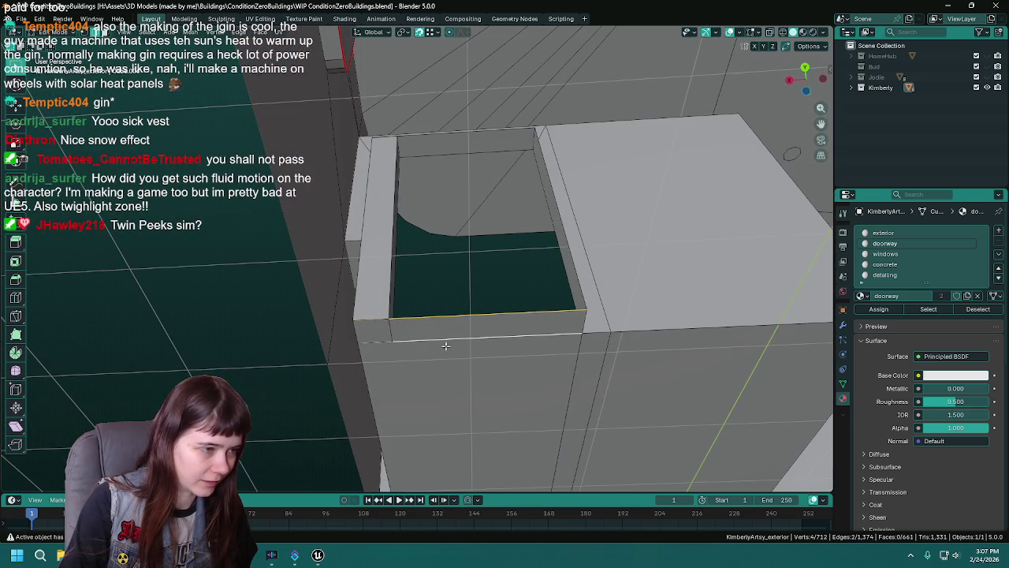
{"action": "right_click", "coordinate": [435, 339]}
{"action": "key", "text": "Escape"}
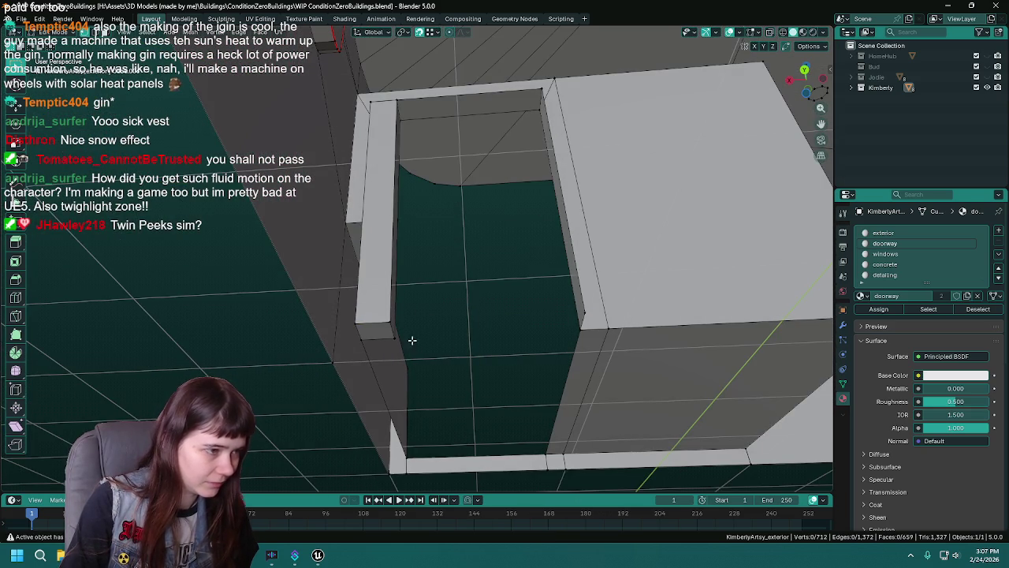
{"action": "key", "text": "alt+a"}
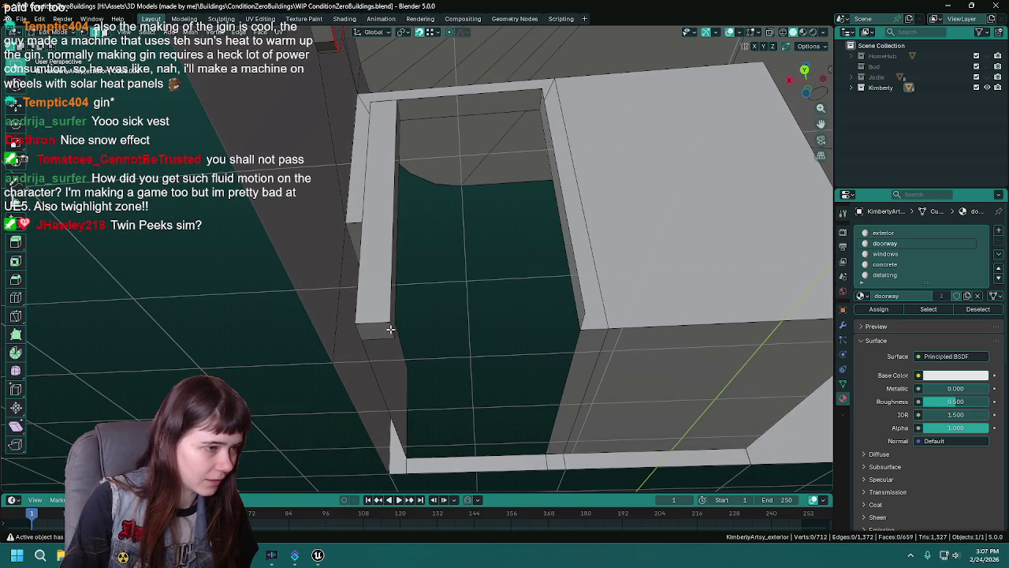
{"action": "right_click", "coordinate": [379, 341]}
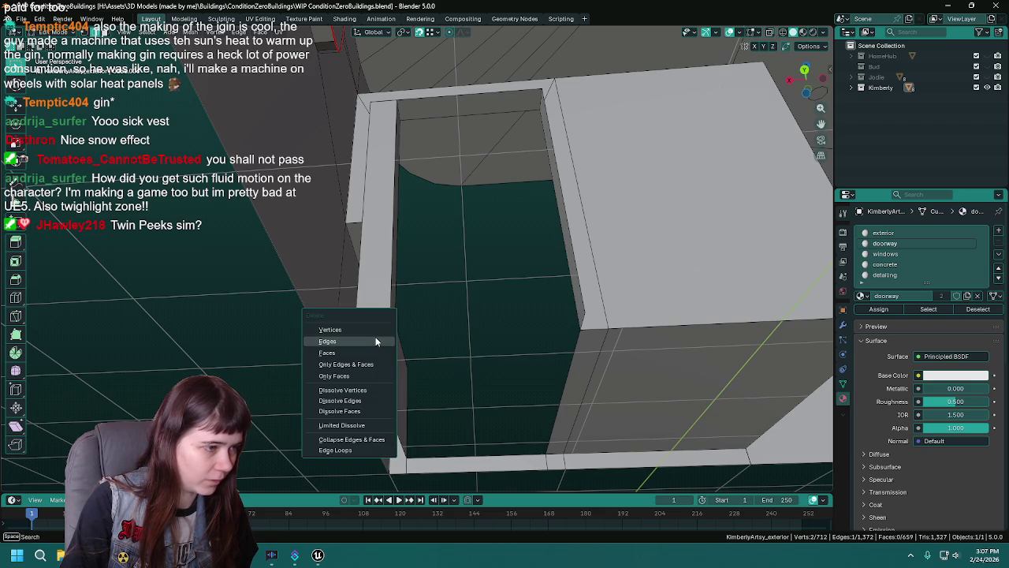
Delete the stray doorway corner edges and the ceiling faces between the top wall edges.
{"action": "left_click", "coordinate": [375, 337]}
{"action": "left_click_drag", "start_coordinate": [427, 333], "coordinate": [444, 329]}
{"action": "mouse_move", "coordinate": [494, 301]}
{"action": "left_mouse_down"}
{"action": "mouse_move", "coordinate": [457, 333]}
{"action": "mouse_move", "coordinate": [480, 266]}
{"action": "mouse_move", "coordinate": [484, 302]}
{"action": "mouse_move", "coordinate": [465, 303]}
{"action": "mouse_move", "coordinate": [384, 214]}
{"action": "left_mouse_up"}
{"action": "left_click", "coordinate": [410, 183]}
{"action": "left_click", "coordinate": [424, 167], "text": "shift"}
{"action": "key", "text": "x"}
{"action": "left_click", "coordinate": [427, 184]}
Delete the remaining leftover edges and faces by the doorway walls and save.
{"action": "scroll", "coordinate": [421, 189], "scroll_direction": "down", "scroll_amount": 4}
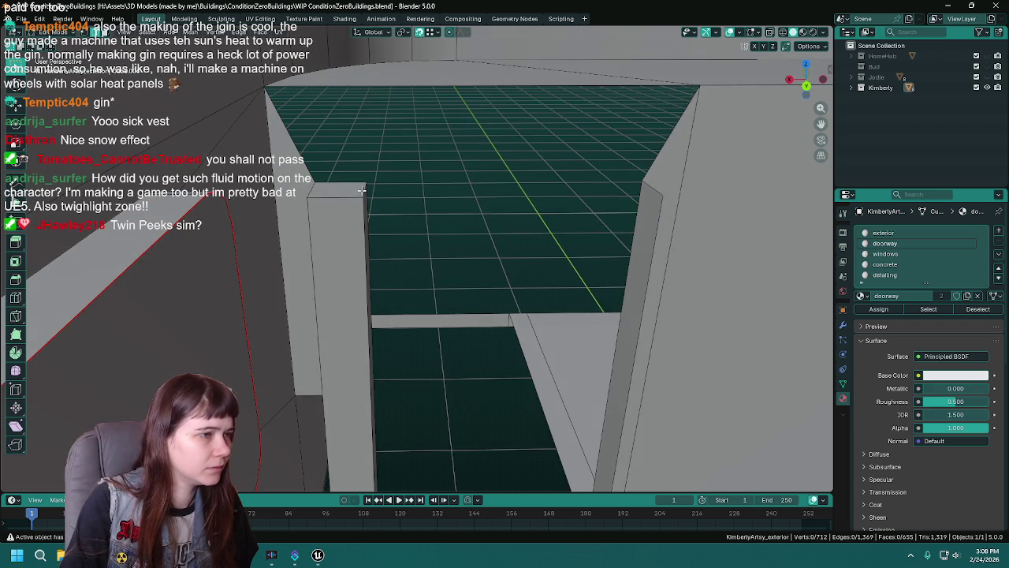
{"action": "mouse_move", "coordinate": [362, 190]}
{"action": "left_mouse_down"}
{"action": "mouse_move", "coordinate": [410, 317]}
{"action": "mouse_move", "coordinate": [405, 180]}
{"action": "mouse_move", "coordinate": [394, 406]}
{"action": "mouse_move", "coordinate": [451, 352]}
{"action": "mouse_move", "coordinate": [433, 338]}
{"action": "mouse_move", "coordinate": [428, 276]}
{"action": "mouse_move", "coordinate": [401, 424]}
{"action": "mouse_move", "coordinate": [441, 268]}
{"action": "mouse_move", "coordinate": [429, 245]}
{"action": "left_mouse_up"}
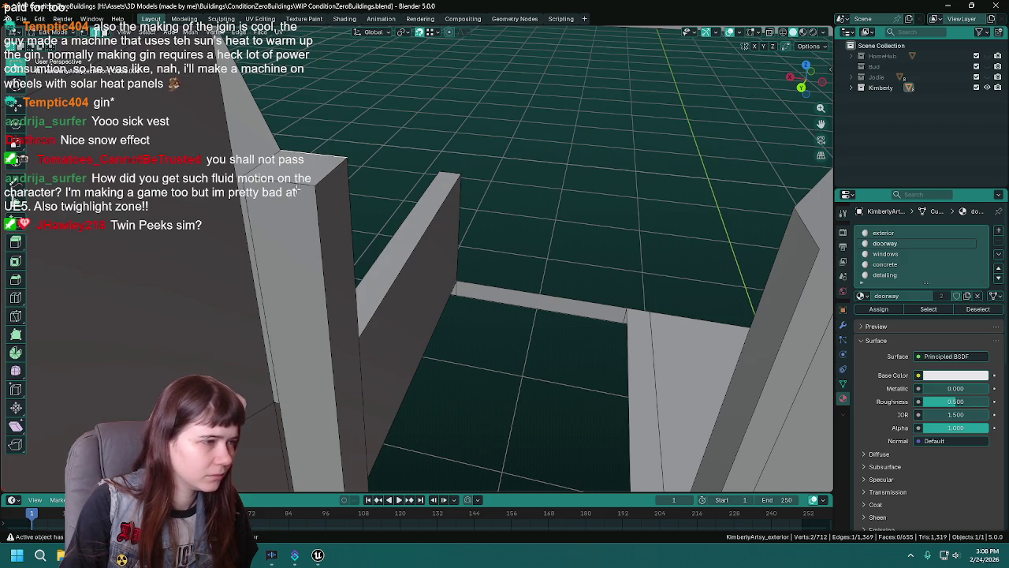
{"action": "left_click_drag", "start_coordinate": [349, 257], "coordinate": [400, 168]}
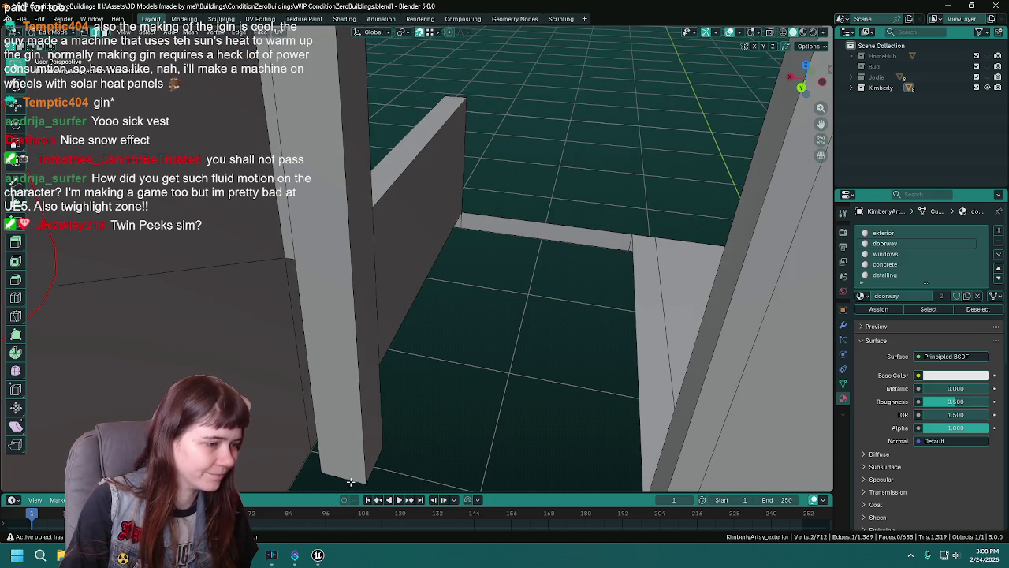
{"action": "key", "text": "x"}
{"action": "left_click", "coordinate": [383, 401]}
{"action": "key", "text": "ctrl+s"}
In vertex select mode, pick the wall base and corner vertices around the gap.
{"action": "mouse_move", "coordinate": [394, 360]}
{"action": "left_mouse_down"}
{"action": "mouse_move", "coordinate": [418, 268]}
{"action": "mouse_move", "coordinate": [423, 284]}
{"action": "left_mouse_up"}
{"action": "key", "text": "1"}
{"action": "left_click", "coordinate": [341, 432]}
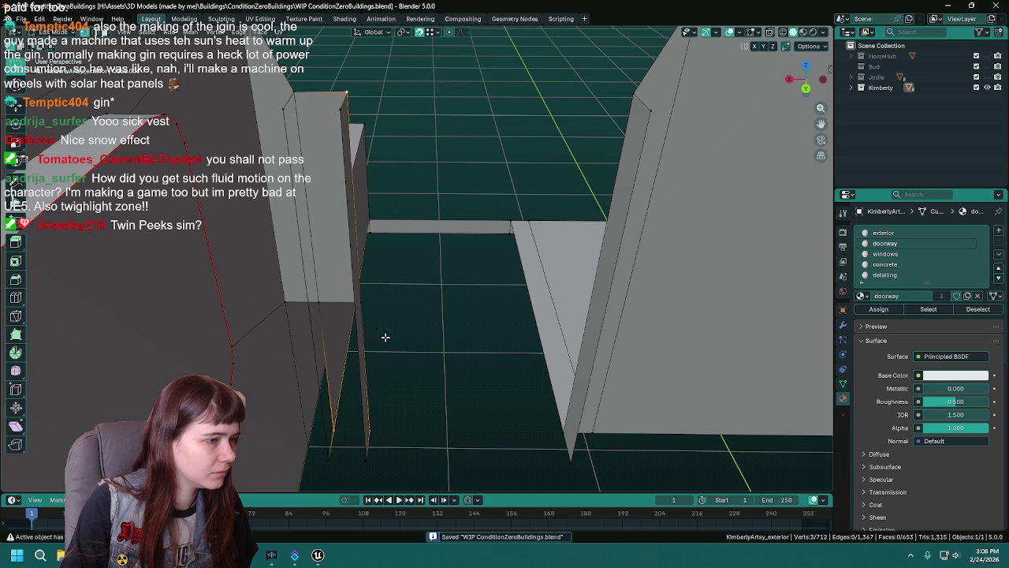
{"action": "left_click", "coordinate": [340, 420], "text": "alt"}
{"action": "scroll", "coordinate": [420, 393], "scroll_direction": "up", "scroll_amount": 5}
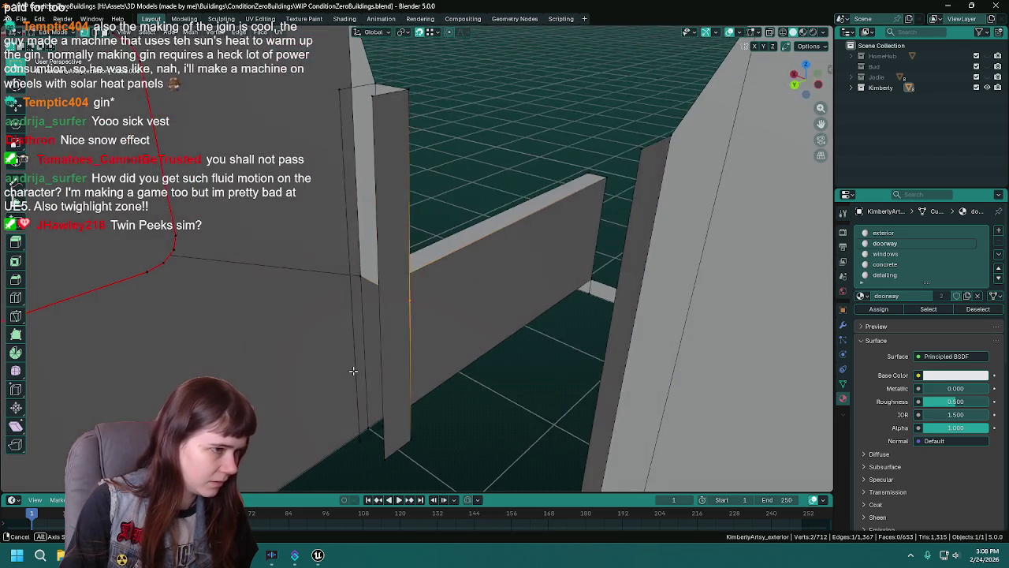
{"action": "scroll", "coordinate": [458, 259], "scroll_direction": "up", "scroll_amount": 3}
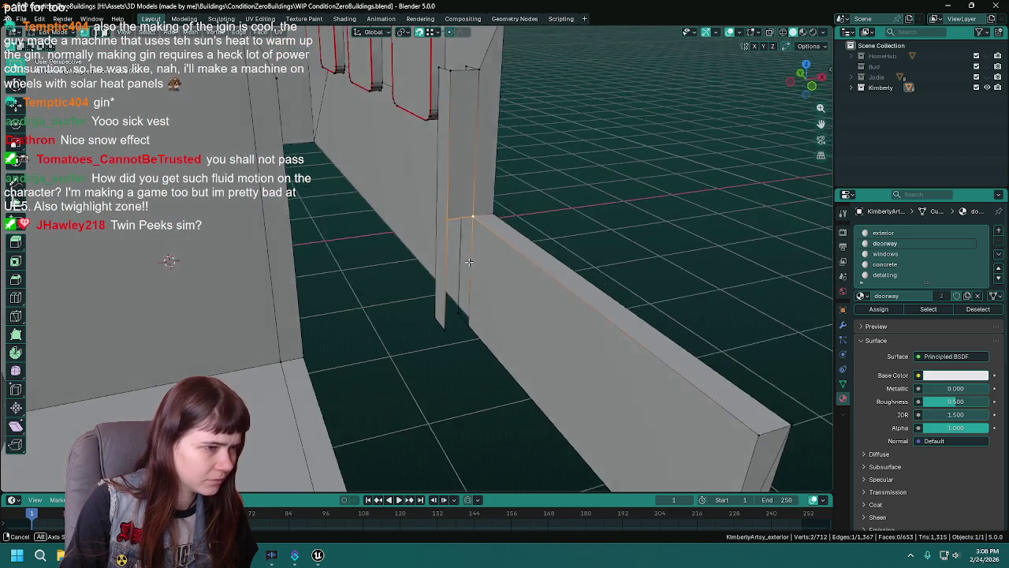
{"action": "left_click", "coordinate": [467, 201]}
{"action": "left_click", "coordinate": [464, 202], "text": "shift"}
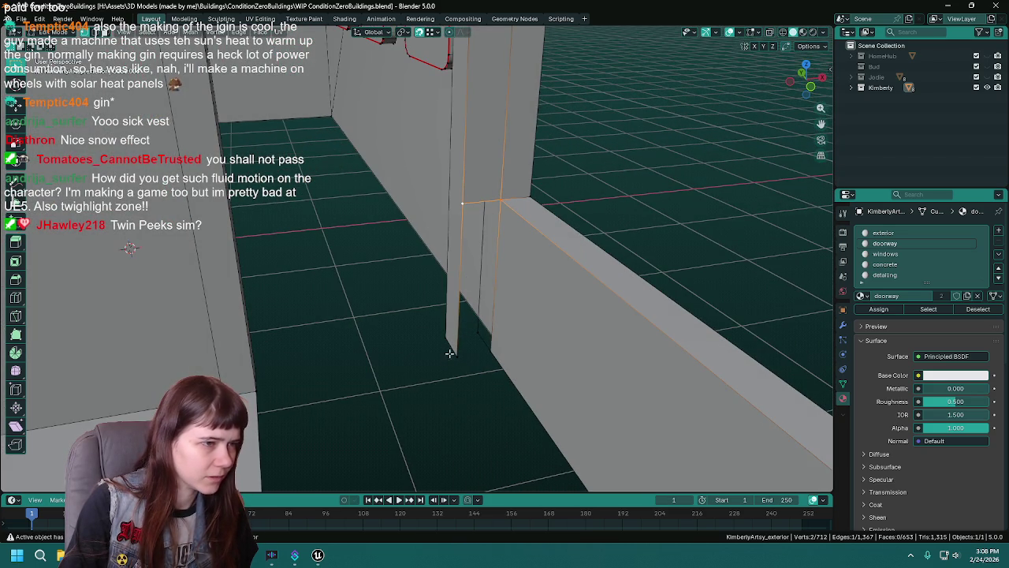
{"action": "key", "text": "ctrl+z"}
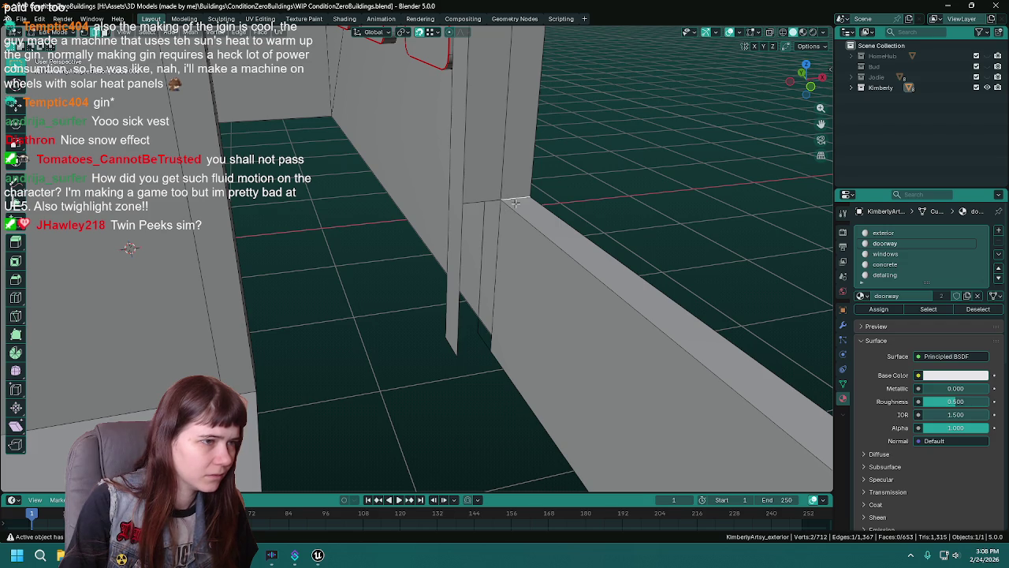
Fill a face across the four gap vertices, then deselect it.
{"action": "left_click", "coordinate": [470, 203], "text": "shift"}
{"action": "left_click", "coordinate": [473, 203], "text": "shift"}
{"action": "left_click", "coordinate": [489, 349], "text": "shift"}
{"action": "key", "text": "f"}
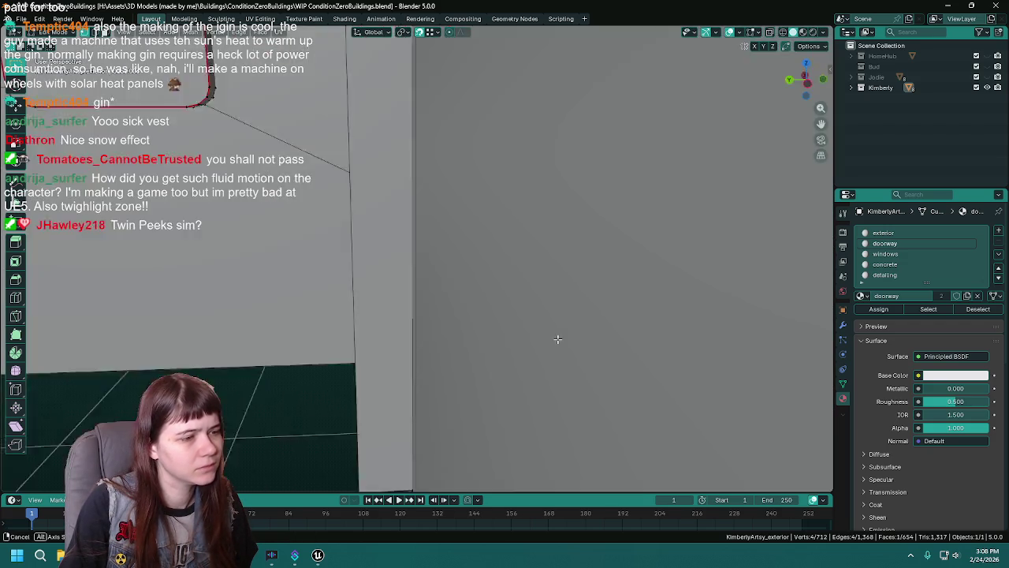
{"action": "right_click", "coordinate": [312, 428]}
{"action": "left_click", "coordinate": [313, 419]}
Dissolve the doubled extra vertices along the doorway edge.
{"action": "scroll", "coordinate": [314, 419], "scroll_direction": "down", "scroll_amount": 3}
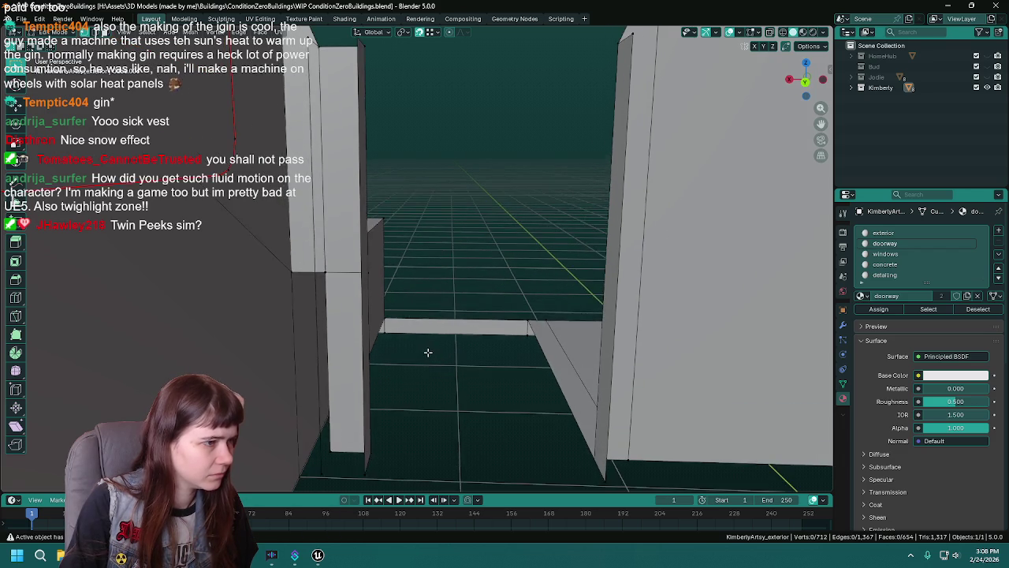
{"action": "left_click", "coordinate": [336, 304]}
{"action": "right_click", "coordinate": [335, 302]}
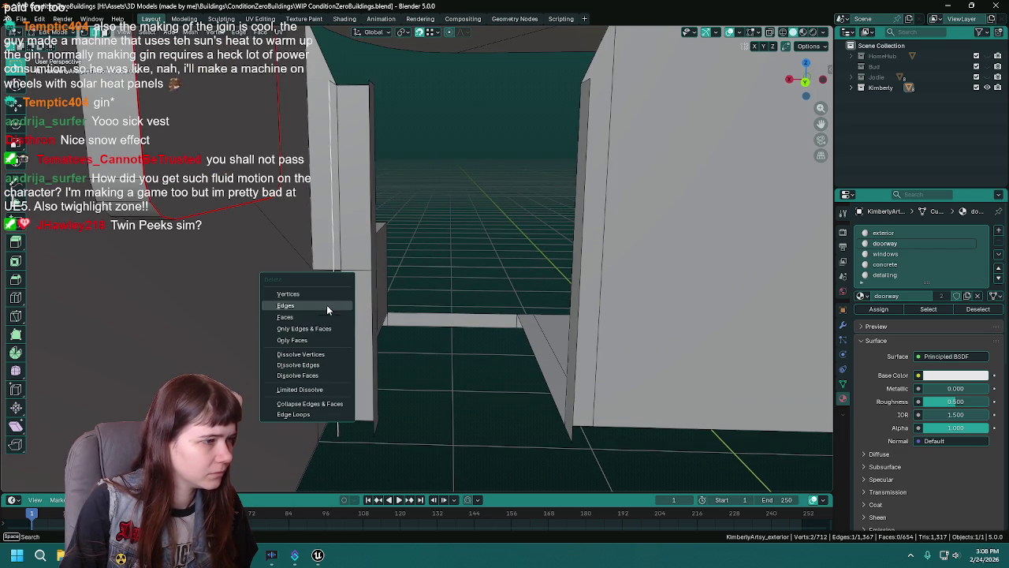
{"action": "left_click", "coordinate": [326, 312]}
{"action": "left_click", "coordinate": [329, 82]}
{"action": "scroll", "coordinate": [358, 189], "scroll_direction": "down", "scroll_amount": 3}
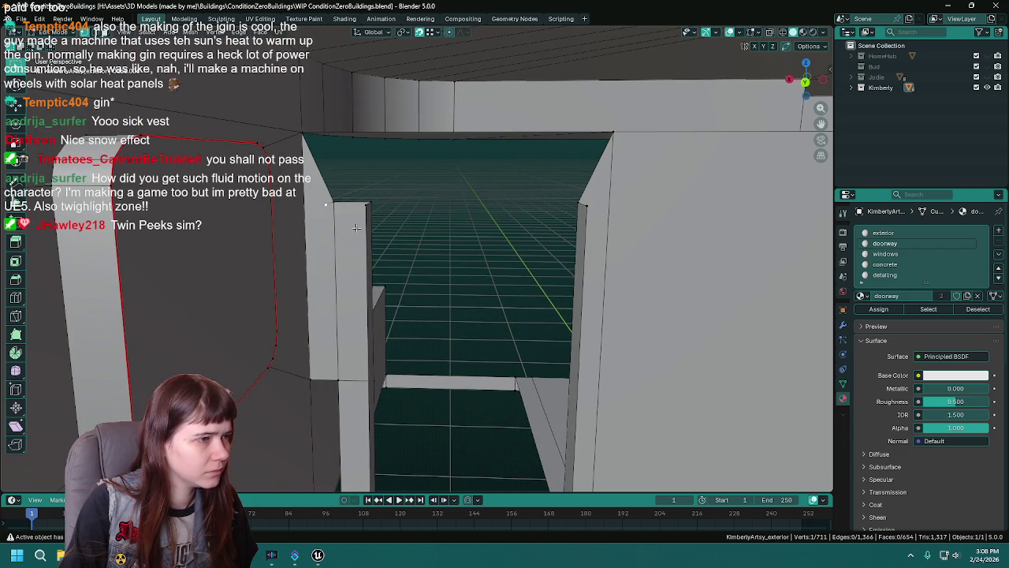
{"action": "right_click", "coordinate": [355, 227]}
{"action": "left_click", "coordinate": [347, 208]}
Fill a face across the doorway gap beside the windowed wall.
{"action": "left_click_drag", "start_coordinate": [433, 248], "coordinate": [352, 228]}
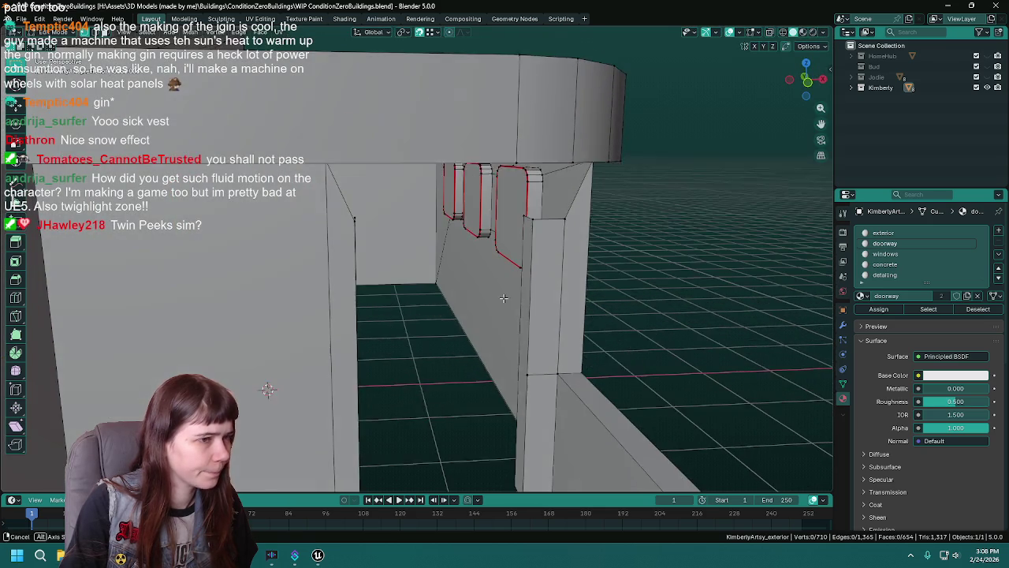
{"action": "left_click", "coordinate": [562, 226]}
{"action": "left_click", "coordinate": [538, 228], "text": "shift"}
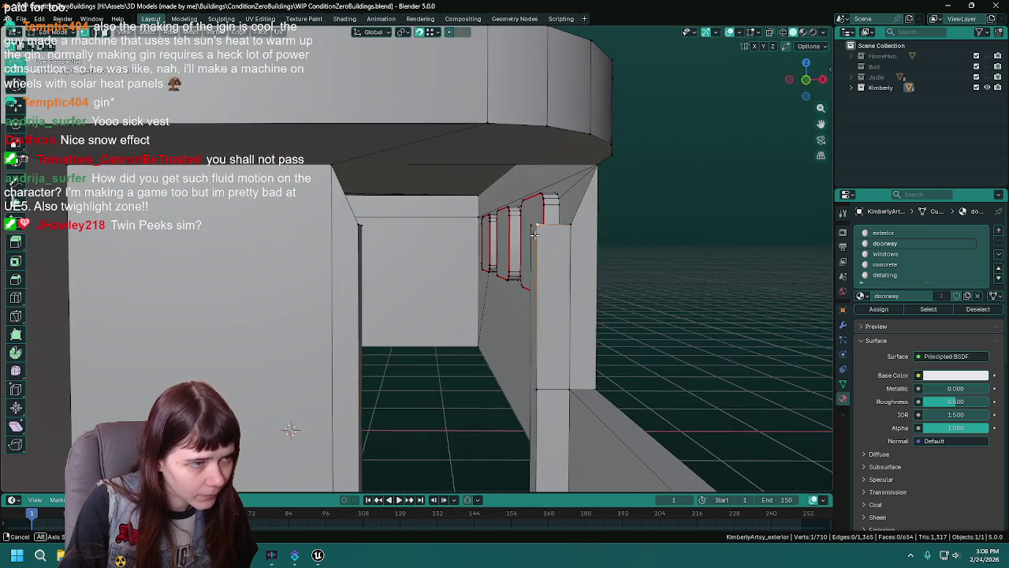
{"action": "scroll", "coordinate": [539, 228], "scroll_direction": "down", "scroll_amount": 3}
{"action": "scroll", "coordinate": [469, 235], "scroll_direction": "up", "scroll_amount": 3}
{"action": "left_click", "coordinate": [506, 209], "text": "shift"}
{"action": "key", "text": "f"}
Fill a face at the top of the doorway from two corner vertices.
{"action": "left_click_drag", "start_coordinate": [506, 209], "coordinate": [496, 223]}
{"action": "left_click", "coordinate": [334, 167]}
{"action": "left_click", "coordinate": [365, 230], "text": "shift"}
{"action": "left_click_drag", "start_coordinate": [365, 231], "coordinate": [494, 247]}
{"action": "key", "text": "f"}
Fill a triangle face at the doorway's top corner and select the next corner vertex.
{"action": "left_click_drag", "start_coordinate": [572, 216], "coordinate": [531, 221]}
{"action": "left_click", "coordinate": [518, 219]}
{"action": "left_click", "coordinate": [563, 167], "text": "shift"}
{"action": "key", "text": "f"}
{"action": "mouse_move", "coordinate": [563, 167]}
{"action": "left_mouse_down"}
{"action": "mouse_move", "coordinate": [510, 305]}
{"action": "mouse_move", "coordinate": [484, 407]}
{"action": "left_mouse_up"}
{"action": "left_click", "coordinate": [509, 305]}
Merge the selected vertices At Last and save the file.
{"action": "key", "text": "m"}
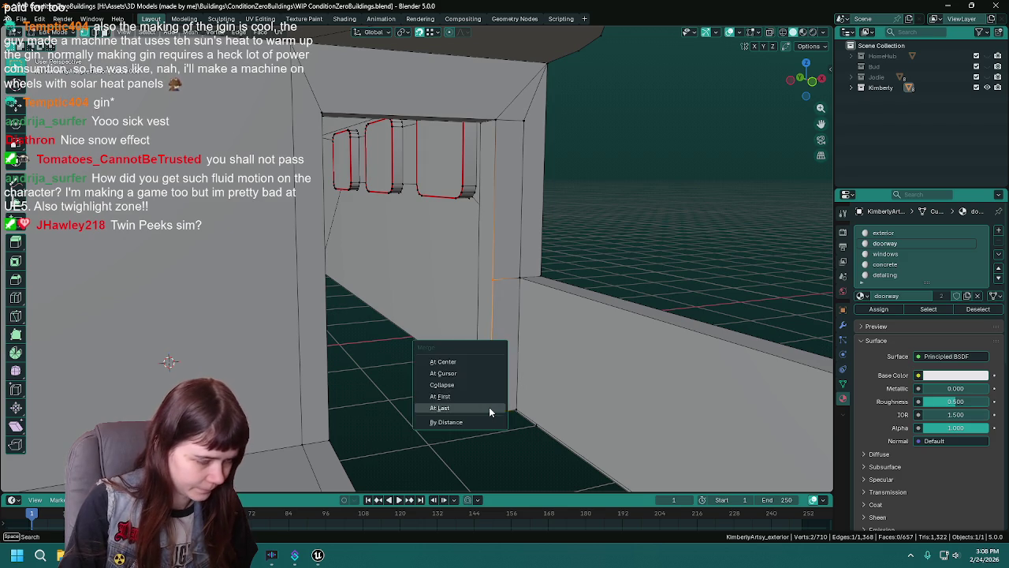
{"action": "left_click", "coordinate": [489, 407]}
{"action": "key", "text": "KP_Decimal"}
{"action": "key", "text": "ctrl+s"}
{"action": "scroll", "coordinate": [522, 368], "scroll_direction": "down", "scroll_amount": 5}
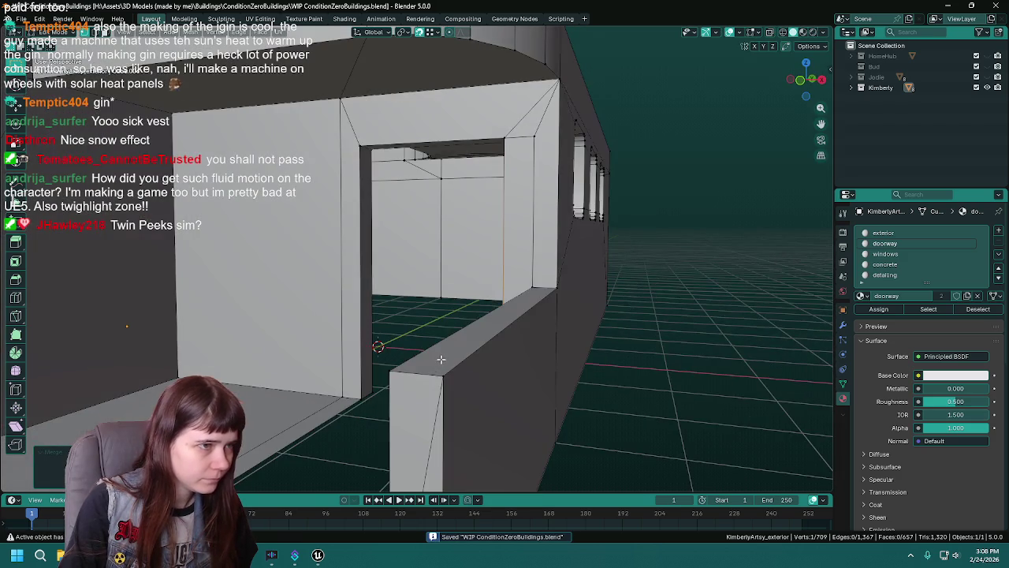
Extrude a new vertex to the doorway corner and fill the doorway ceiling face.
{"action": "key", "text": "e"}
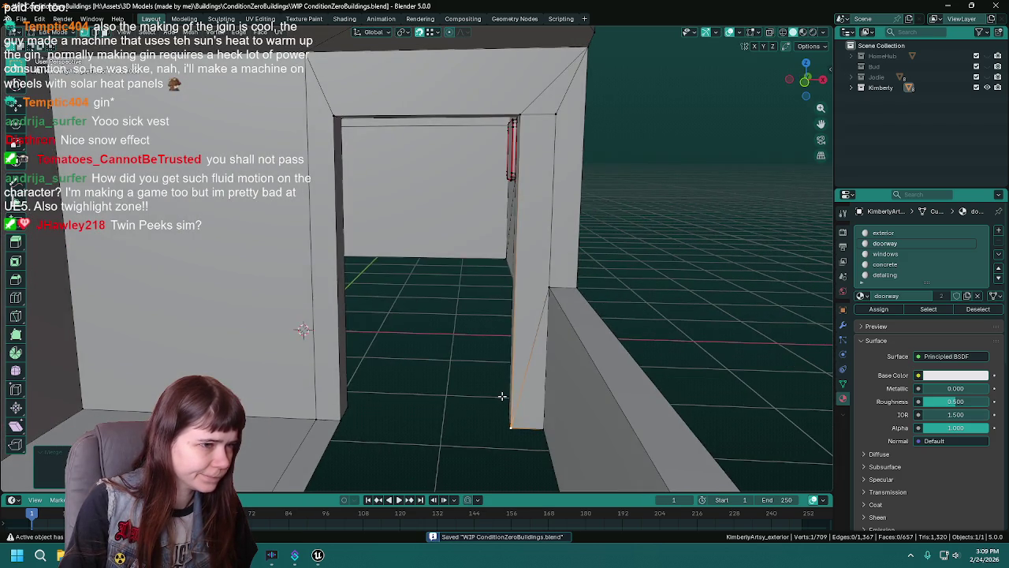
{"action": "left_click", "coordinate": [537, 391]}
{"action": "key", "text": "e"}
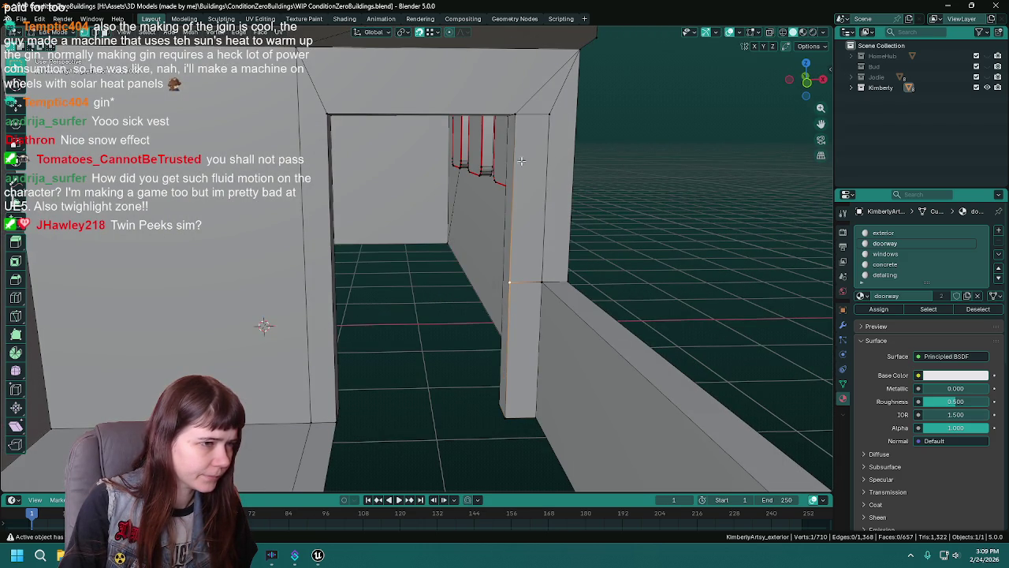
{"action": "left_click", "coordinate": [546, 190]}
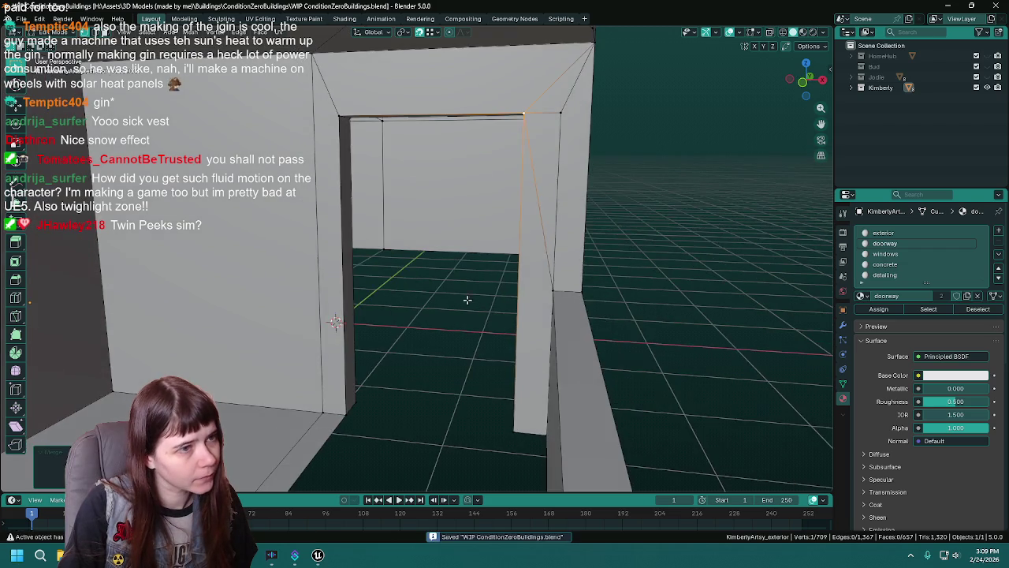
{"action": "key", "text": "ctrl+s"}
{"action": "mouse_move", "coordinate": [484, 291]}
{"action": "left_mouse_down"}
{"action": "mouse_move", "coordinate": [378, 276]}
{"action": "mouse_move", "coordinate": [292, 287]}
{"action": "left_mouse_up"}
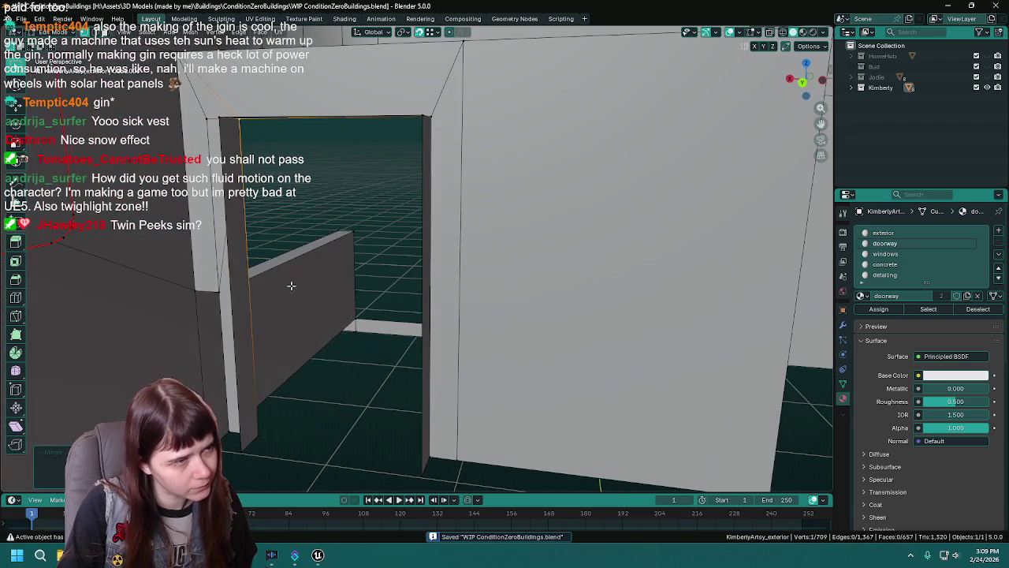
{"action": "key", "text": "f"}
{"action": "mouse_move", "coordinate": [424, 181]}
{"action": "left_mouse_down"}
{"action": "mouse_move", "coordinate": [457, 392]}
{"action": "mouse_move", "coordinate": [452, 279]}
{"action": "mouse_move", "coordinate": [465, 262]}
{"action": "mouse_move", "coordinate": [432, 300]}
{"action": "mouse_move", "coordinate": [466, 319]}
{"action": "left_mouse_up"}
Select the whole mesh, recalculate normals to face outside, and save.
{"action": "key", "text": "a"}
{"action": "key", "text": "F3"}
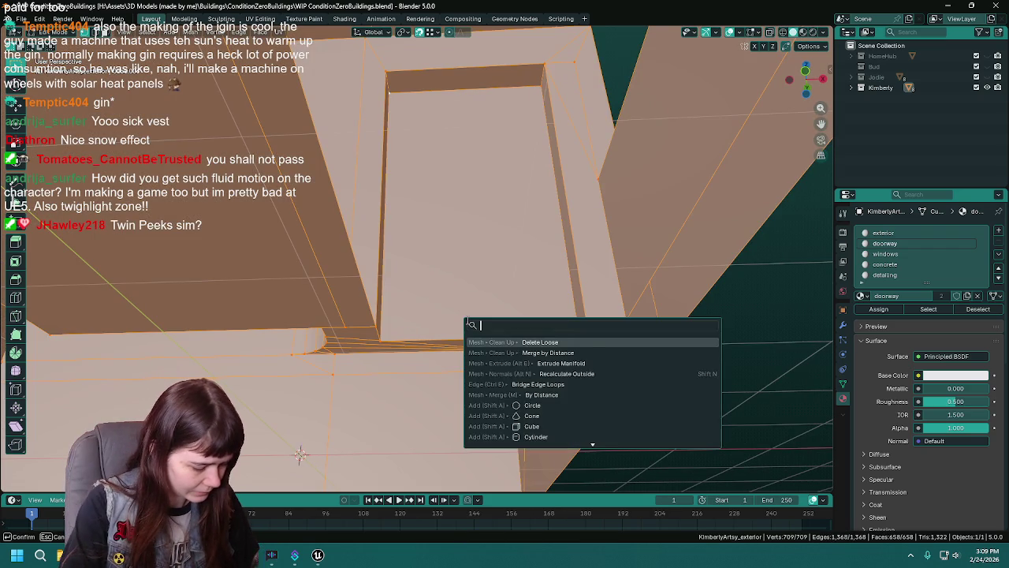
{"action": "type", "text": "recalc"}
{"action": "key", "text": "Return"}
{"action": "key", "text": "ctrl+s"}
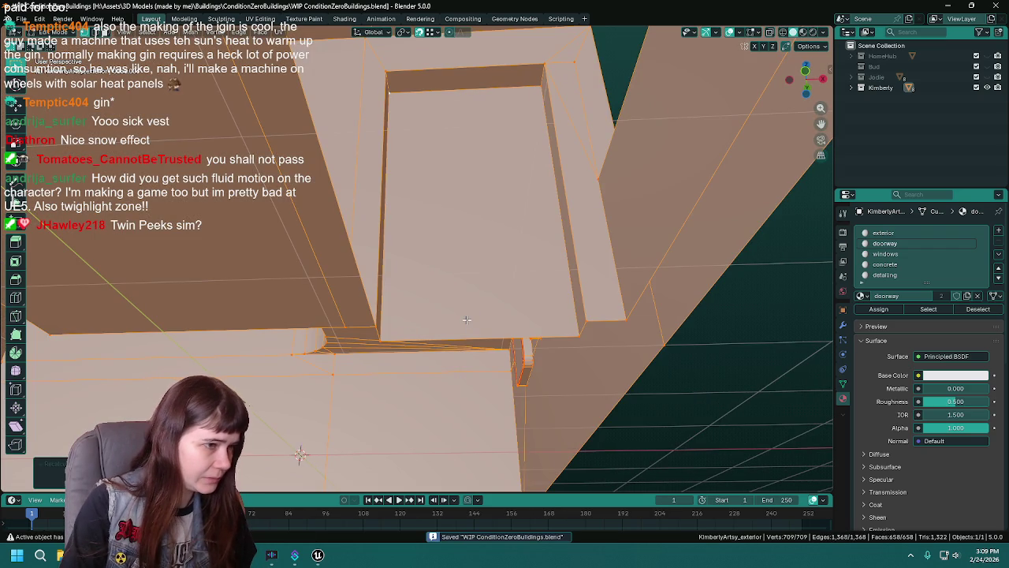
{"action": "scroll", "coordinate": [466, 320], "scroll_direction": "down", "scroll_amount": 3}
{"action": "scroll", "coordinate": [466, 319], "scroll_direction": "up", "scroll_amount": 3}
{"action": "mouse_move", "coordinate": [447, 329]}
{"action": "left_mouse_down"}
{"action": "mouse_move", "coordinate": [411, 317]}
{"action": "mouse_move", "coordinate": [519, 376]}
{"action": "mouse_move", "coordinate": [447, 434]}
{"action": "mouse_move", "coordinate": [460, 448]}
{"action": "mouse_move", "coordinate": [439, 342]}
{"action": "left_mouse_up"}
Fill the doorway edge gap with a face and slide the front floor edge flush with the floor strip.
{"action": "left_click", "coordinate": [439, 342]}
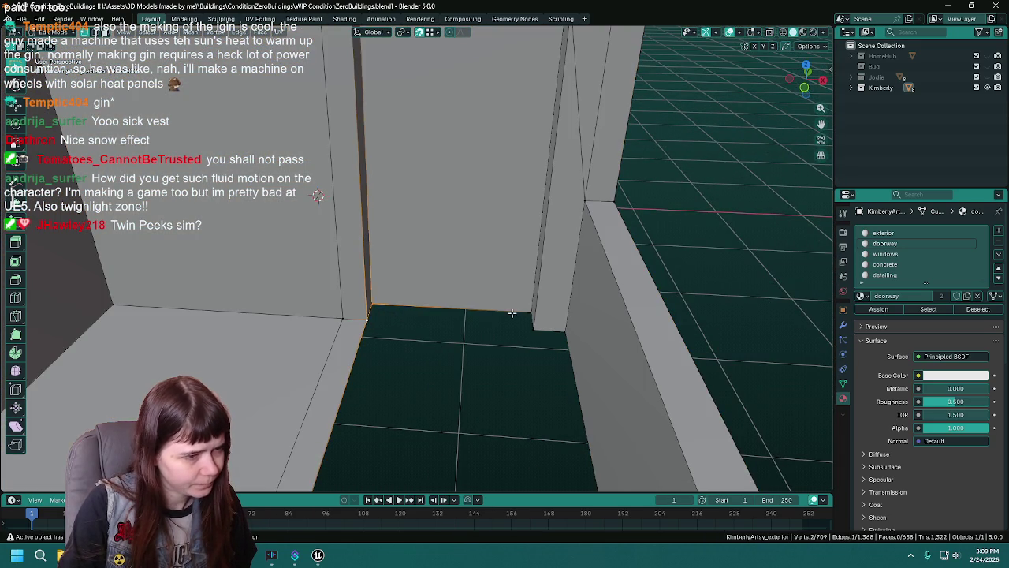
{"action": "key", "text": "f"}
{"action": "left_click", "coordinate": [367, 325]}
{"action": "mouse_move", "coordinate": [378, 331]}
{"action": "left_mouse_down"}
{"action": "mouse_move", "coordinate": [504, 302]}
{"action": "mouse_move", "coordinate": [562, 233]}
{"action": "left_mouse_up"}
{"action": "left_click", "coordinate": [561, 233]}
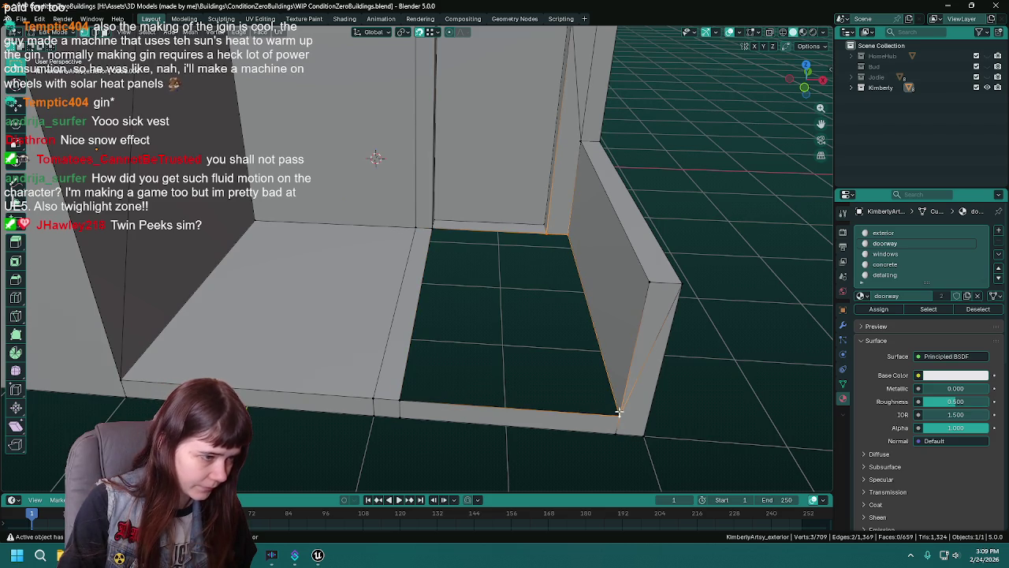
{"action": "left_click", "coordinate": [454, 425]}
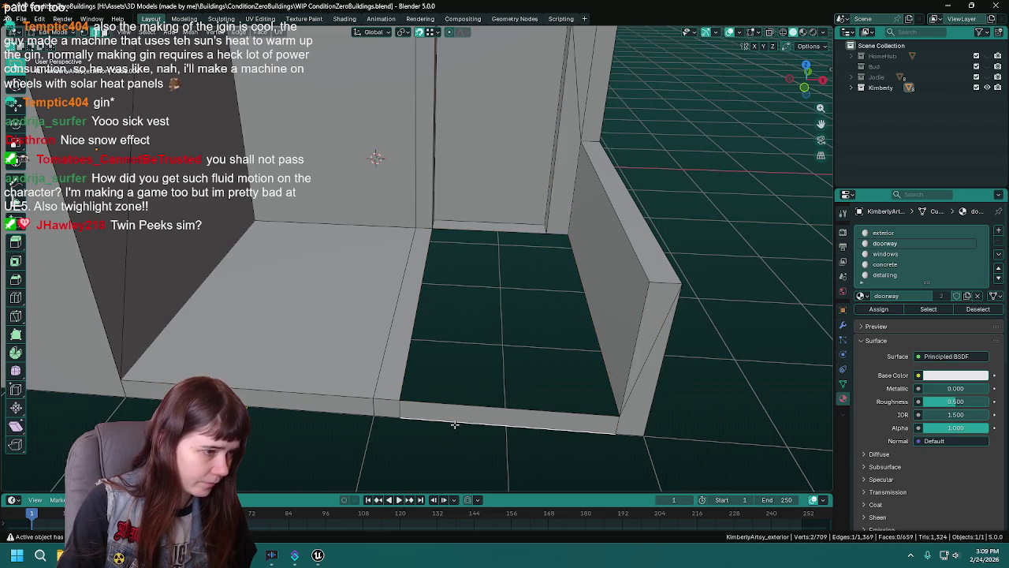
{"action": "key", "text": "g"}
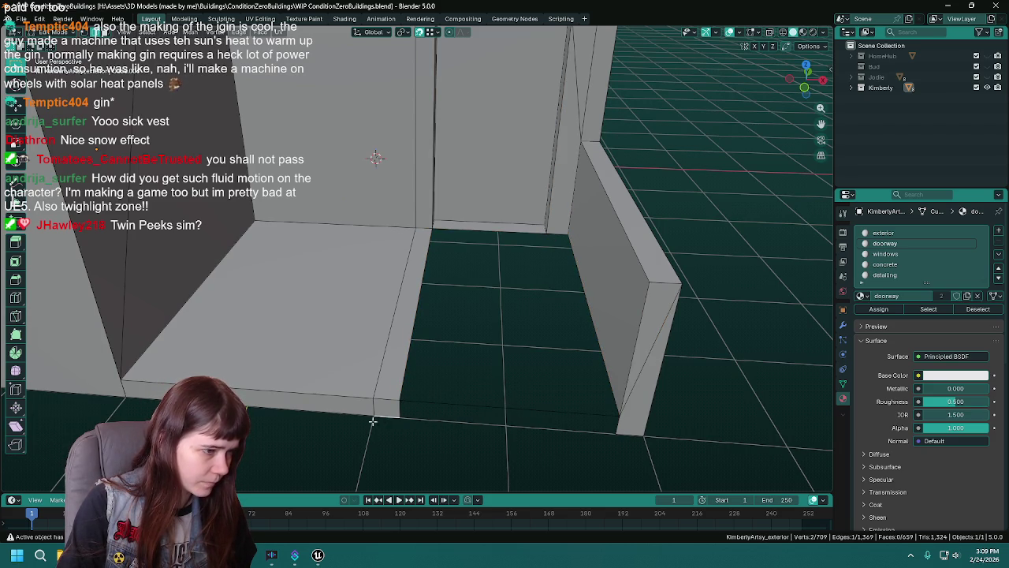
{"action": "key", "text": "g"}
{"action": "left_click", "coordinate": [442, 415]}
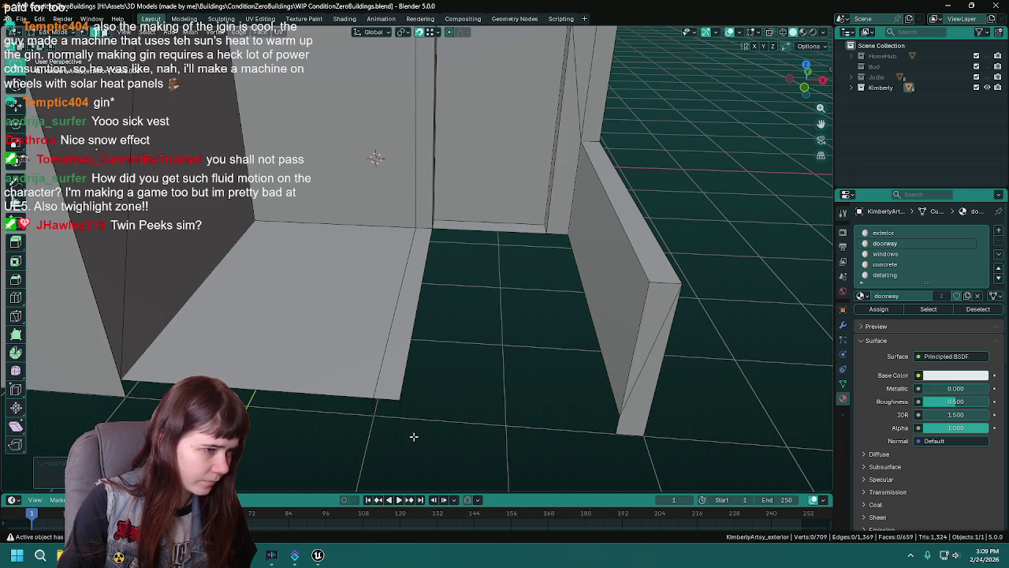
Fill the doorway floor hole with a new face from its corner vertices and save.
{"action": "key", "text": "ctrl+z"}
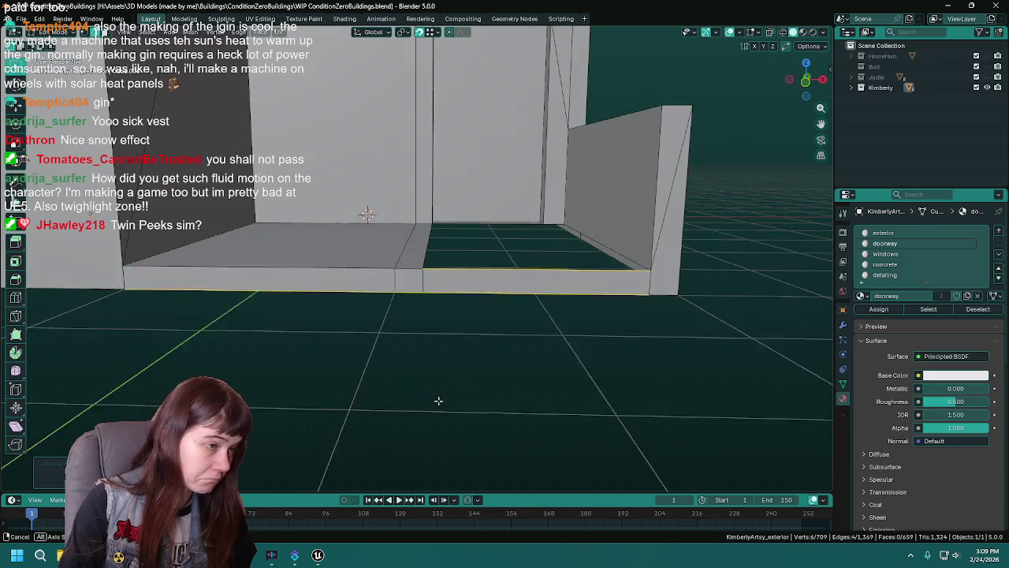
{"action": "key", "text": "KP_Decimal"}
{"action": "left_click", "coordinate": [422, 297], "text": "alt"}
{"action": "left_click", "coordinate": [380, 411], "text": "shift"}
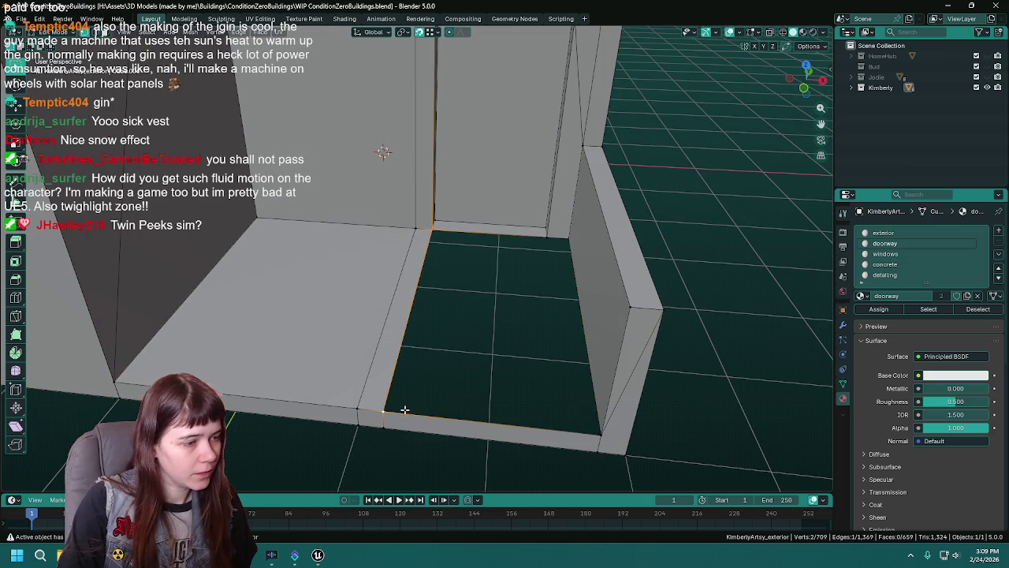
{"action": "left_click", "coordinate": [591, 433], "text": "shift"}
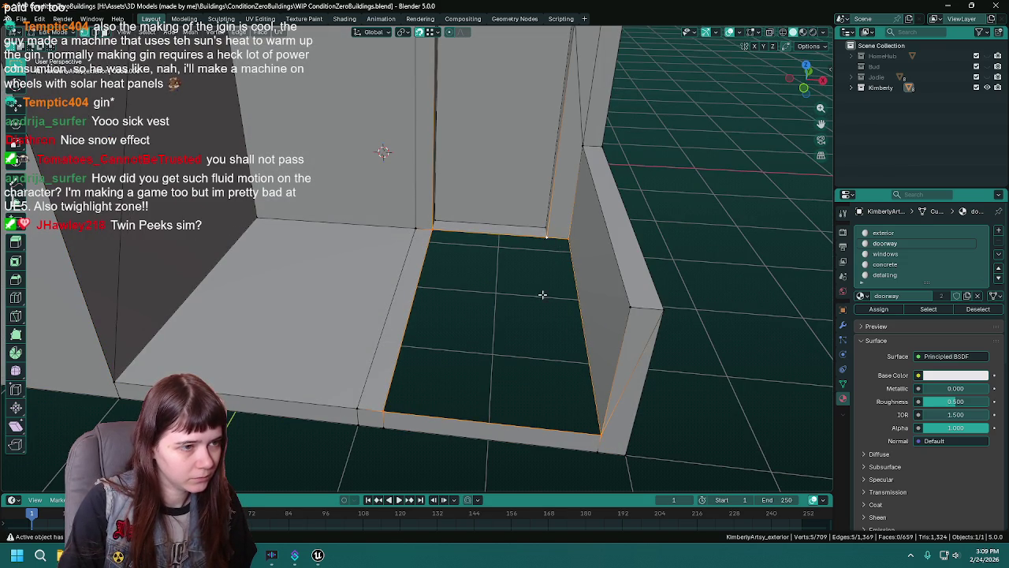
{"action": "key", "text": "f"}
{"action": "left_click", "coordinate": [546, 238]}
{"action": "left_click", "coordinate": [597, 430], "text": "shift"}
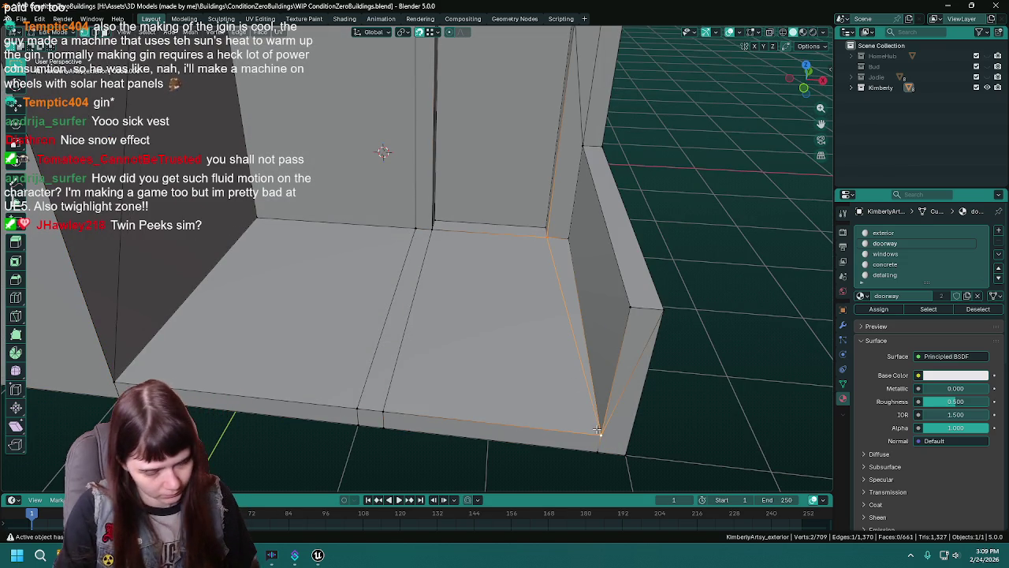
{"action": "key", "text": "ctrl+s"}
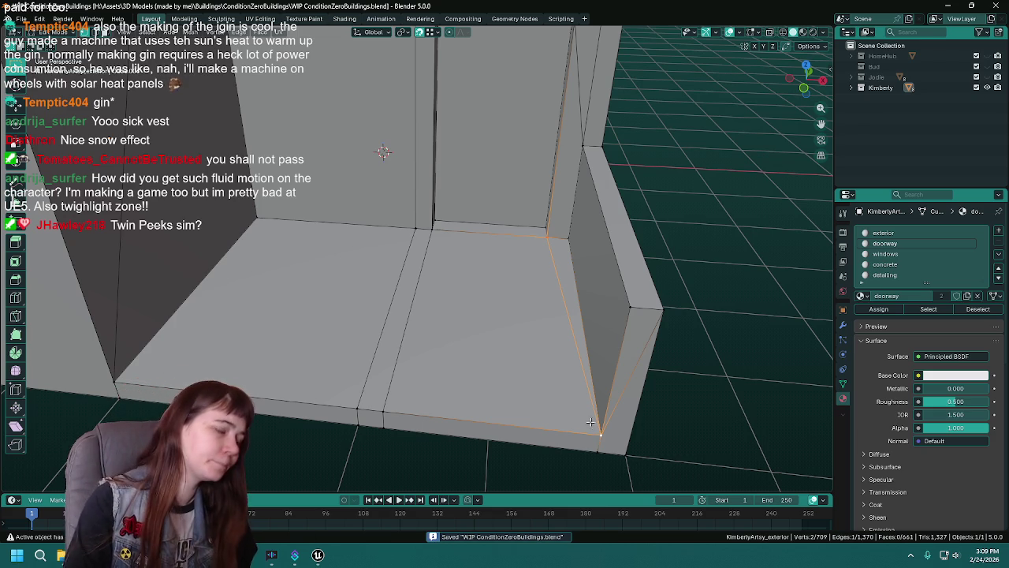
Select the doorway-material faces, then pick the doorway's top face and right jamb face.
{"action": "scroll", "coordinate": [489, 323], "scroll_direction": "down", "scroll_amount": 2}
{"action": "left_click_drag", "start_coordinate": [488, 323], "coordinate": [487, 276]}
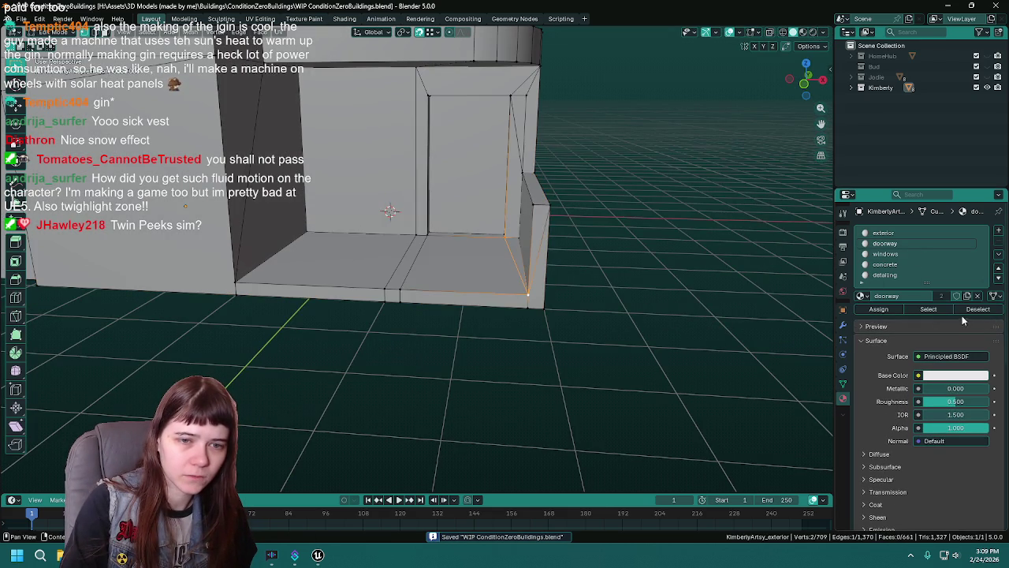
{"action": "left_click", "coordinate": [927, 309]}
{"action": "left_click_drag", "start_coordinate": [504, 339], "coordinate": [493, 293]}
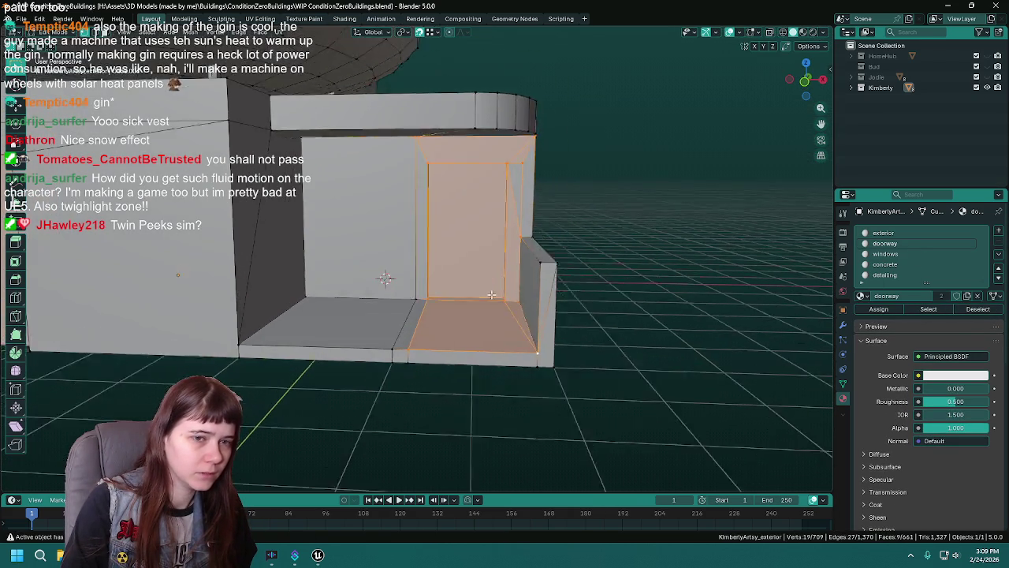
{"action": "scroll", "coordinate": [492, 293], "scroll_direction": "up", "scroll_amount": 2}
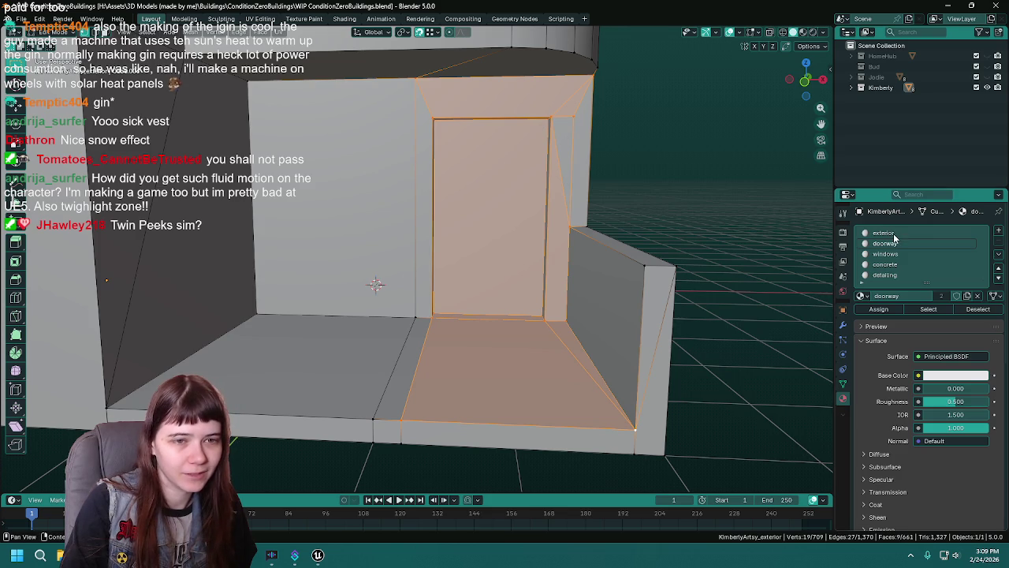
{"action": "left_click", "coordinate": [531, 122]}
{"action": "key", "text": "alt+a"}
{"action": "left_click", "coordinate": [551, 103]}
{"action": "left_click", "coordinate": [551, 239], "text": "shift"}
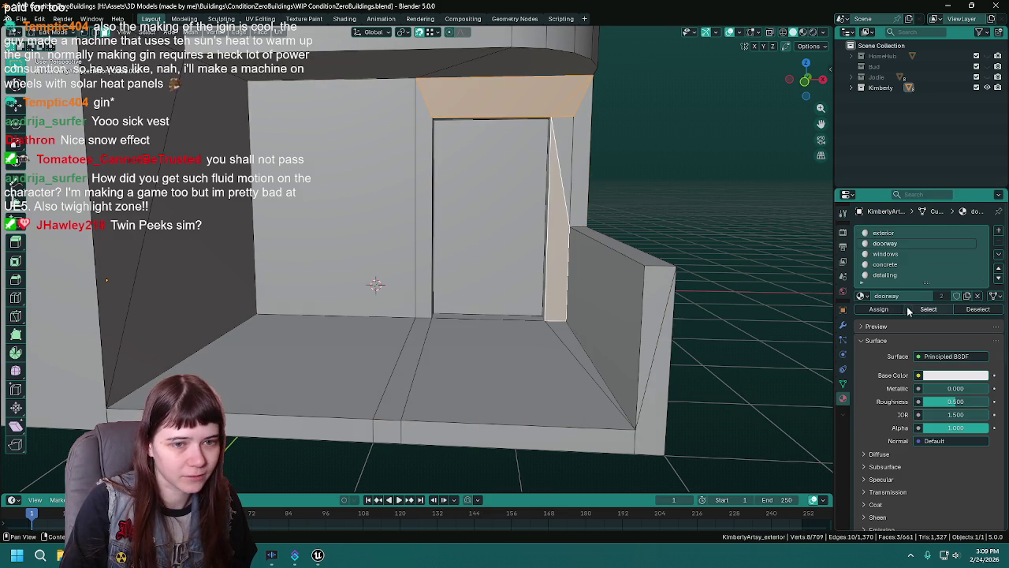
Check which wall faces use the exterior material, then clear the selection.
{"action": "left_click", "coordinate": [883, 232]}
{"action": "left_click", "coordinate": [928, 308]}
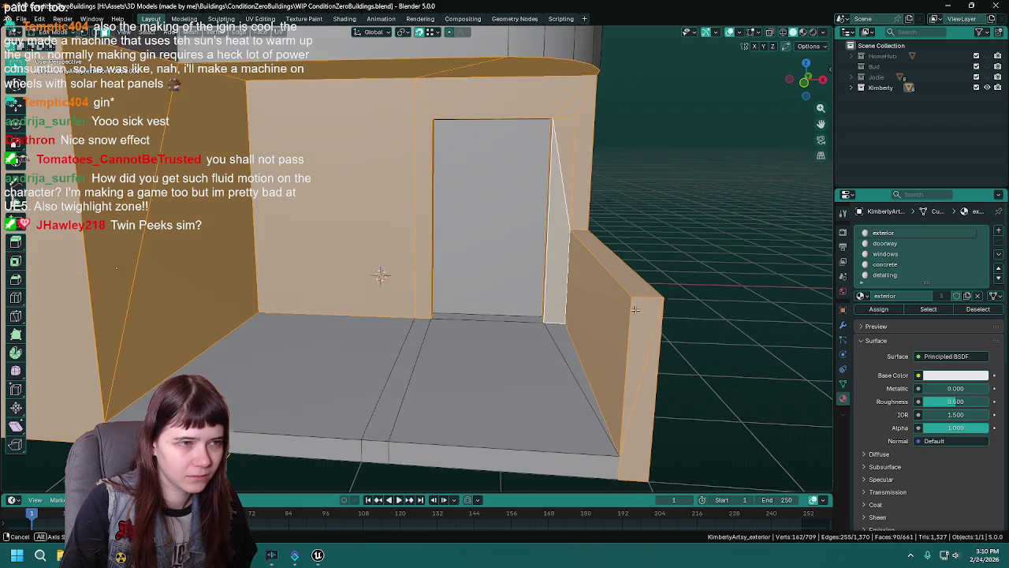
{"action": "key", "text": "alt+a"}
{"action": "key", "text": "ctrl+z"}
{"action": "key", "text": "alt+a"}
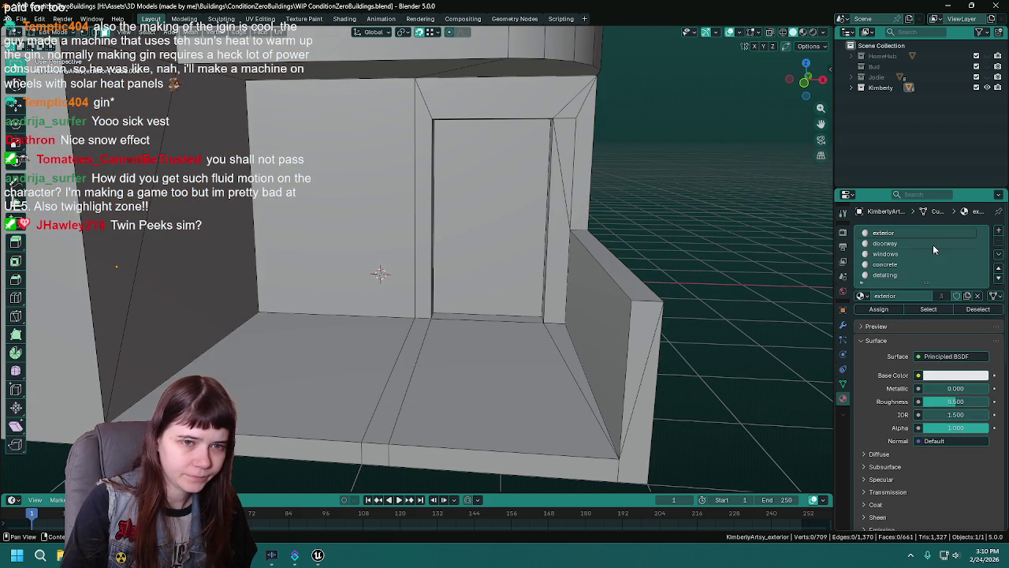
Assign the exterior material to the doorway floor face and the sliver face beside it.
{"action": "left_click", "coordinate": [926, 313]}
{"action": "key", "text": "alt+a"}
{"action": "left_click", "coordinate": [534, 341]}
{"action": "left_click", "coordinate": [564, 334], "text": "shift"}
{"action": "left_click", "coordinate": [883, 232]}
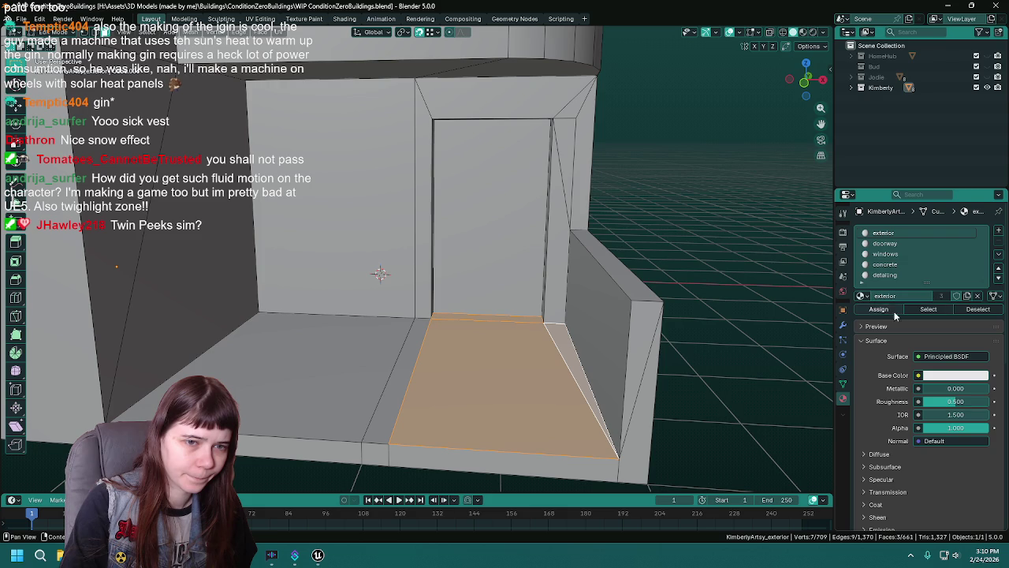
{"action": "left_click", "coordinate": [878, 309]}
{"action": "key", "text": "alt+a"}
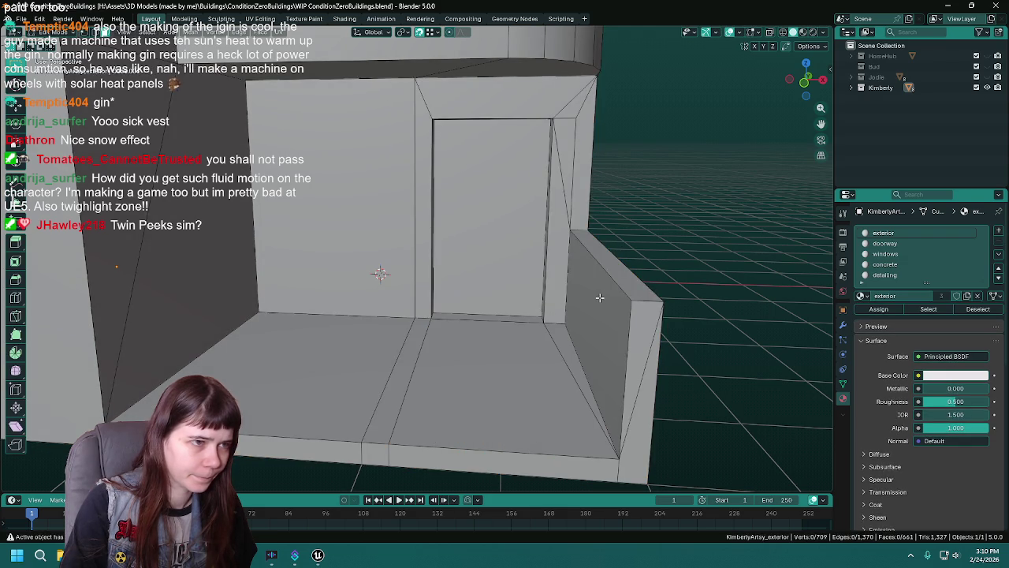
Check which faces still use the doorway material, viewing the building from below.
{"action": "left_click", "coordinate": [884, 243]}
{"action": "left_click", "coordinate": [928, 309]}
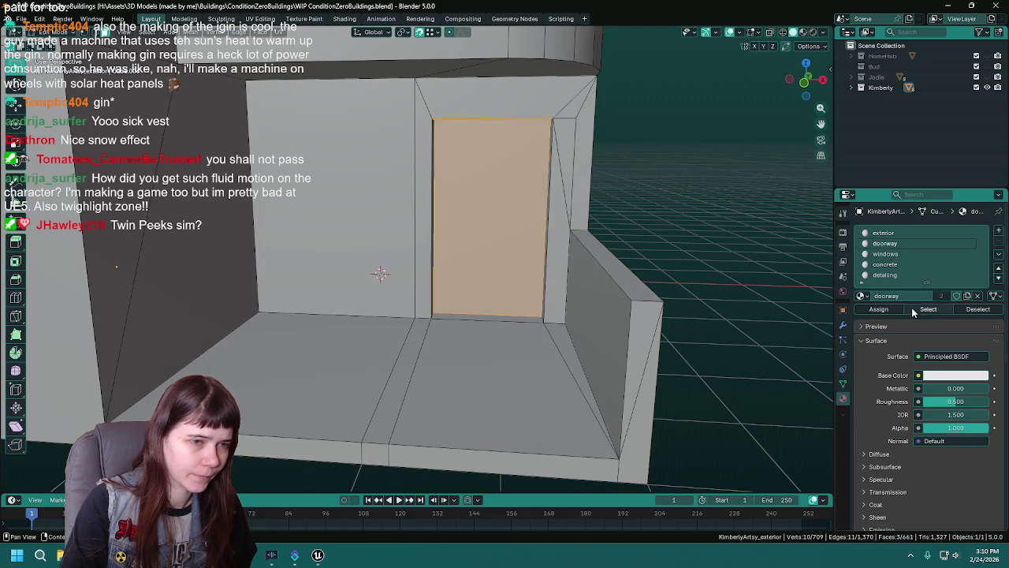
{"action": "scroll", "coordinate": [424, 290], "scroll_direction": "down", "scroll_amount": 4}
{"action": "scroll", "coordinate": [469, 244], "scroll_direction": "up", "scroll_amount": 6}
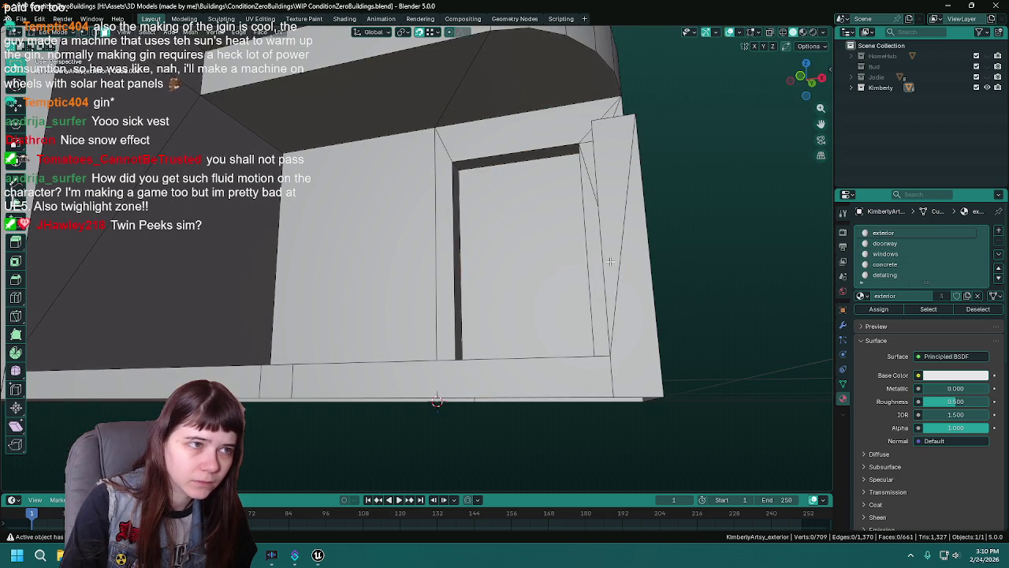
{"action": "left_click", "coordinate": [891, 246]}
{"action": "left_click", "coordinate": [928, 309]}
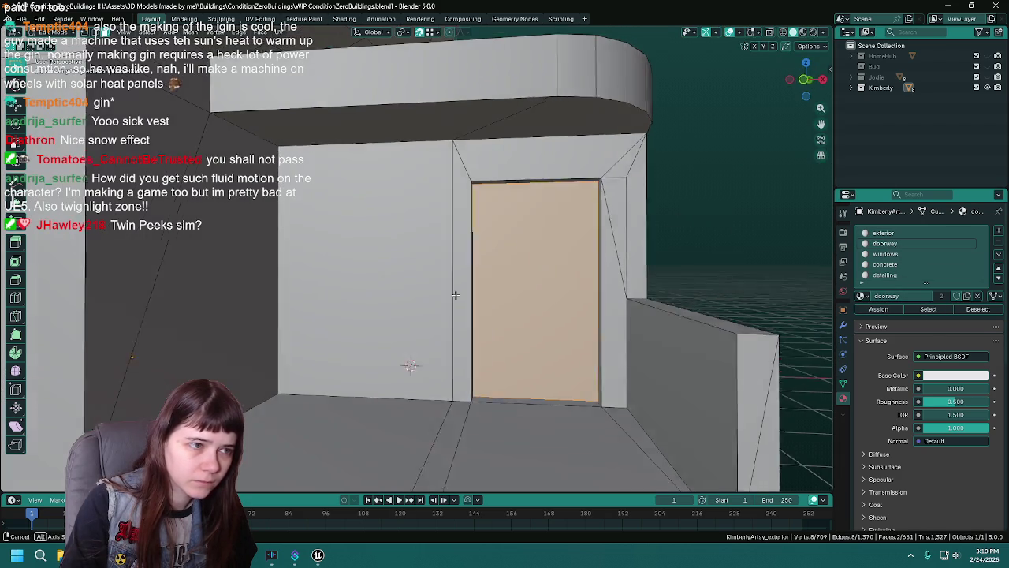
{"action": "scroll", "coordinate": [696, 328], "scroll_direction": "up", "scroll_amount": 5}
{"action": "scroll", "coordinate": [696, 328], "scroll_direction": "down", "scroll_amount": 5}
{"action": "mouse_move", "coordinate": [669, 334]}
{"action": "left_mouse_down"}
{"action": "mouse_move", "coordinate": [600, 283]}
{"action": "mouse_move", "coordinate": [504, 285]}
{"action": "left_mouse_up"}
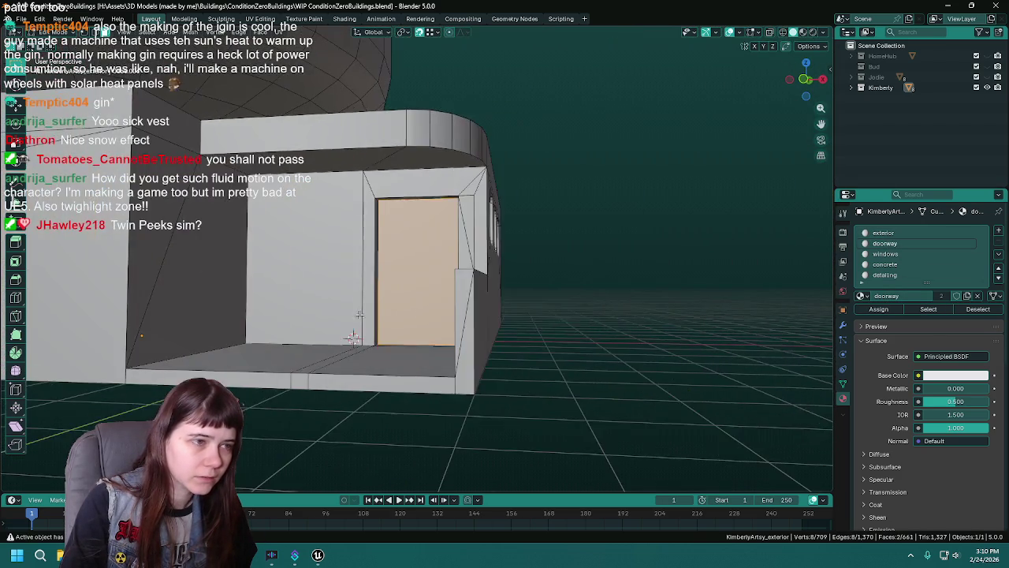
{"action": "scroll", "coordinate": [476, 284], "scroll_direction": "up", "scroll_amount": 5}
{"action": "scroll", "coordinate": [476, 284], "scroll_direction": "up", "scroll_amount": 1}
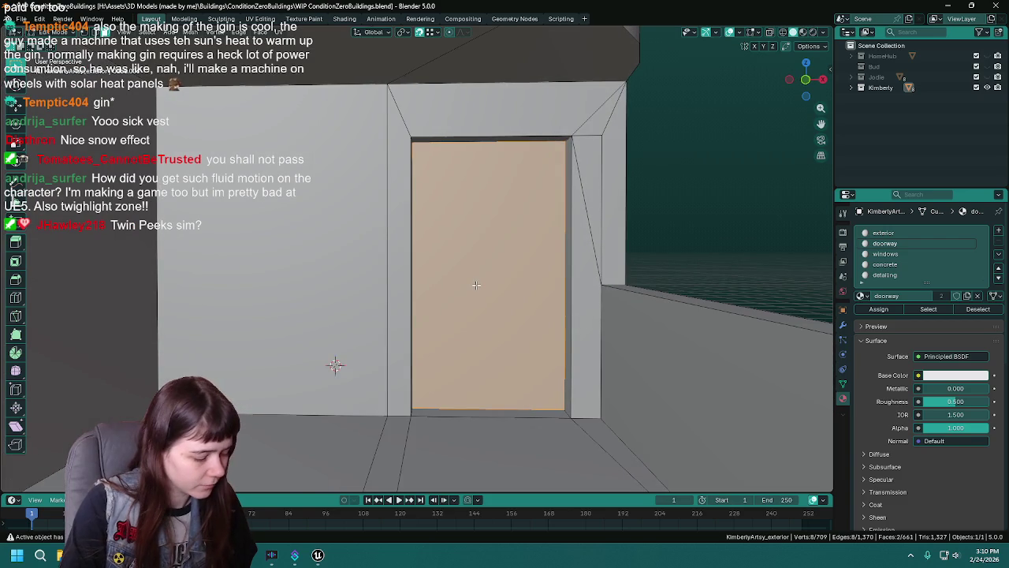
{"action": "scroll", "coordinate": [477, 285], "scroll_direction": "down", "scroll_amount": 3}
{"action": "scroll", "coordinate": [529, 281], "scroll_direction": "up", "scroll_amount": 4}
Select the near door face, save the file, and switch to the UV Editing workspace.
{"action": "left_click", "coordinate": [306, 298]}
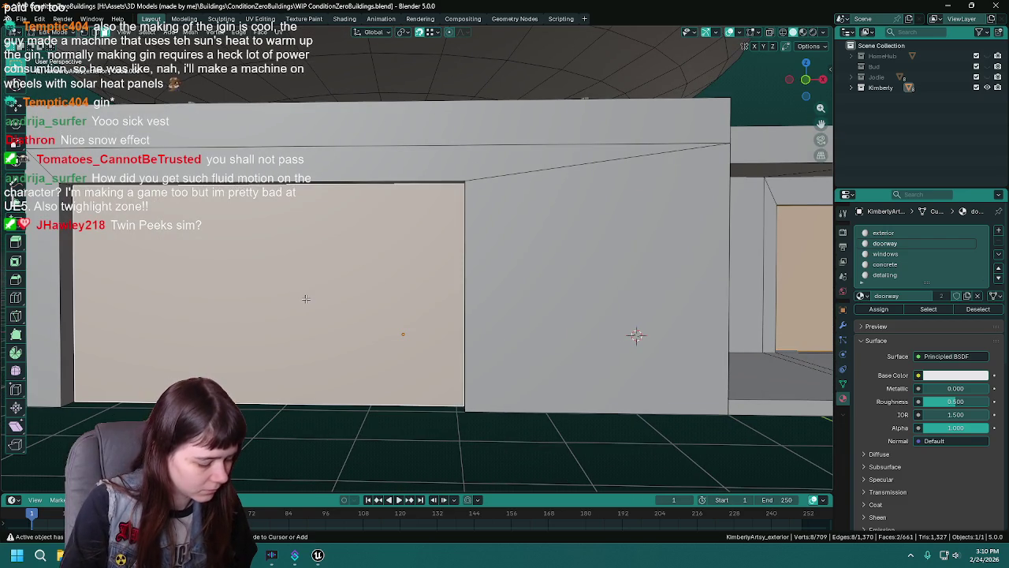
{"action": "right_click", "coordinate": [306, 298]}
{"action": "scroll", "coordinate": [476, 265], "scroll_direction": "down", "scroll_amount": 5}
{"action": "key", "text": "a"}
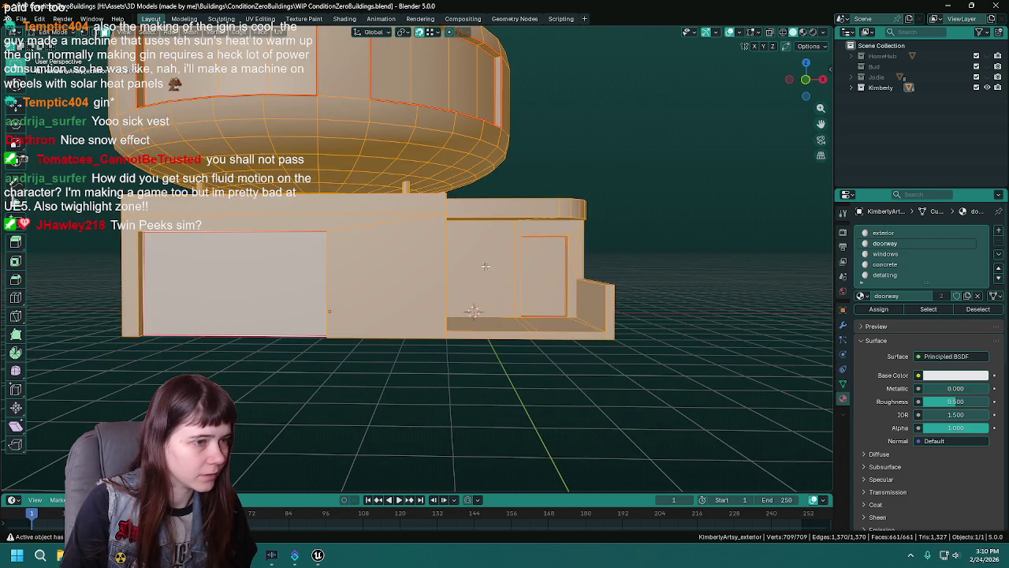
{"action": "key", "text": "ctrl+s"}
{"action": "key", "text": "alt+a"}
{"action": "scroll", "coordinate": [504, 260], "scroll_direction": "up", "scroll_amount": 3}
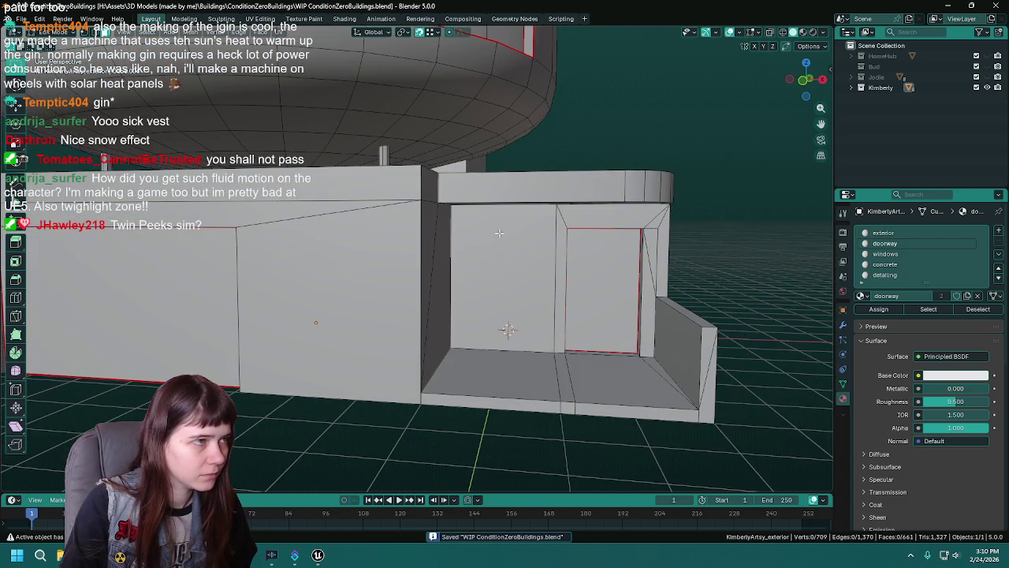
{"action": "key", "text": "ctrl+Page_Down"}
{"action": "key", "text": "ctrl+Page_Down"}
{"action": "key", "text": "ctrl+Page_Down"}
{"action": "scroll", "coordinate": [761, 324], "scroll_direction": "up", "scroll_amount": 4}
Project the right doorway face's UVs from the straight front view.
{"action": "left_click", "coordinate": [804, 328]}
{"action": "left_click", "coordinate": [592, 367], "text": "shift"}
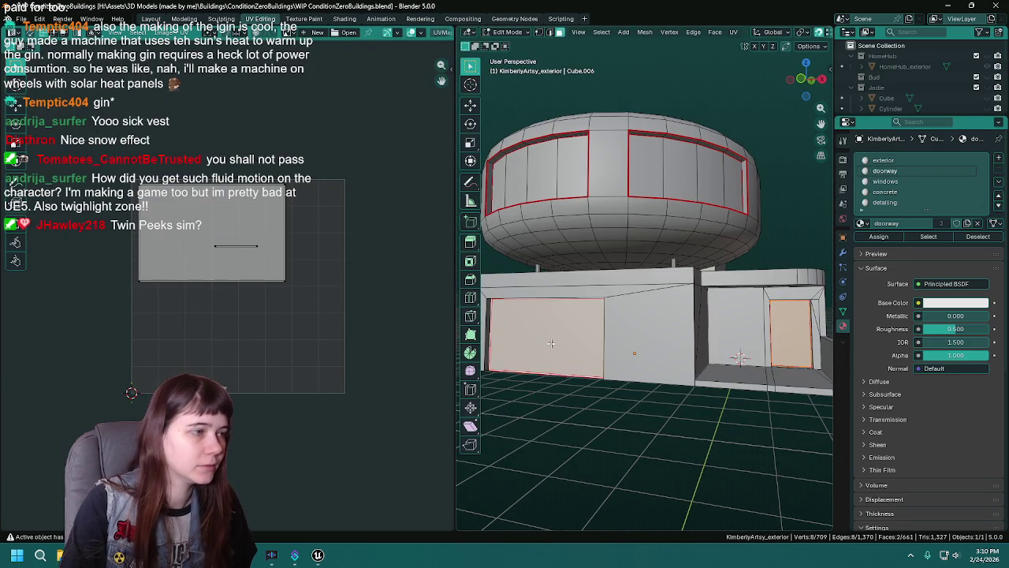
{"action": "left_click", "coordinate": [795, 360]}
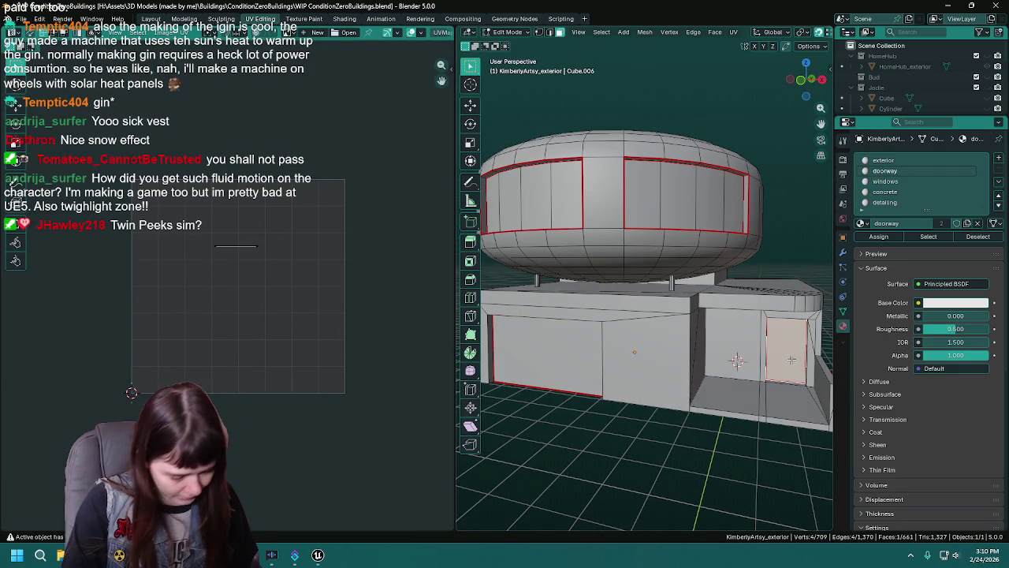
{"action": "key", "text": "u"}
{"action": "left_click", "coordinate": [730, 364]}
{"action": "key", "text": "KP_1"}
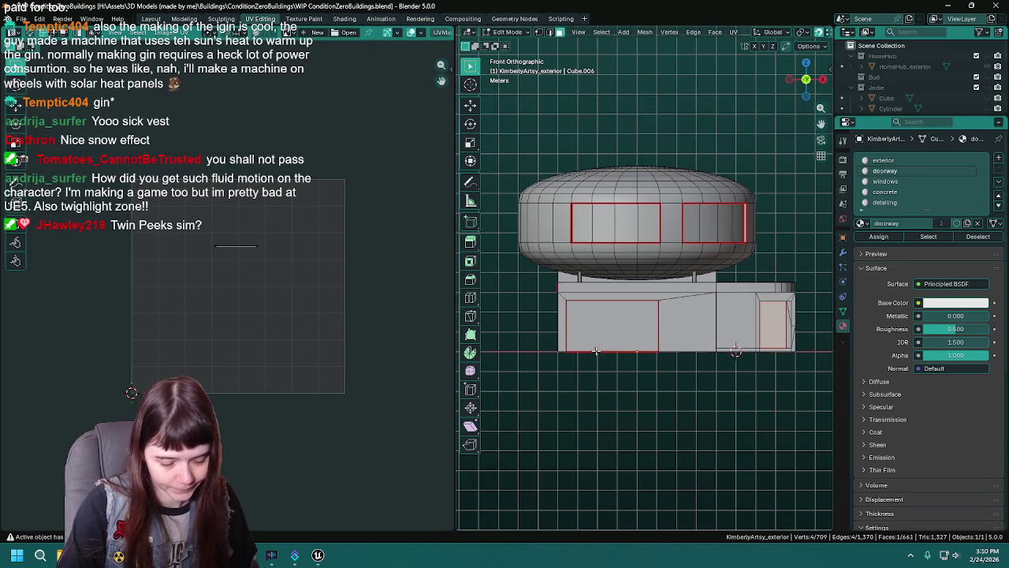
{"action": "key", "text": "KP_Decimal"}
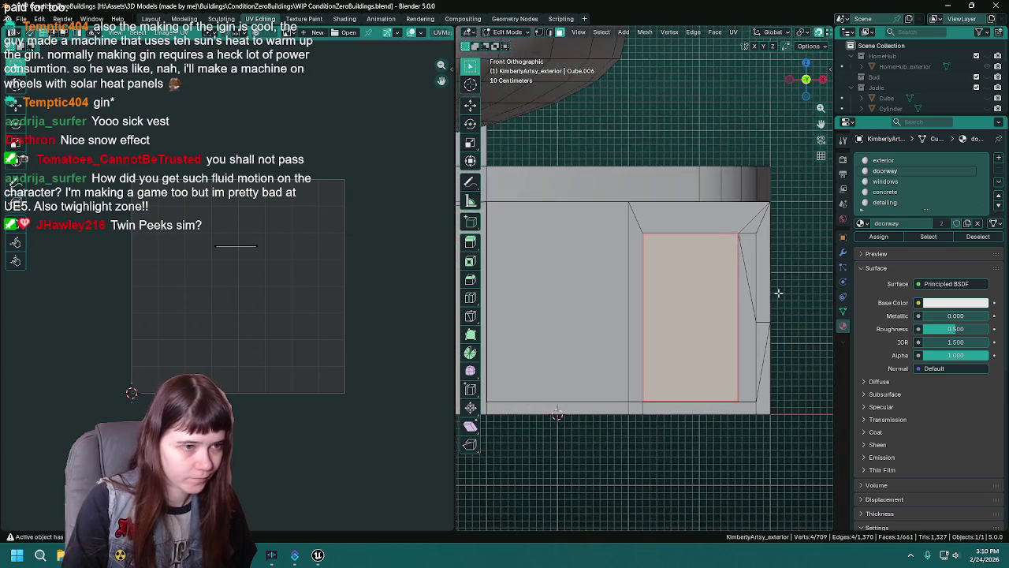
{"action": "key", "text": "u"}
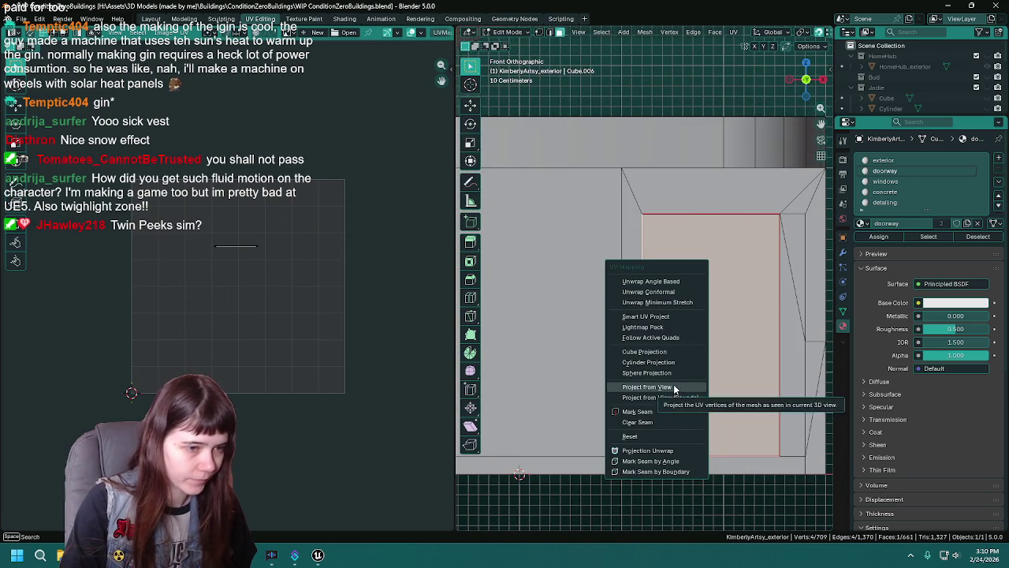
{"action": "left_click", "coordinate": [673, 386]}
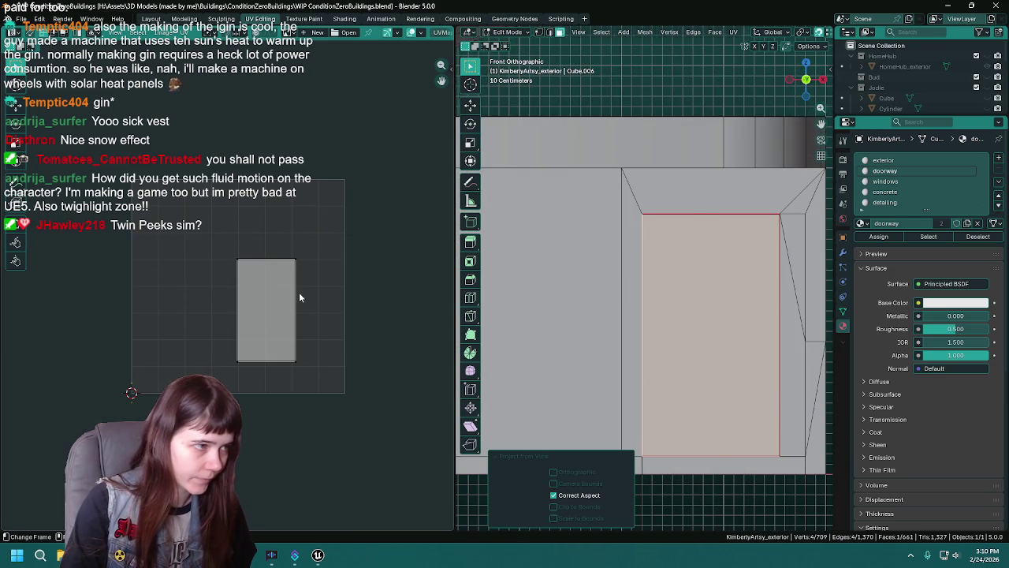
Add the second doorway face, move its UV island right of the others, and save.
{"action": "left_click", "coordinate": [922, 237]}
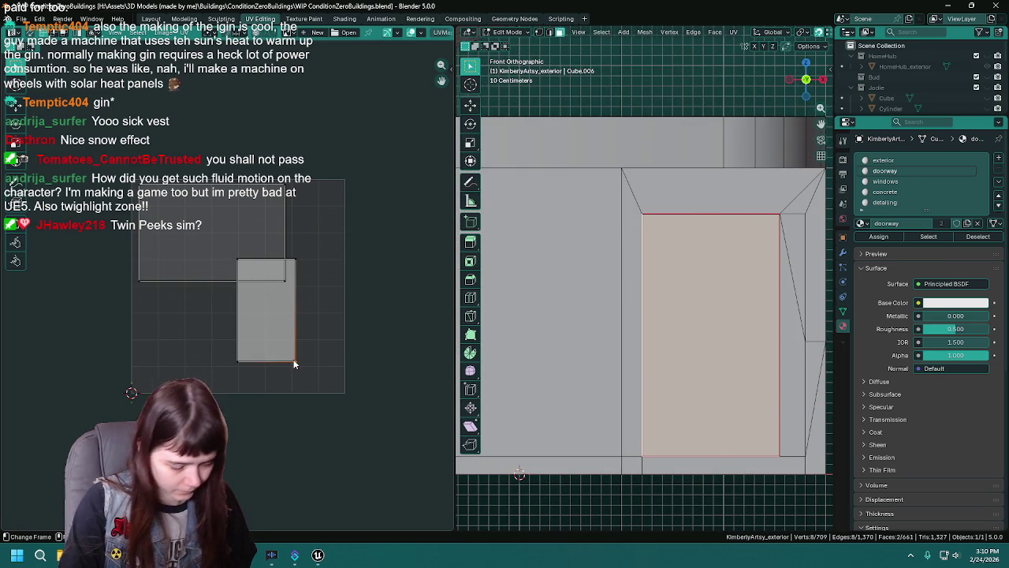
{"action": "key", "text": "g"}
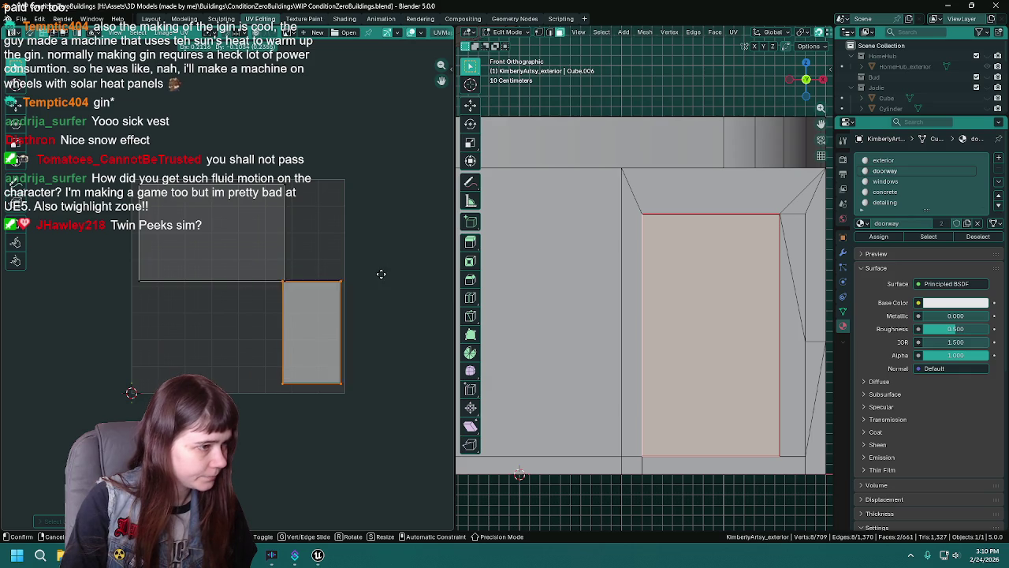
{"action": "left_click", "coordinate": [380, 279]}
{"action": "left_click", "coordinate": [411, 292]}
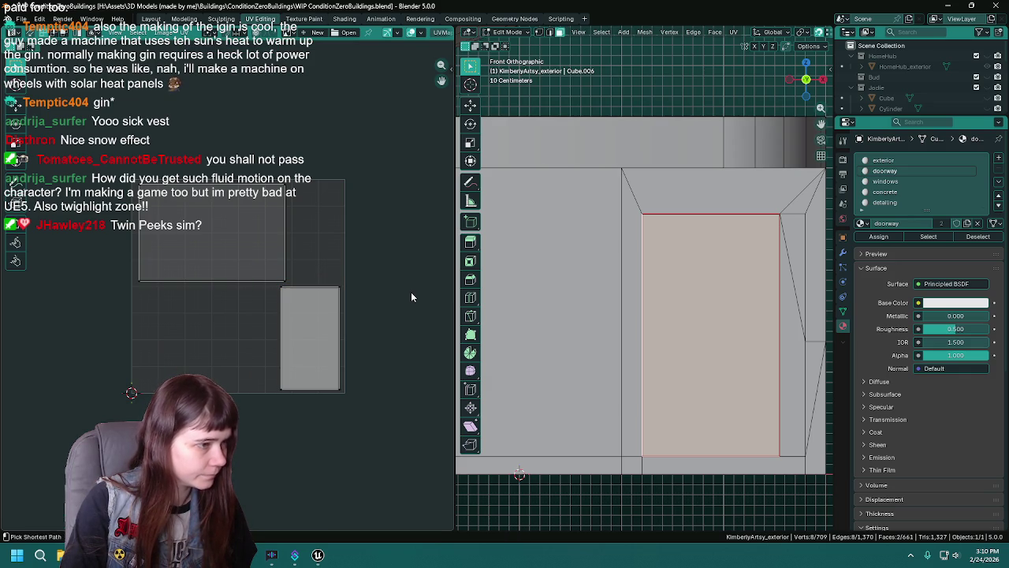
{"action": "key", "text": "ctrl+s"}
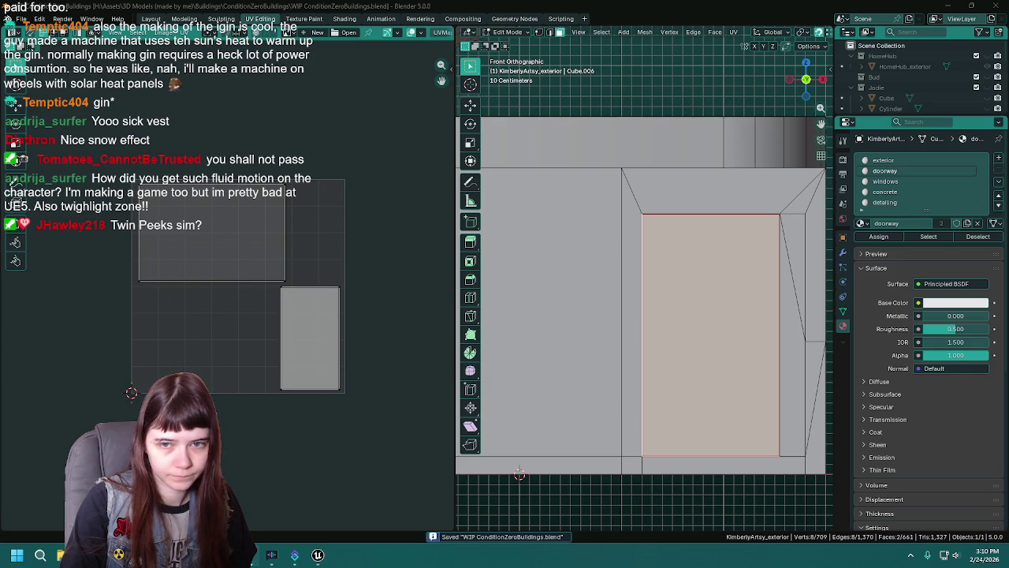
{"action": "scroll", "coordinate": [678, 315], "scroll_direction": "down", "scroll_amount": 3}
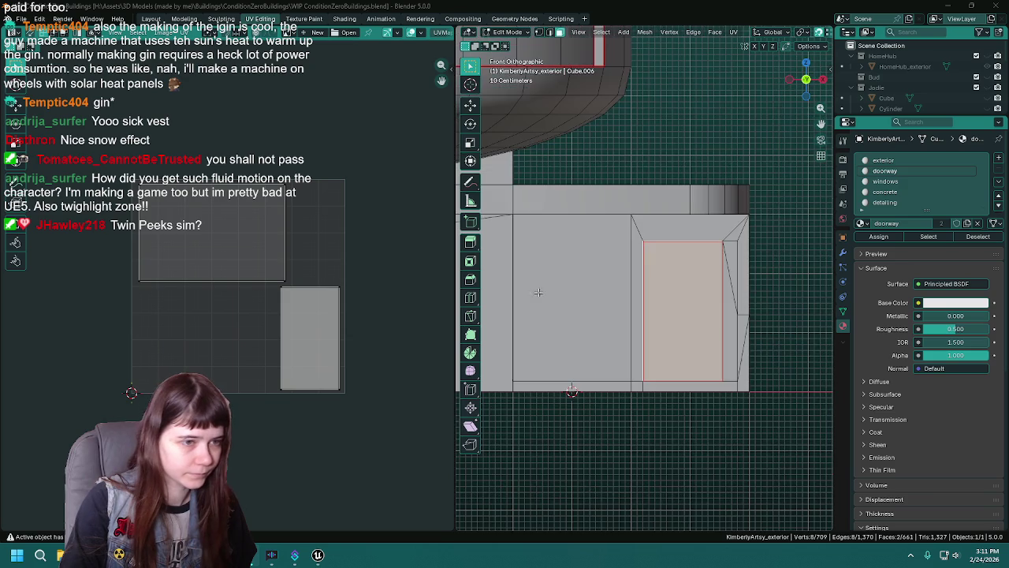
Assign the concrete material to two doorway floor faces.
{"action": "left_click", "coordinate": [691, 444]}
{"action": "scroll", "coordinate": [678, 291], "scroll_direction": "down", "scroll_amount": 2}
{"action": "key", "text": "ctrl+s"}
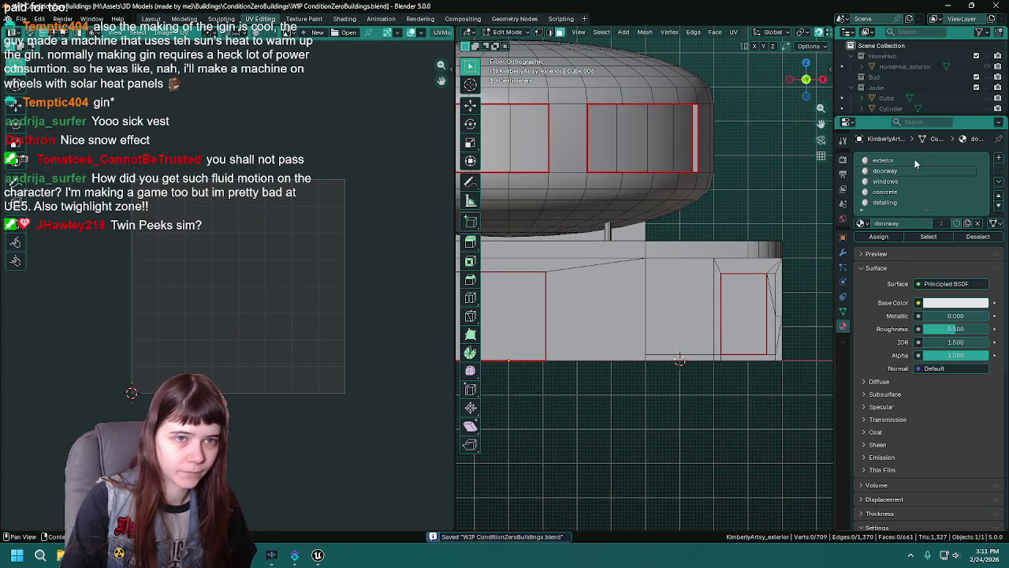
{"action": "left_click", "coordinate": [932, 236]}
{"action": "mouse_move", "coordinate": [595, 297]}
{"action": "left_mouse_down"}
{"action": "mouse_move", "coordinate": [730, 338]}
{"action": "mouse_move", "coordinate": [583, 279]}
{"action": "mouse_move", "coordinate": [618, 323]}
{"action": "mouse_move", "coordinate": [661, 319]}
{"action": "mouse_move", "coordinate": [690, 296]}
{"action": "left_mouse_up"}
{"action": "left_click", "coordinate": [630, 343]}
{"action": "left_click", "coordinate": [682, 266], "text": "shift"}
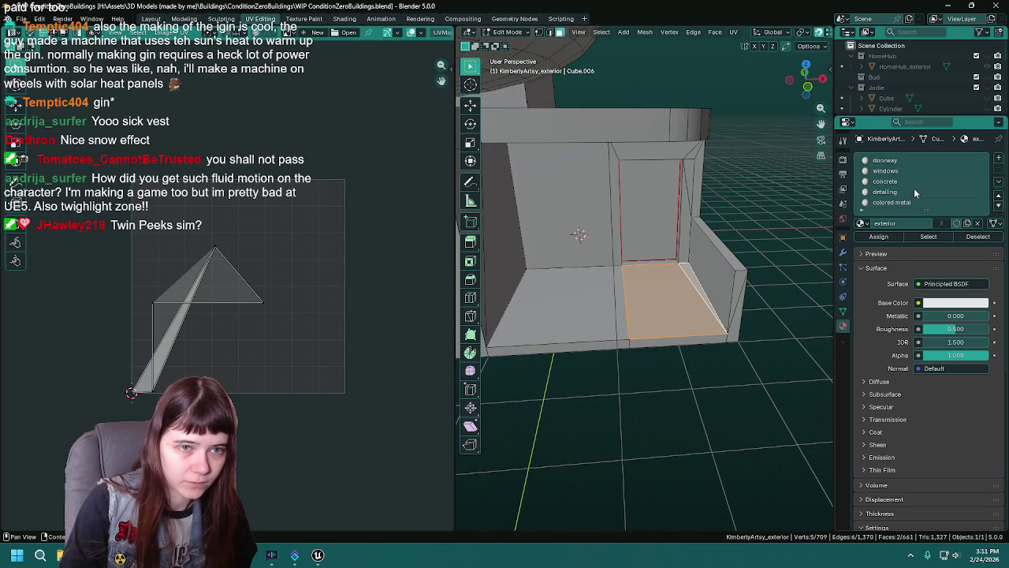
{"action": "left_click", "coordinate": [902, 195]}
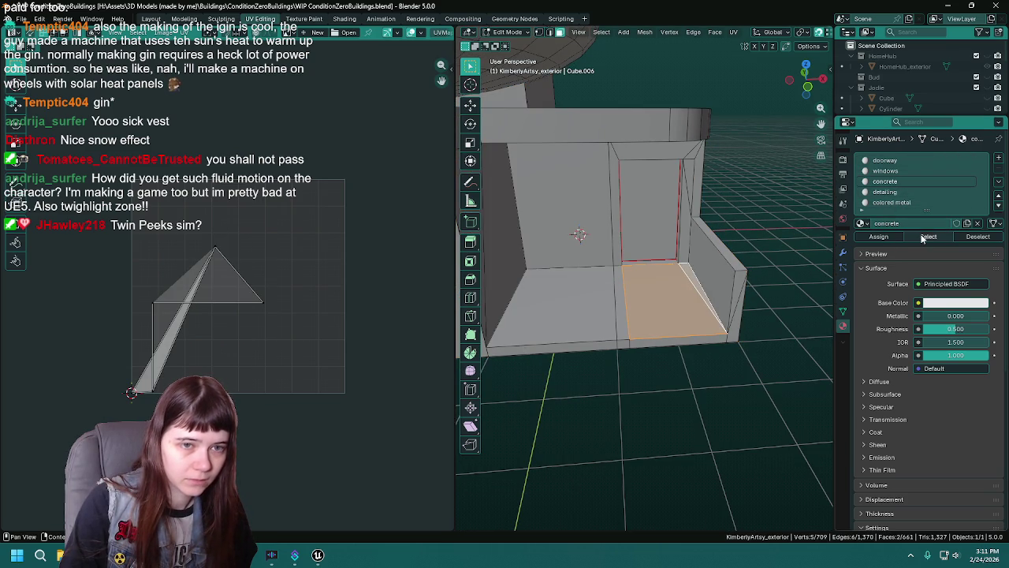
{"action": "left_click", "coordinate": [899, 238]}
{"action": "key", "text": "alt+a"}
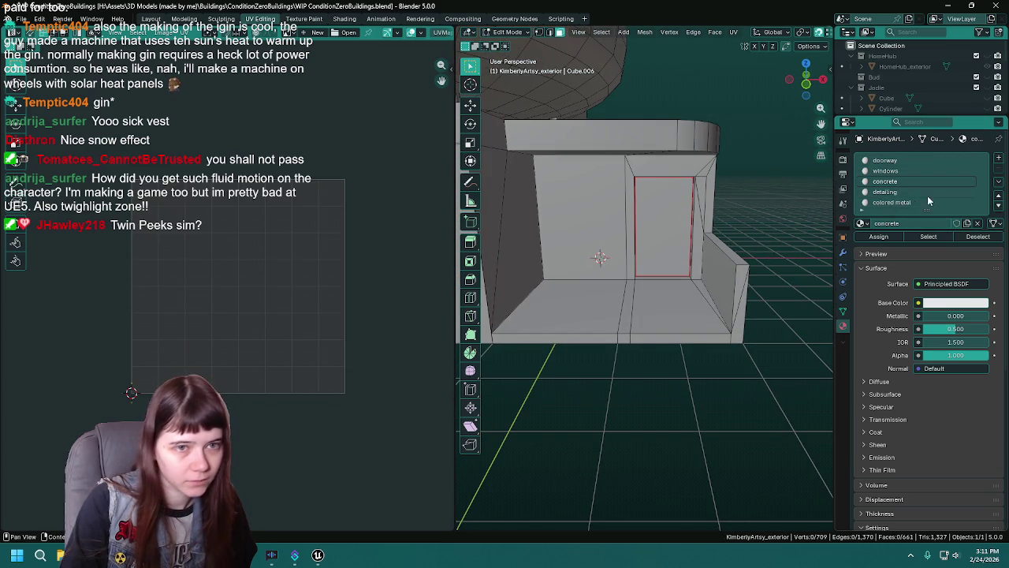
Give the two canopy top faces the detailing material and save.
{"action": "left_click", "coordinate": [928, 236]}
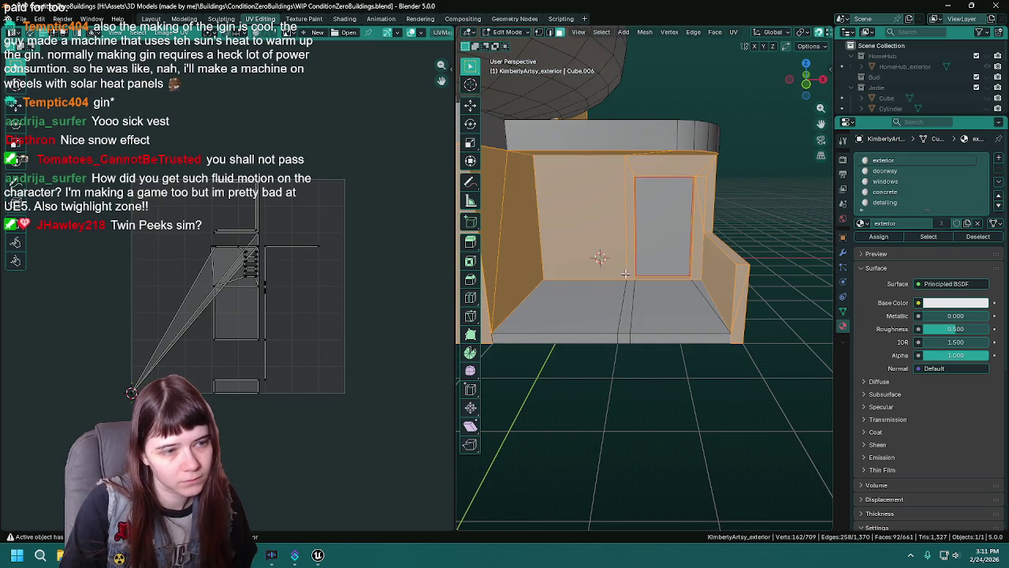
{"action": "mouse_move", "coordinate": [686, 274]}
{"action": "left_mouse_down"}
{"action": "mouse_move", "coordinate": [773, 270]}
{"action": "mouse_move", "coordinate": [722, 211]}
{"action": "left_mouse_up"}
{"action": "left_click_drag", "start_coordinate": [717, 137], "coordinate": [673, 189]}
{"action": "left_click", "coordinate": [674, 188]}
{"action": "left_click", "coordinate": [746, 175], "text": "shift"}
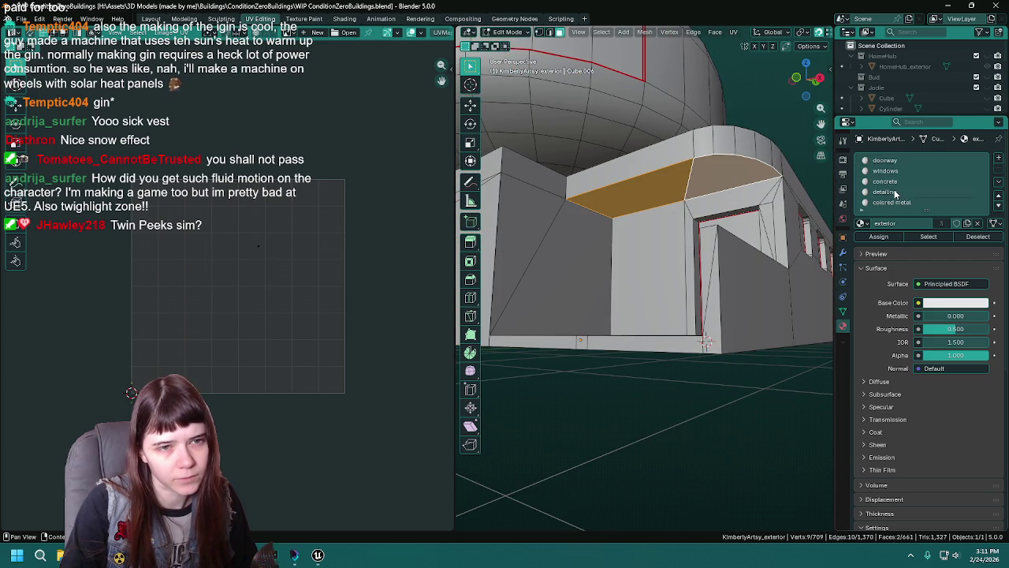
{"action": "left_click", "coordinate": [893, 238]}
{"action": "key", "text": "a"}
{"action": "key", "text": "alt+a"}
{"action": "key", "text": "ctrl+s"}
Review all faces using the exterior material, then deselect them.
{"action": "left_click_drag", "start_coordinate": [694, 300], "coordinate": [704, 304]}
{"action": "scroll", "coordinate": [888, 162], "scroll_direction": "up", "scroll_amount": 1}
{"action": "left_click", "coordinate": [888, 161]}
{"action": "left_click", "coordinate": [928, 236]}
{"action": "scroll", "coordinate": [694, 284], "scroll_direction": "down", "scroll_amount": 3}
{"action": "left_click_drag", "start_coordinate": [694, 284], "coordinate": [710, 280]}
{"action": "key", "text": "alt+a"}
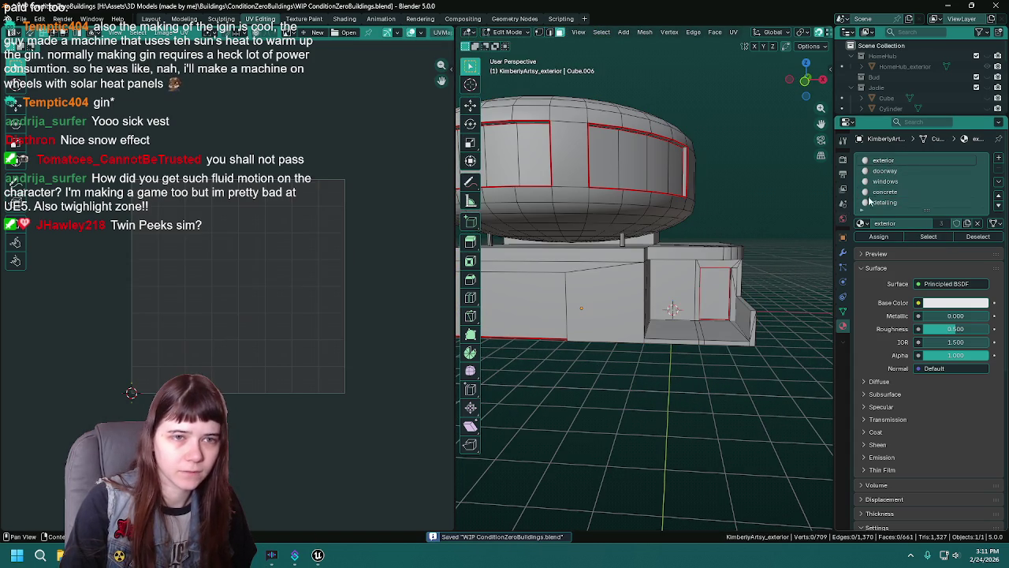
Check the faces using the windows material, then select all concrete-material faces.
{"action": "left_click", "coordinate": [885, 182]}
{"action": "left_click", "coordinate": [928, 237]}
{"action": "left_click_drag", "start_coordinate": [607, 261], "coordinate": [638, 254]}
{"action": "scroll", "coordinate": [638, 254], "scroll_direction": "up", "scroll_amount": 3}
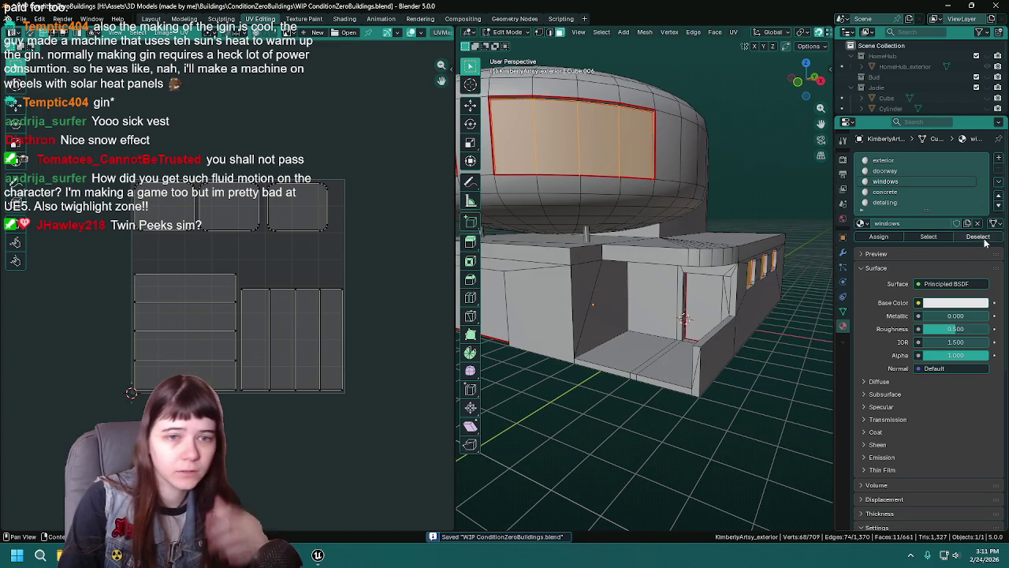
{"action": "left_click", "coordinate": [977, 236]}
{"action": "left_click", "coordinate": [885, 192]}
{"action": "left_click", "coordinate": [928, 236]}
{"action": "left_click_drag", "start_coordinate": [639, 300], "coordinate": [648, 305]}
Unwrap the selected concrete floor faces and save.
{"action": "scroll", "coordinate": [648, 305], "scroll_direction": "up", "scroll_amount": 3}
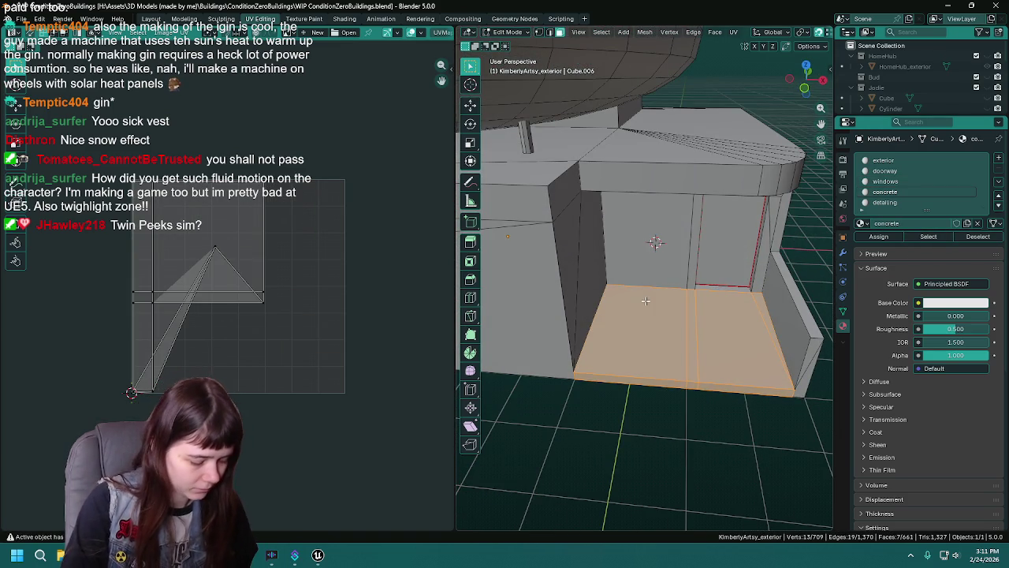
{"action": "key", "text": "u"}
{"action": "left_click", "coordinate": [629, 196]}
{"action": "key", "text": "ctrl+s"}
Assign concrete to the thin strip at the door's base, re-unwrap all concrete faces, and save.
{"action": "scroll", "coordinate": [678, 285], "scroll_direction": "up", "scroll_amount": 2}
{"action": "mouse_move", "coordinate": [678, 286]}
{"action": "left_mouse_down"}
{"action": "mouse_move", "coordinate": [620, 291]}
{"action": "mouse_move", "coordinate": [910, 253]}
{"action": "left_mouse_up"}
{"action": "left_click", "coordinate": [612, 291]}
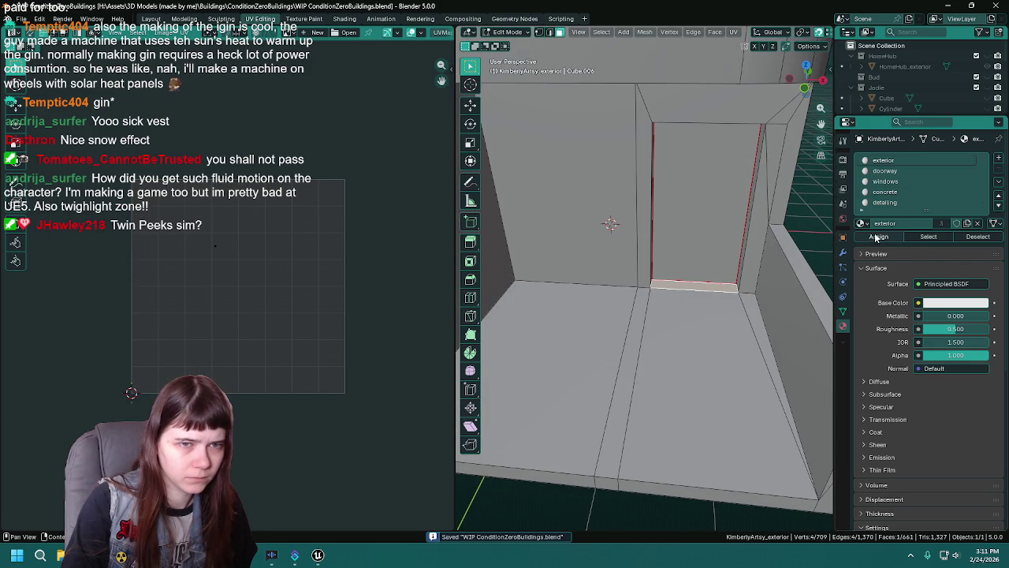
{"action": "scroll", "coordinate": [899, 182], "scroll_direction": "down", "scroll_amount": 1}
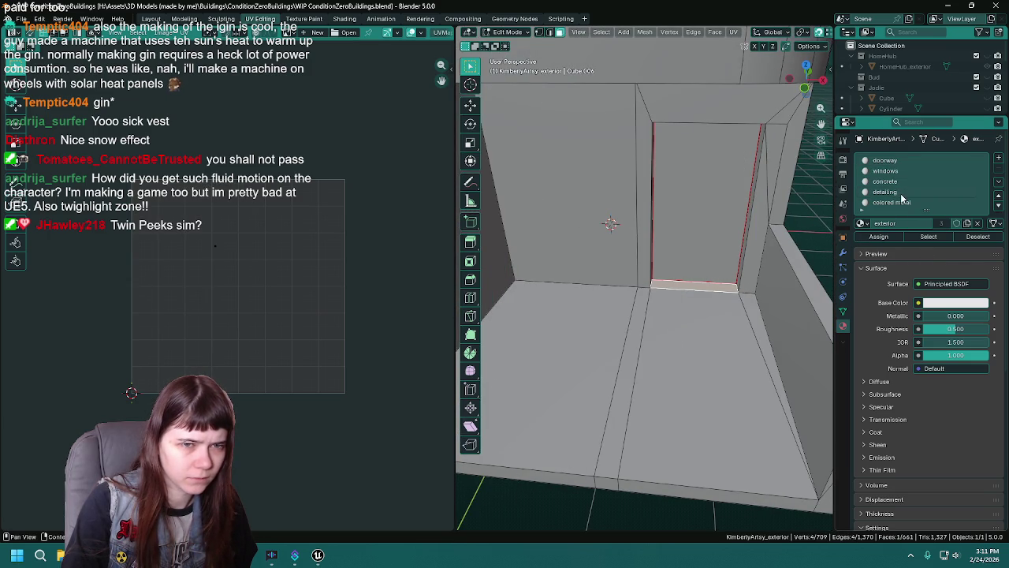
{"action": "left_click", "coordinate": [896, 238]}
{"action": "left_click", "coordinate": [946, 236]}
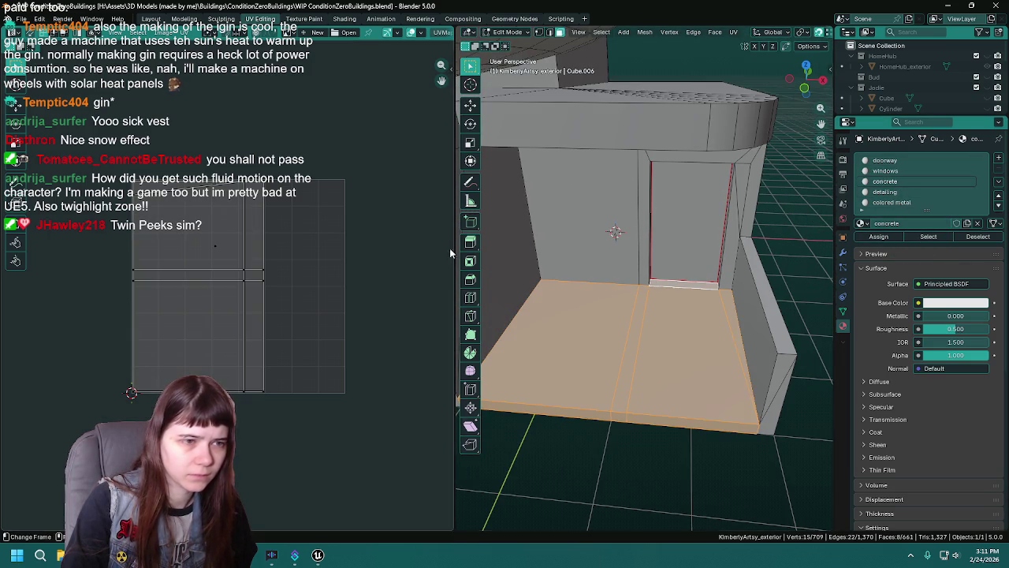
{"action": "key", "text": "u"}
{"action": "left_click", "coordinate": [627, 292]}
{"action": "key", "text": "ctrl+s"}
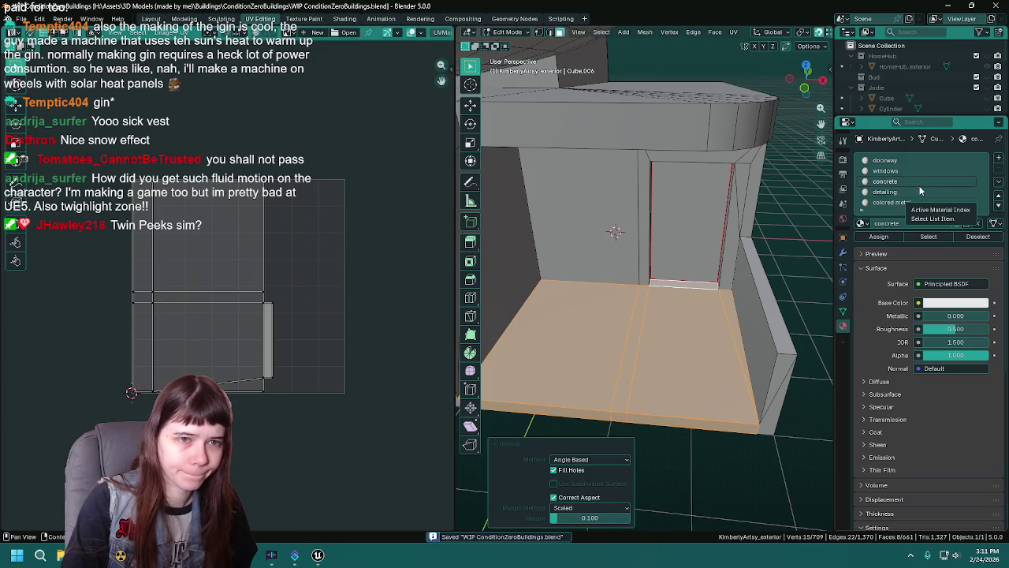
Inspect the faces using the detailing material and save the file.
{"action": "key", "text": "alt+a"}
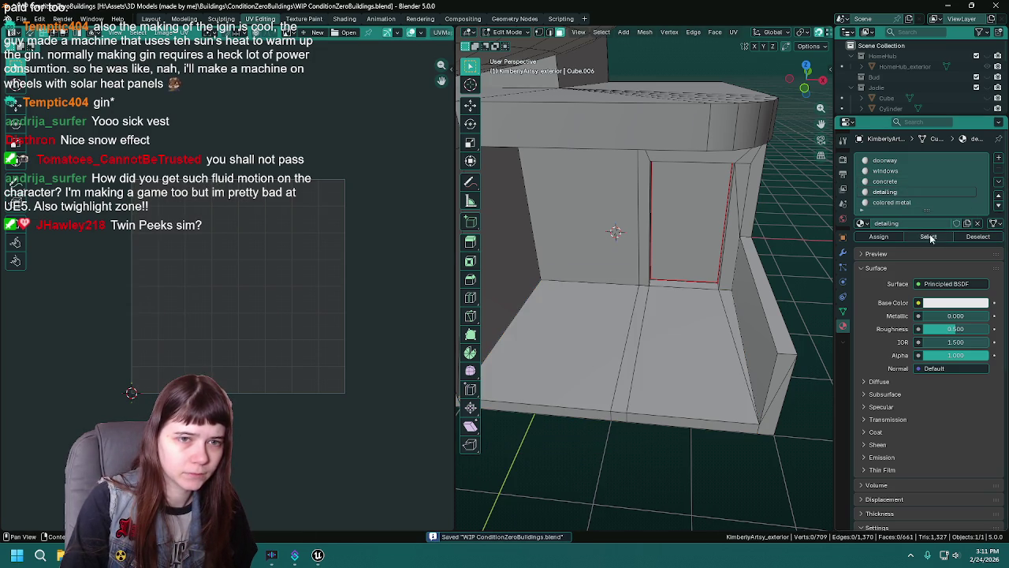
{"action": "left_click", "coordinate": [930, 237]}
{"action": "scroll", "coordinate": [646, 236], "scroll_direction": "down", "scroll_amount": 5}
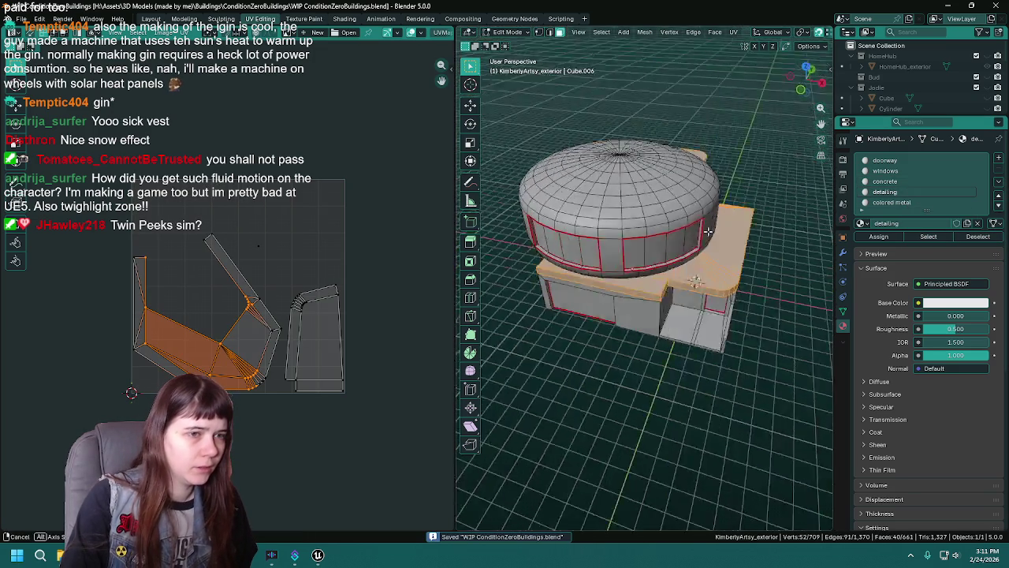
{"action": "scroll", "coordinate": [716, 233], "scroll_direction": "up", "scroll_amount": 5}
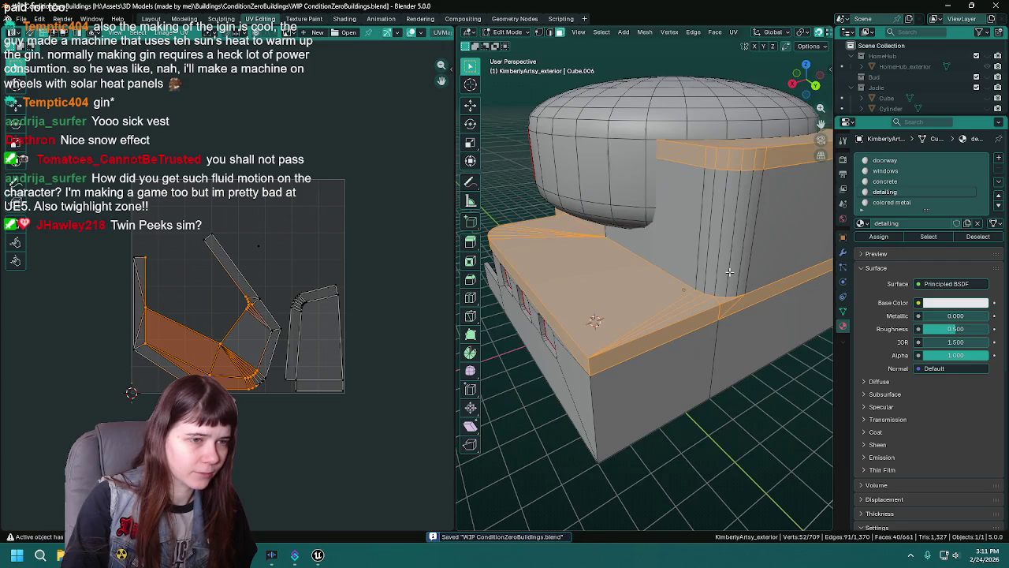
{"action": "scroll", "coordinate": [730, 272], "scroll_direction": "up", "scroll_amount": 2}
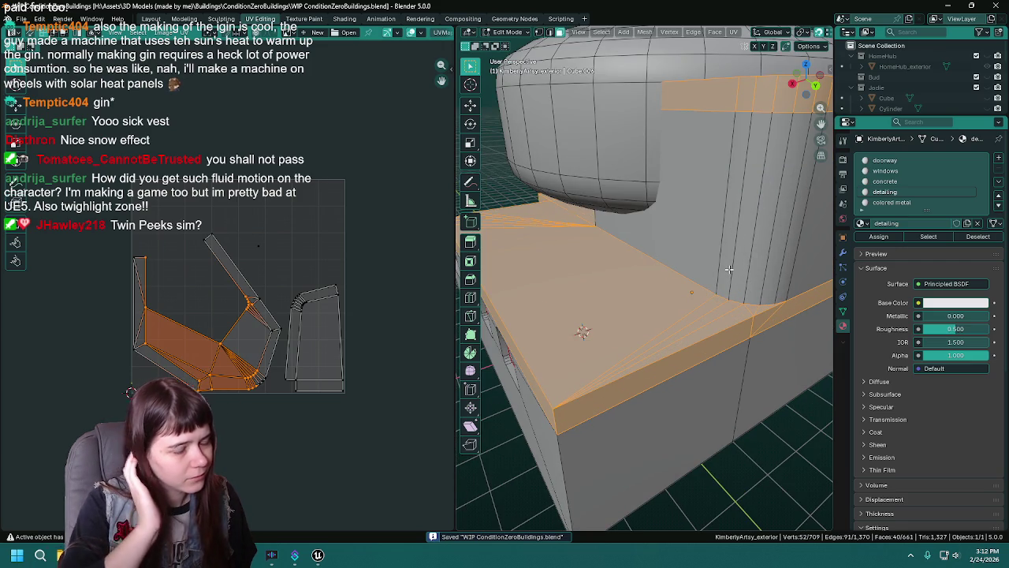
{"action": "scroll", "coordinate": [729, 269], "scroll_direction": "down", "scroll_amount": 6}
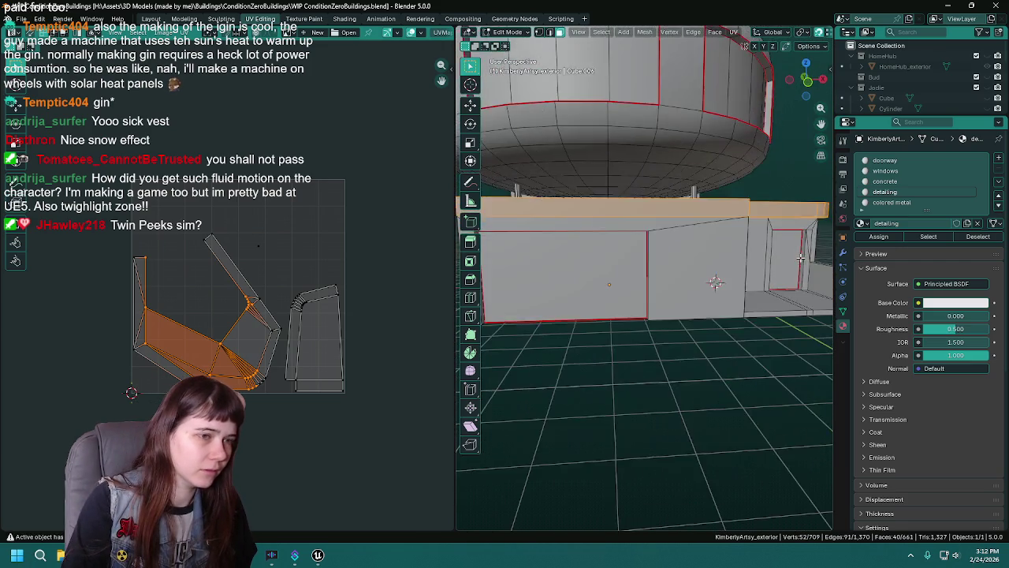
{"action": "key", "text": "ctrl+s"}
{"action": "scroll", "coordinate": [748, 256], "scroll_direction": "up", "scroll_amount": 3}
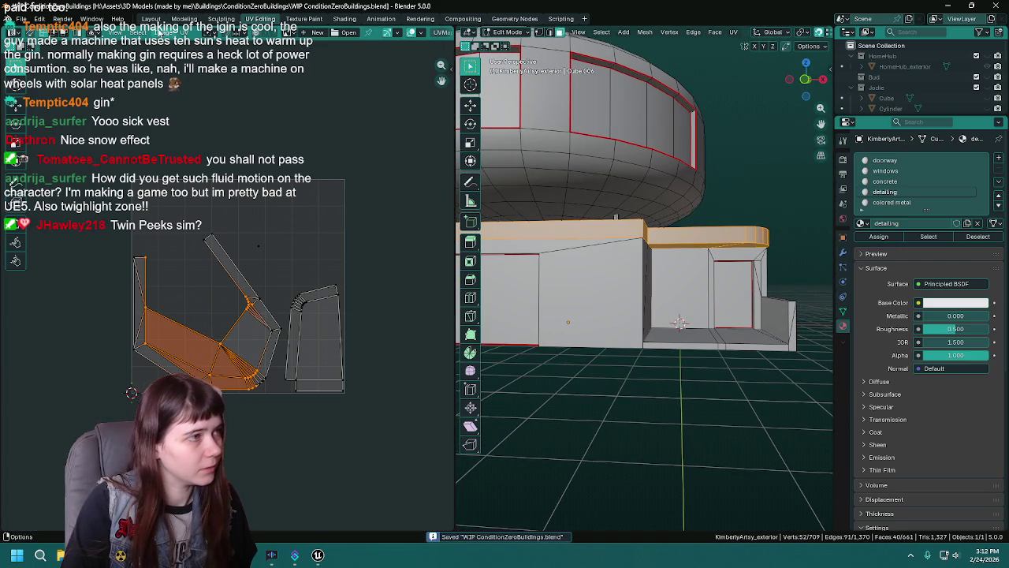
Return to the Layout workspace and export the building as KimberlyArtsy_exterior.fbx.
{"action": "left_click", "coordinate": [150, 18]}
{"action": "scroll", "coordinate": [504, 212], "scroll_direction": "down", "scroll_amount": 3}
{"action": "scroll", "coordinate": [505, 217], "scroll_direction": "up", "scroll_amount": 3}
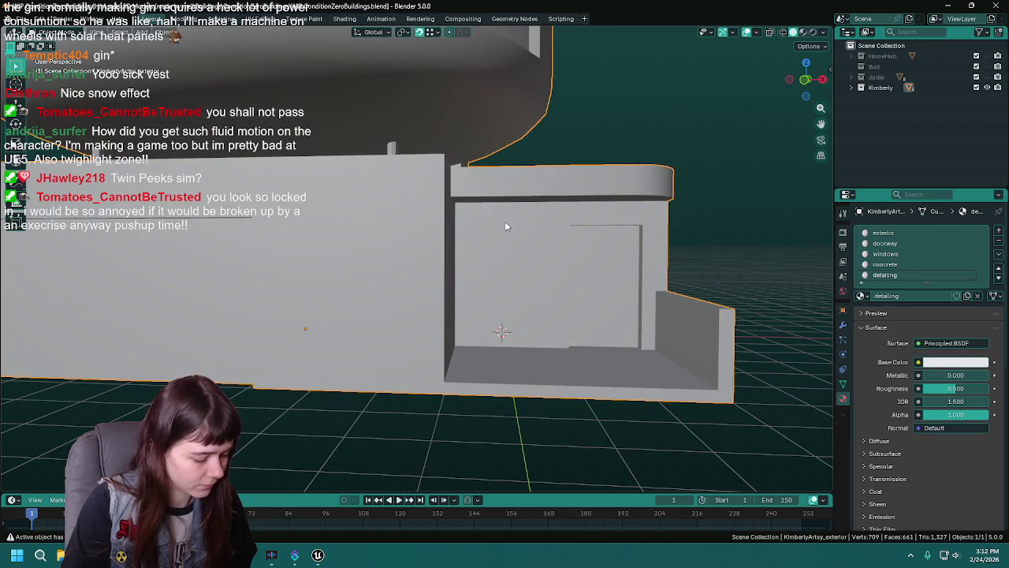
{"action": "key", "text": "F3"}
{"action": "key", "text": "Return"}
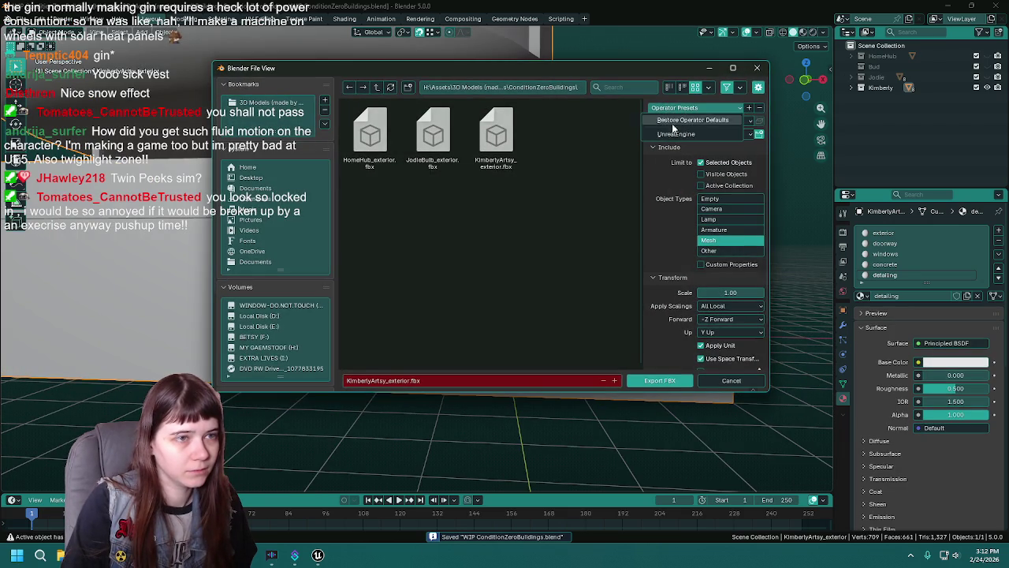
{"action": "double_click", "coordinate": [496, 134]}
{"action": "left_click", "coordinate": [318, 555]}
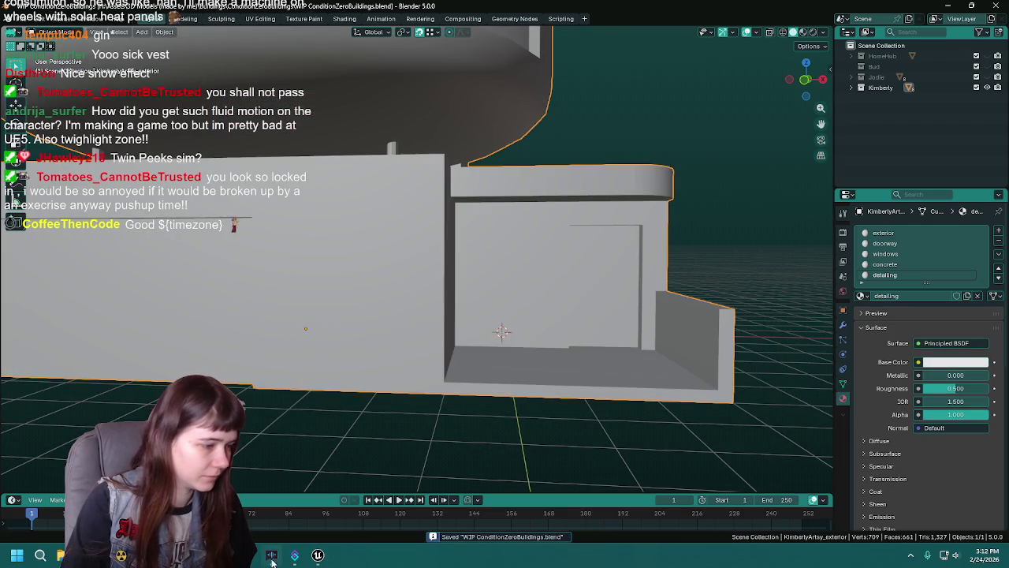
Reimport the KimberlyArtsy_exterior static mesh from the Meshes folder in the Content Drawer.
{"action": "key", "text": "ctrl+space"}
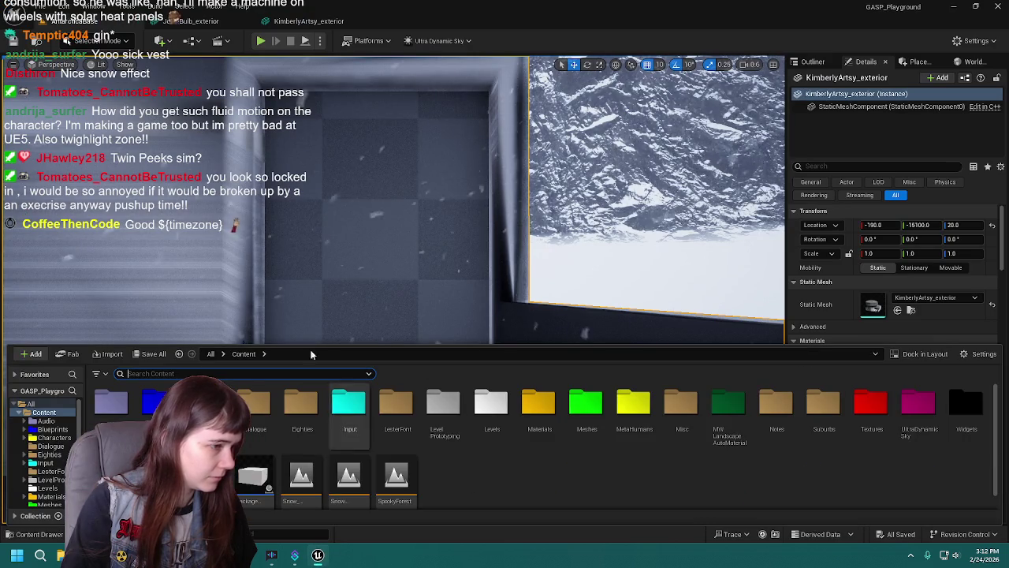
{"action": "left_click", "coordinate": [910, 310]}
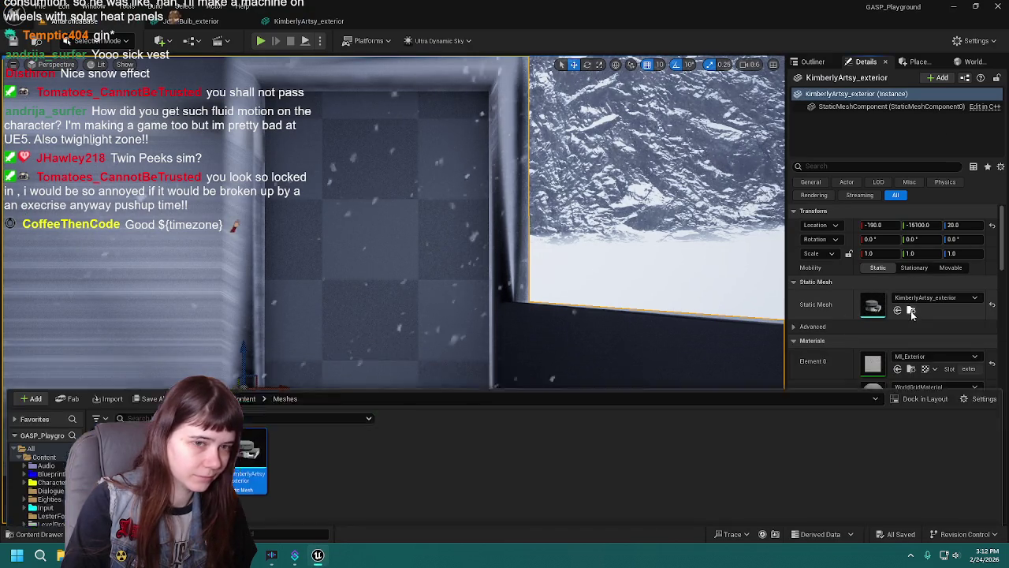
{"action": "right_click", "coordinate": [258, 402]}
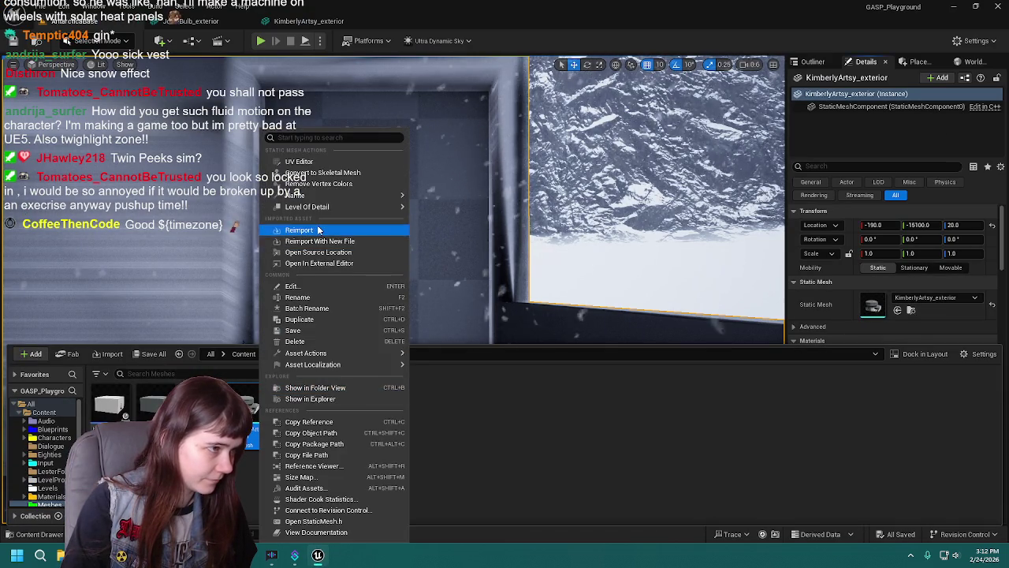
{"action": "left_click", "coordinate": [318, 228]}
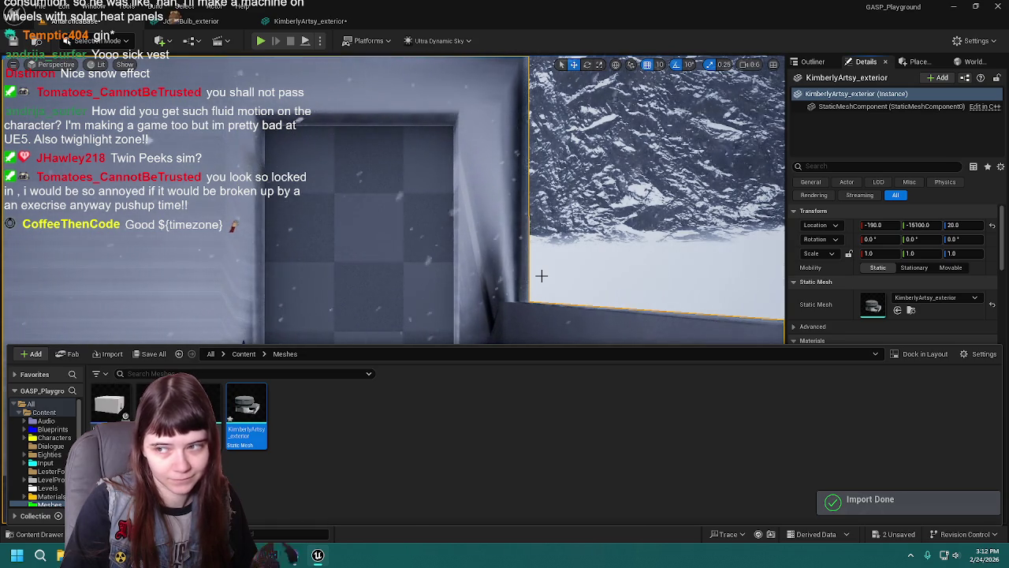
Inspect the updated open doorway, open the mesh in its editor, then return to AntarcticaBase.
{"action": "mouse_move", "coordinate": [541, 275]}
{"action": "left_mouse_down"}
{"action": "mouse_move", "coordinate": [378, 297]}
{"action": "mouse_move", "coordinate": [441, 297]}
{"action": "mouse_move", "coordinate": [327, 299]}
{"action": "left_mouse_up"}
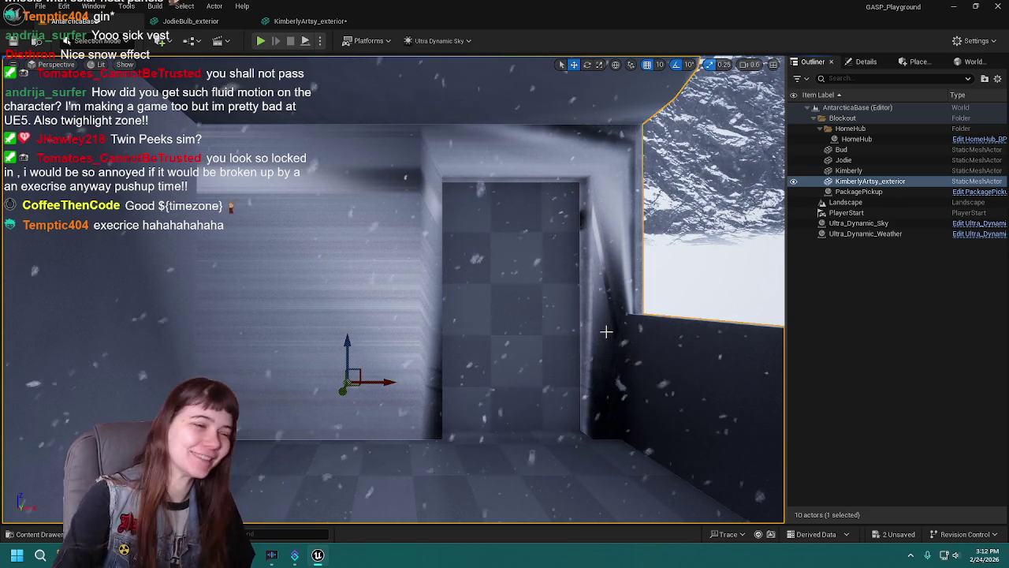
{"action": "scroll", "coordinate": [584, 322], "scroll_direction": "down", "scroll_amount": 5}
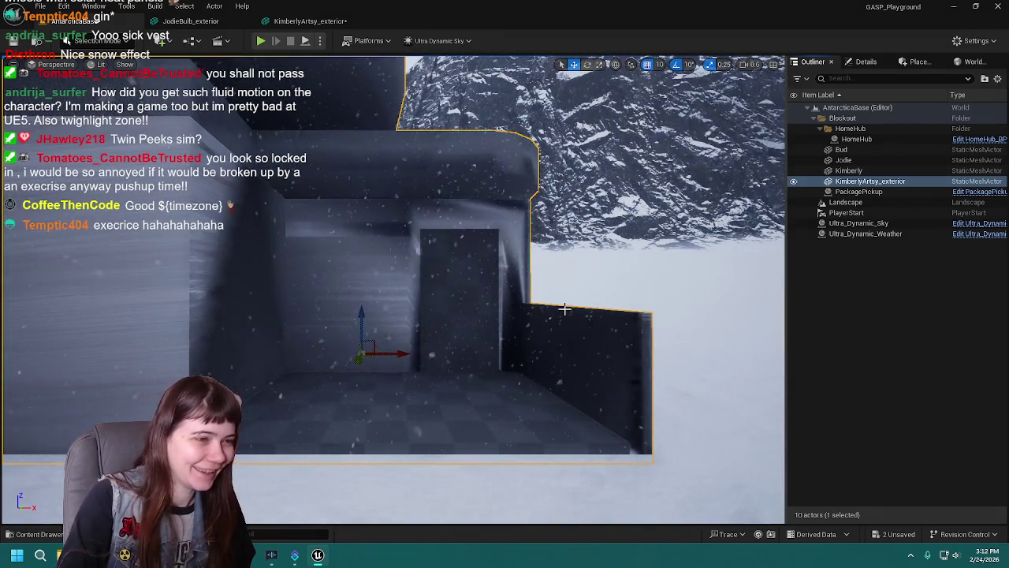
{"action": "scroll", "coordinate": [539, 316], "scroll_direction": "down", "scroll_amount": 5}
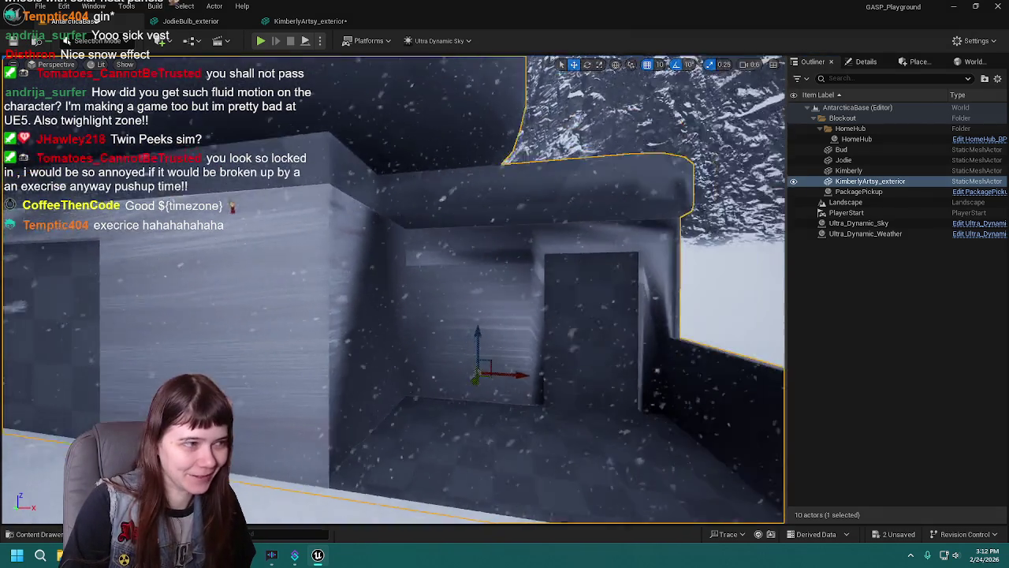
{"action": "scroll", "coordinate": [393, 289], "scroll_direction": "down", "scroll_amount": 5}
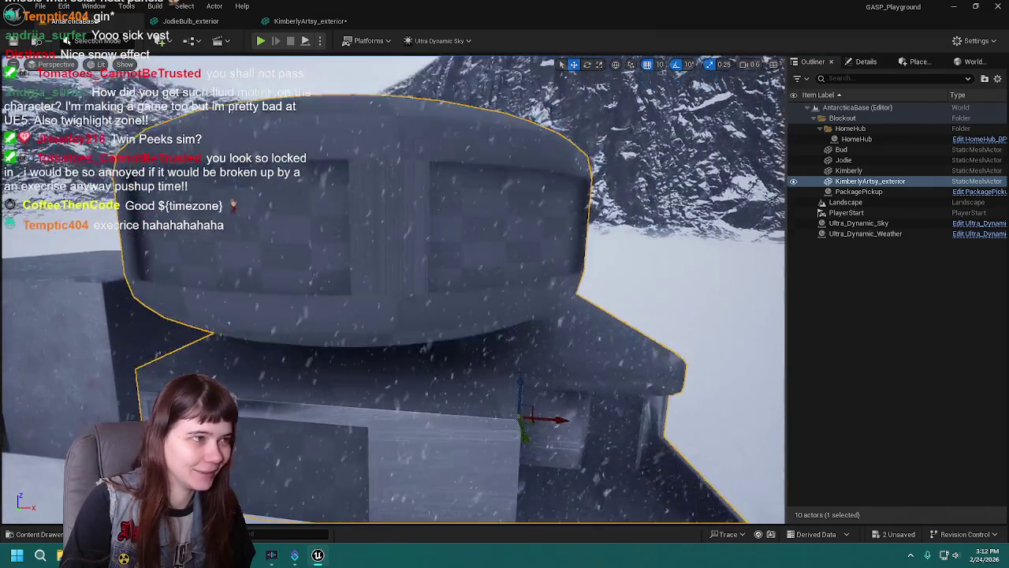
{"action": "key", "text": "d"}
{"action": "scroll", "coordinate": [393, 288], "scroll_direction": "up", "scroll_amount": 5}
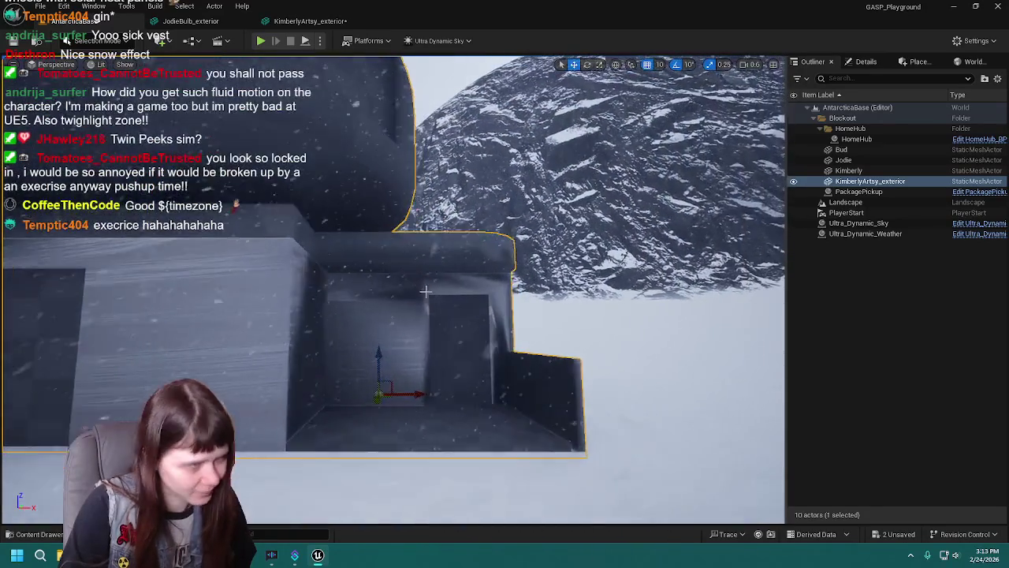
{"action": "left_click", "coordinate": [289, 22]}
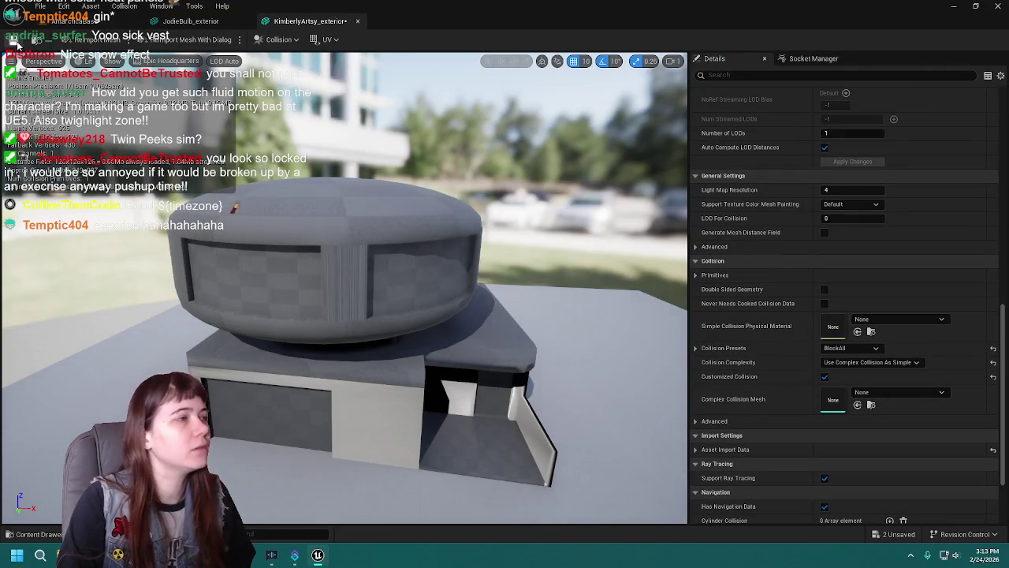
{"action": "left_click", "coordinate": [97, 19]}
Play-test walking and crouching the character through the building's new doorway, then stop.
{"action": "key", "text": "alt+p"}
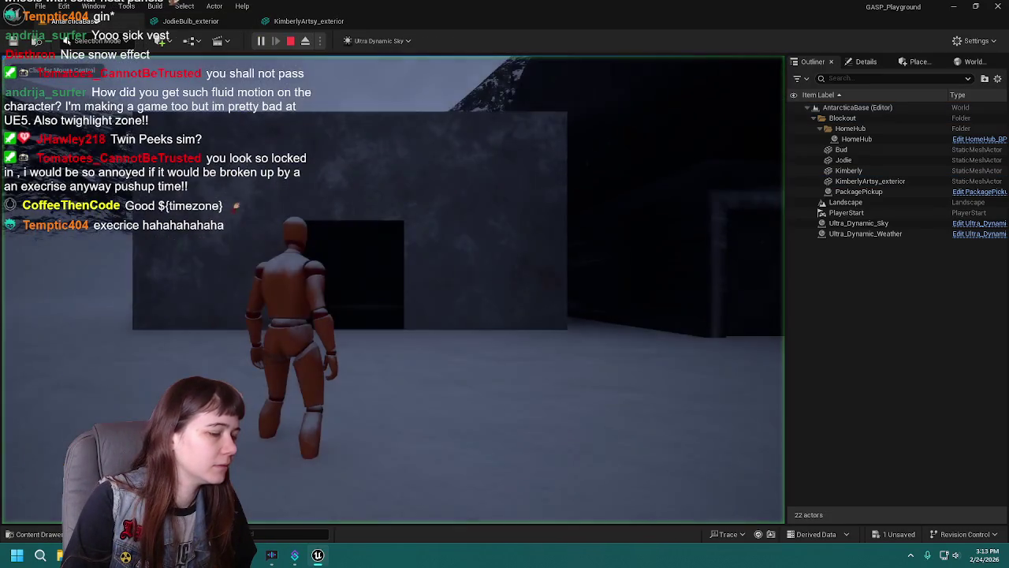
{"action": "key", "text": "w"}
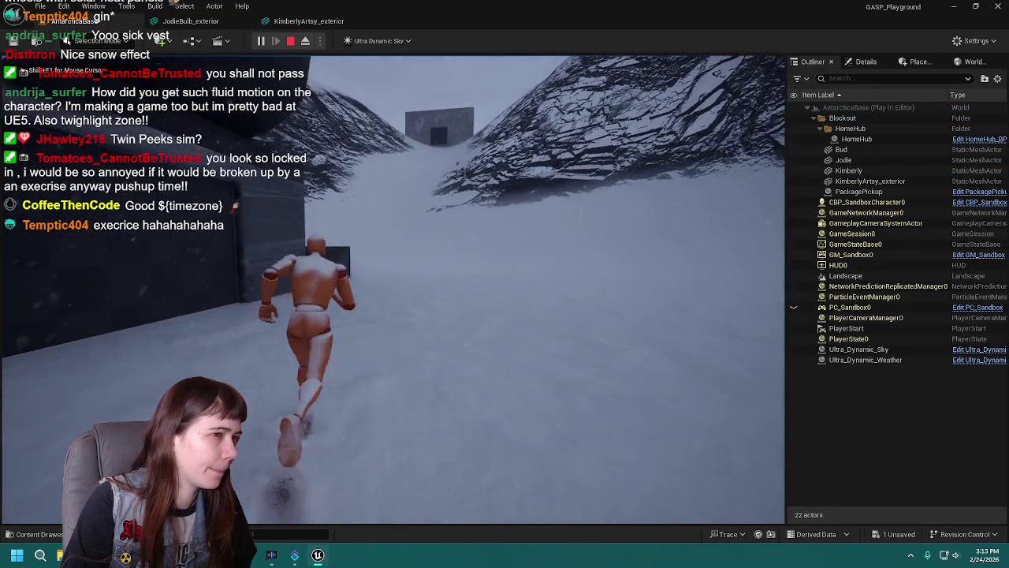
{"action": "key", "text": "a"}
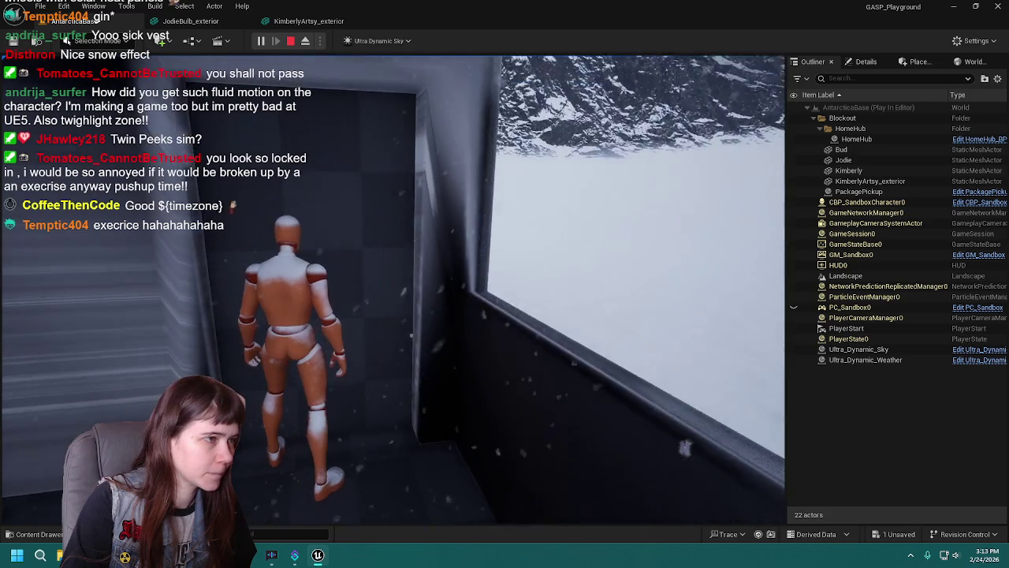
{"action": "key", "text": "d"}
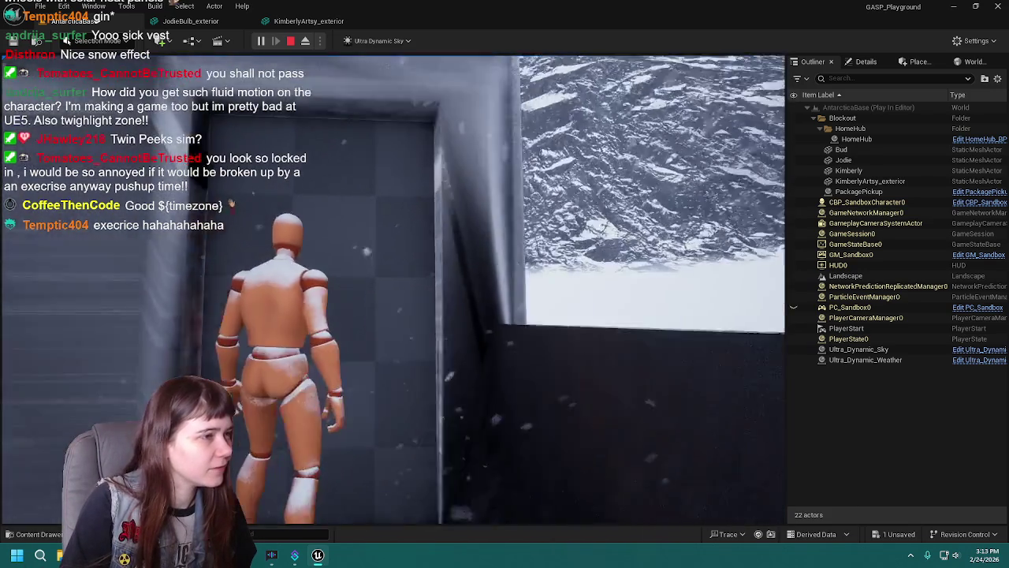
{"action": "key", "text": "c"}
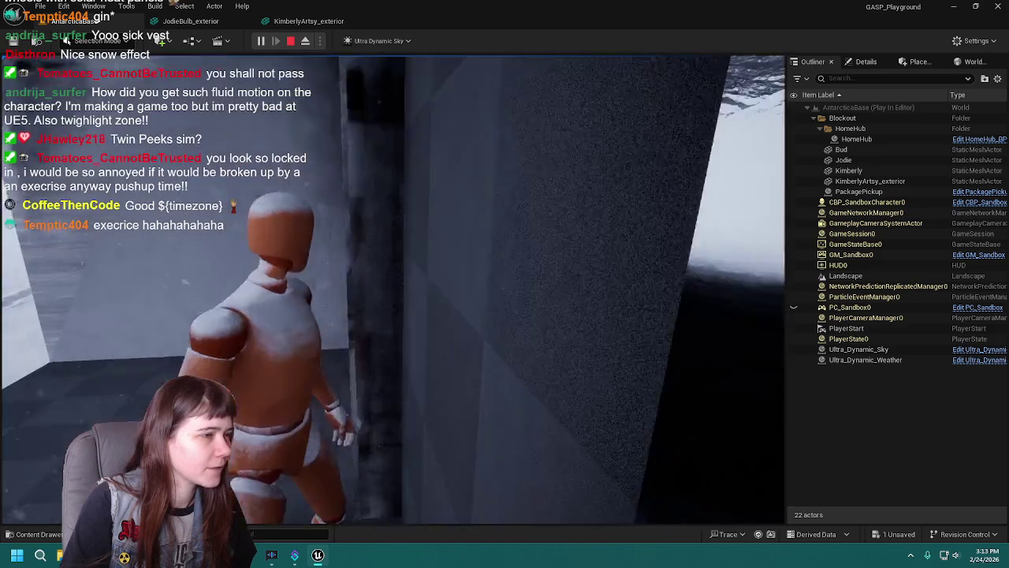
{"action": "key", "text": "c"}
{"action": "key", "text": "w"}
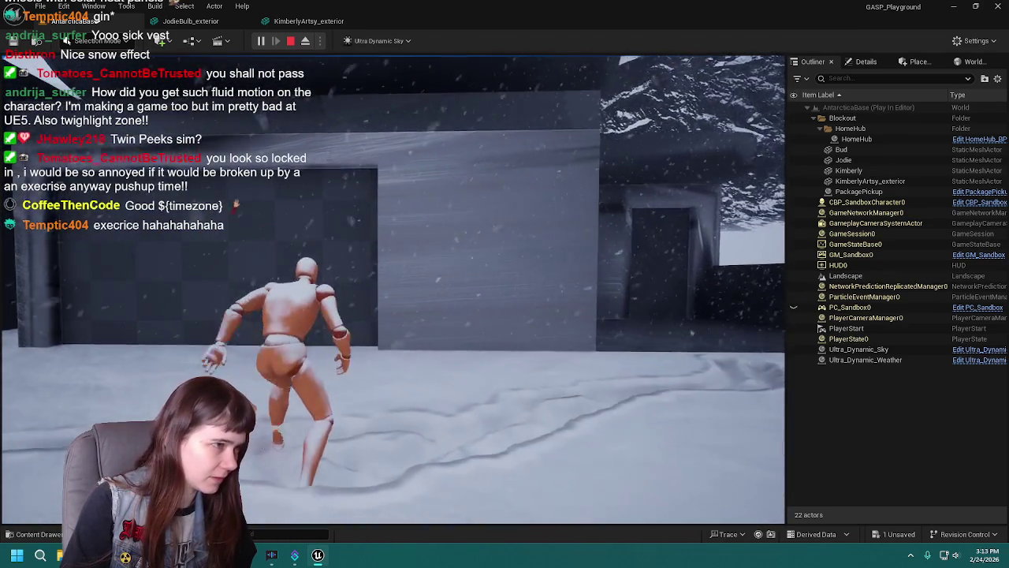
{"action": "key", "text": "Escape"}
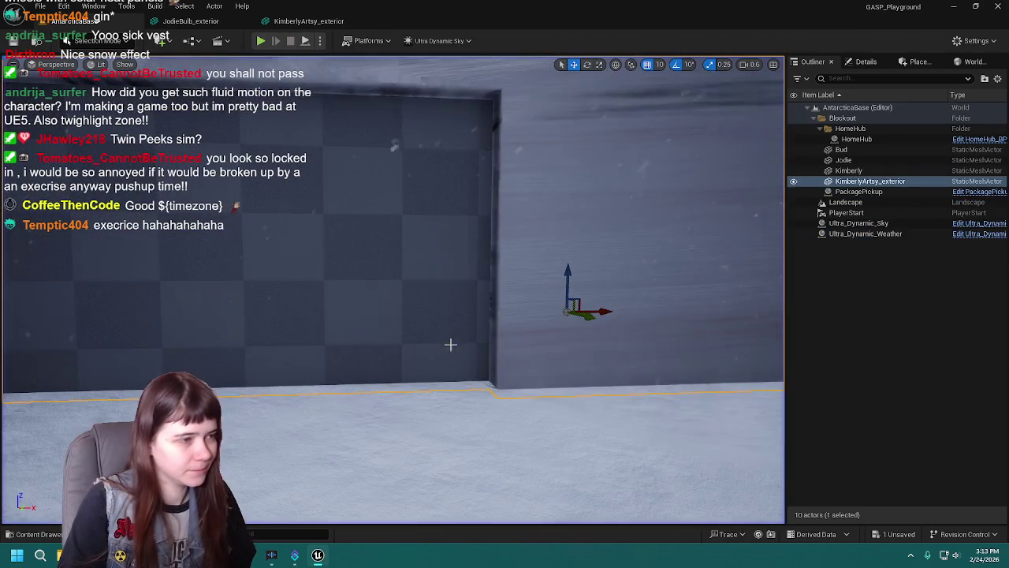
In Blender, view the building front-on in wireframe and grow the Edit Mode selection.
{"action": "key", "text": "alt+Tab"}
{"action": "key", "text": "KP_1"}
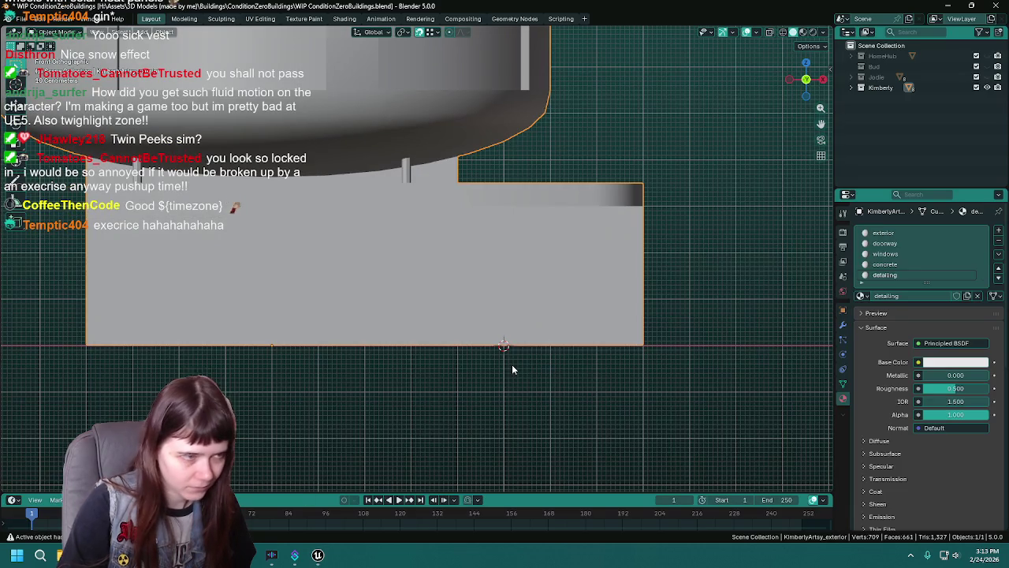
{"action": "key", "text": "shift+z"}
{"action": "scroll", "coordinate": [453, 306], "scroll_direction": "down", "scroll_amount": 2}
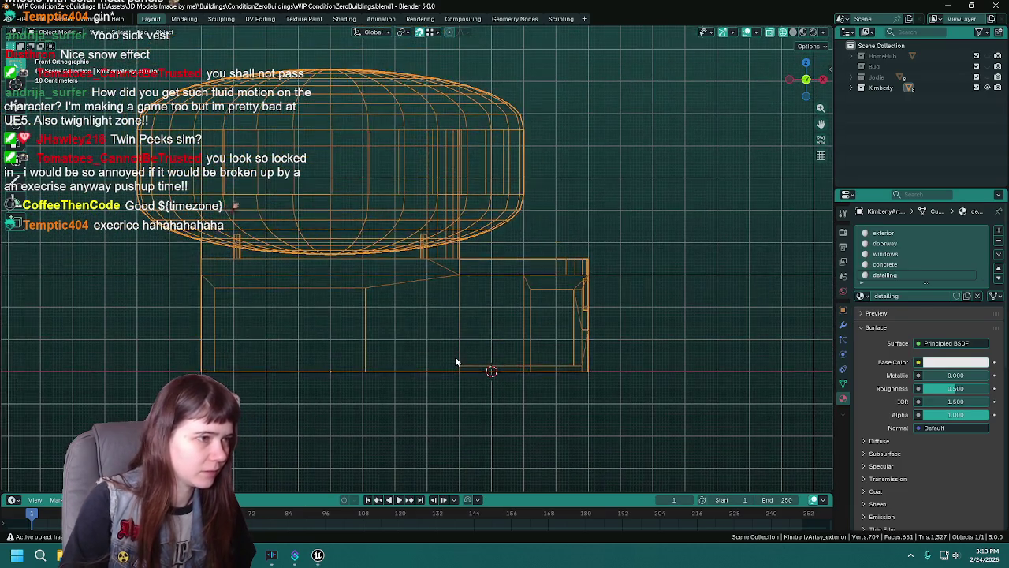
{"action": "key", "text": "Tab"}
{"action": "scroll", "coordinate": [573, 296], "scroll_direction": "down", "scroll_amount": 2}
{"action": "key", "text": "ctrl+KP_Add"}
{"action": "key", "text": "ctrl+KP_Add"}
{"action": "key", "text": "ctrl+KP_Add"}
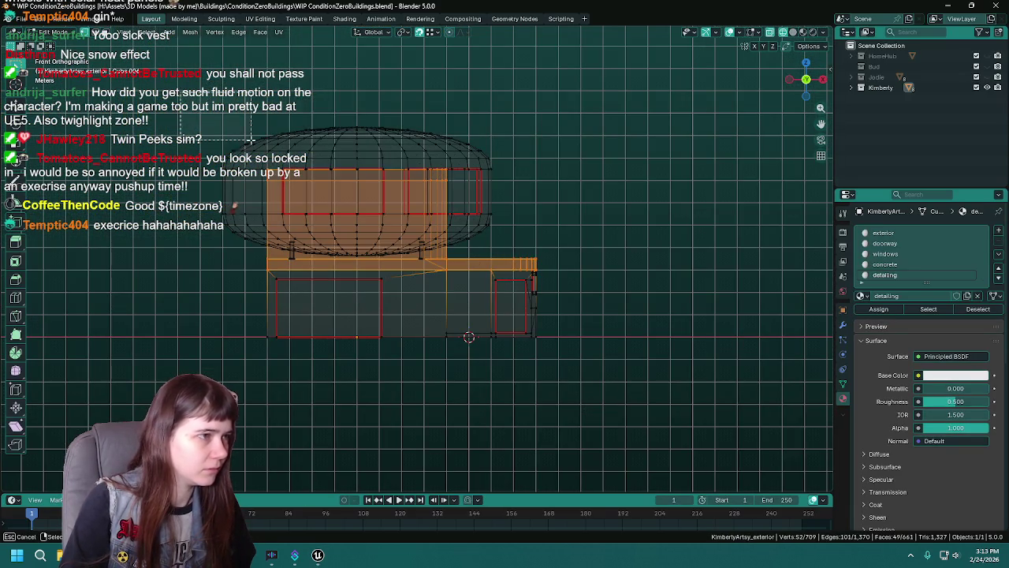
{"action": "mouse_move", "coordinate": [573, 296]}
{"action": "left_mouse_down"}
{"action": "mouse_move", "coordinate": [635, 350]}
{"action": "mouse_move", "coordinate": [468, 292]}
{"action": "mouse_move", "coordinate": [484, 322]}
{"action": "mouse_move", "coordinate": [550, 317]}
{"action": "left_mouse_up"}
{"action": "key", "text": "KP_1"}
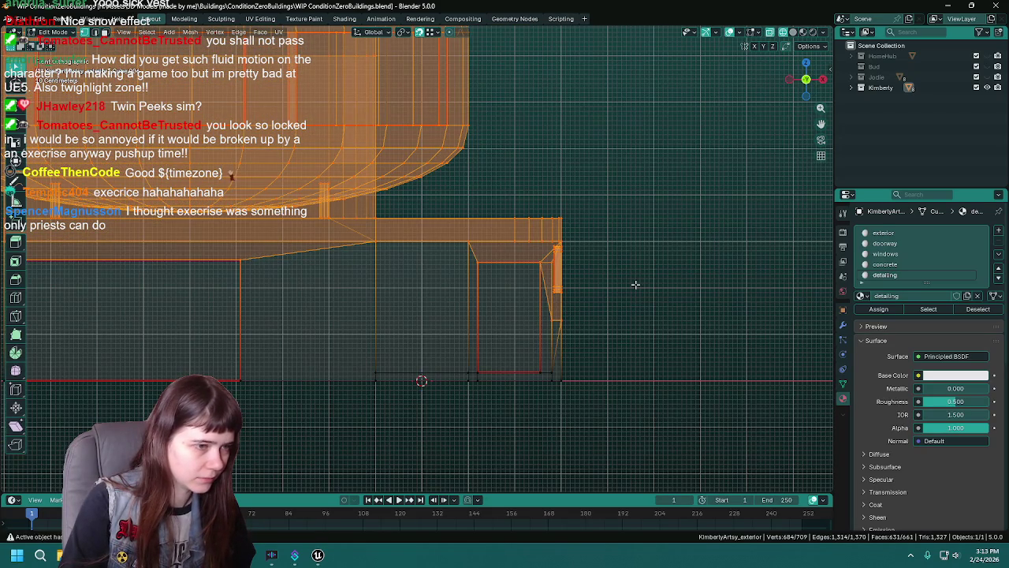
Lower the selected upper geometry about half a metre (~0.47 m) on Z.
{"action": "key", "text": "g"}
{"action": "key", "text": "z"}
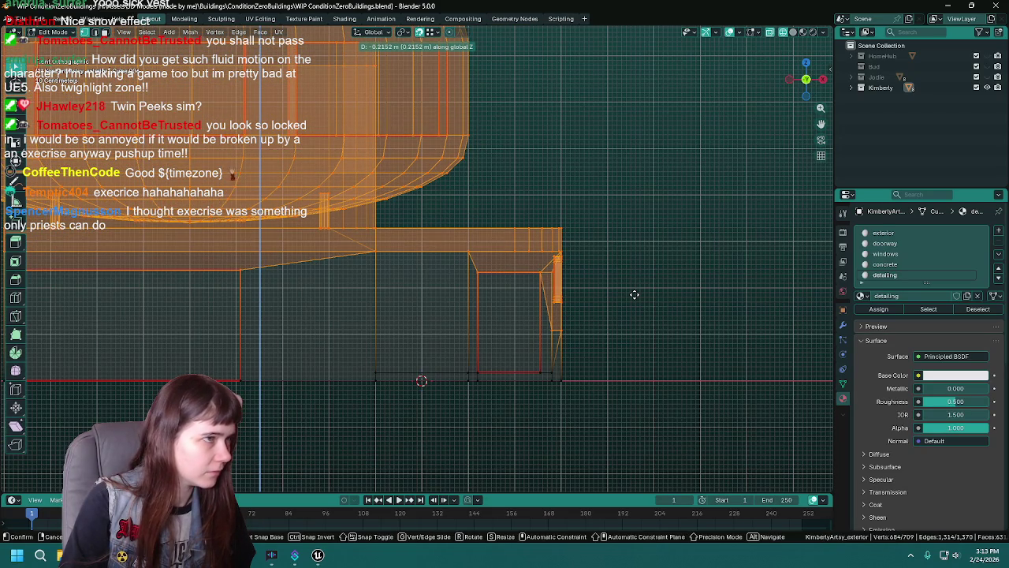
{"action": "key", "text": "Escape"}
{"action": "key", "text": "g"}
{"action": "key", "text": "z"}
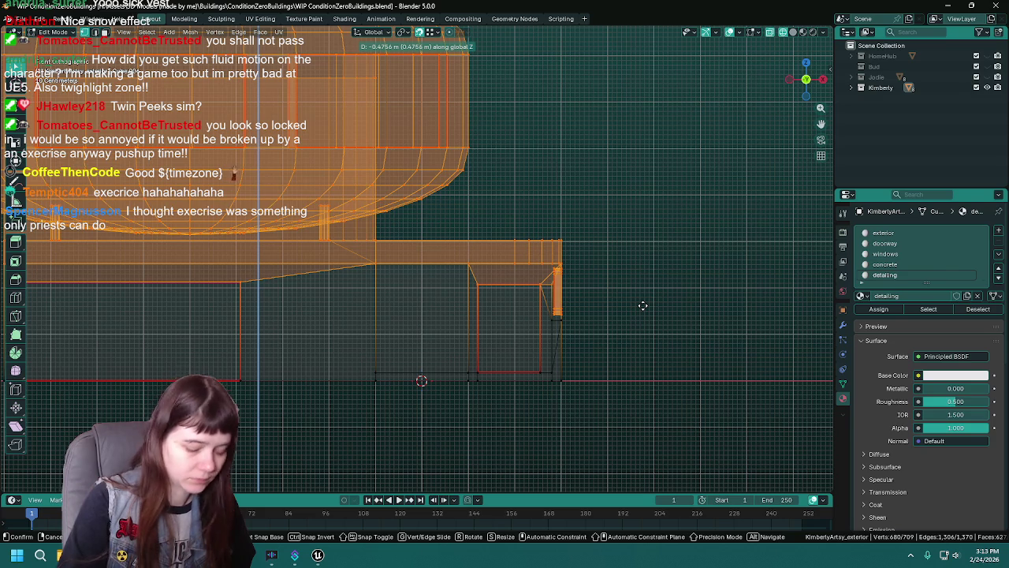
{"action": "left_click", "coordinate": [642, 305]}
{"action": "key", "text": "KP_Decimal"}
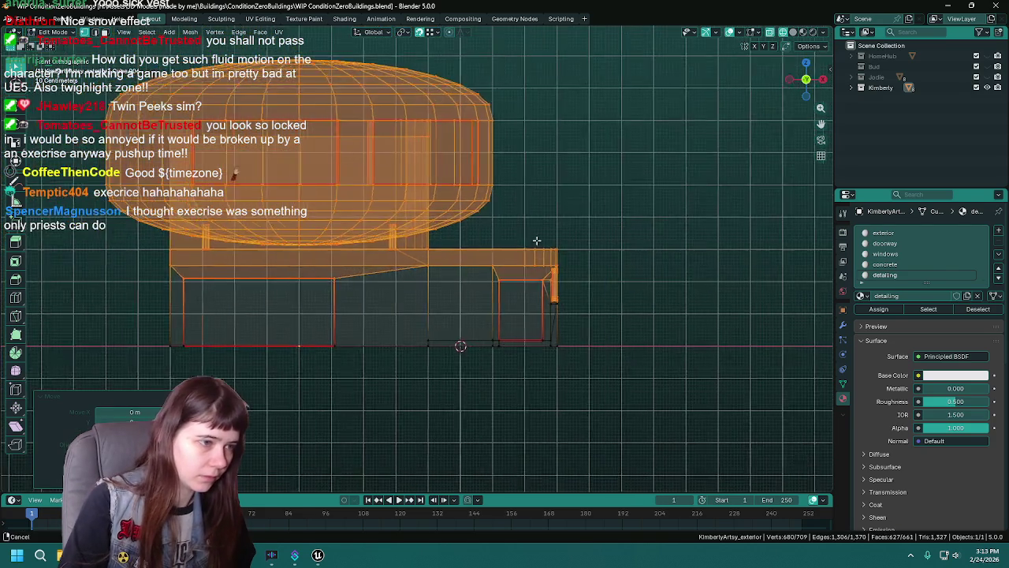
Save the Blender file and export the building as KimberlyArtsy_exterior.fbx.
{"action": "key", "text": "ctrl+s"}
{"action": "key", "text": "Tab"}
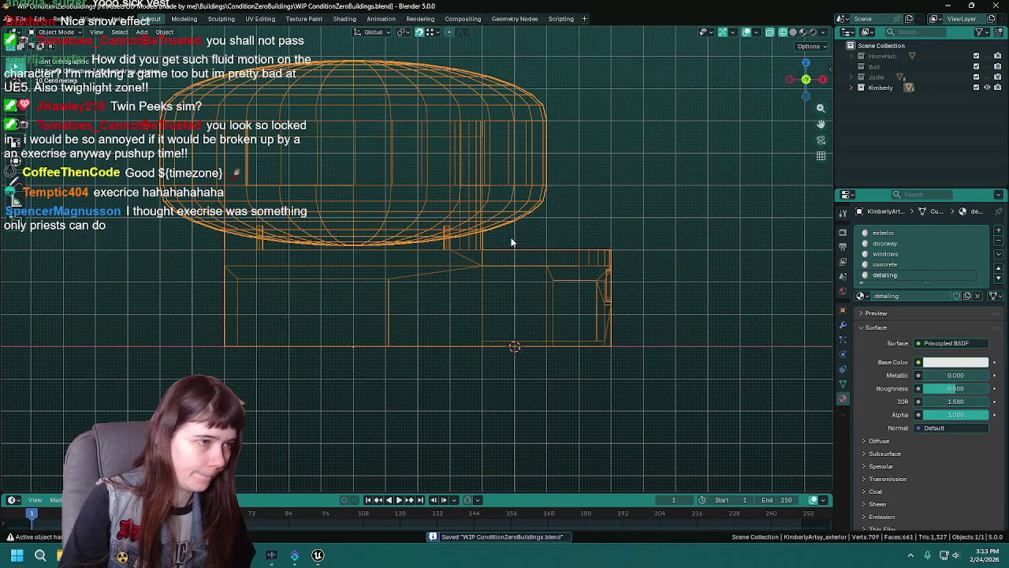
{"action": "key", "text": "F3"}
{"action": "key", "text": "Return"}
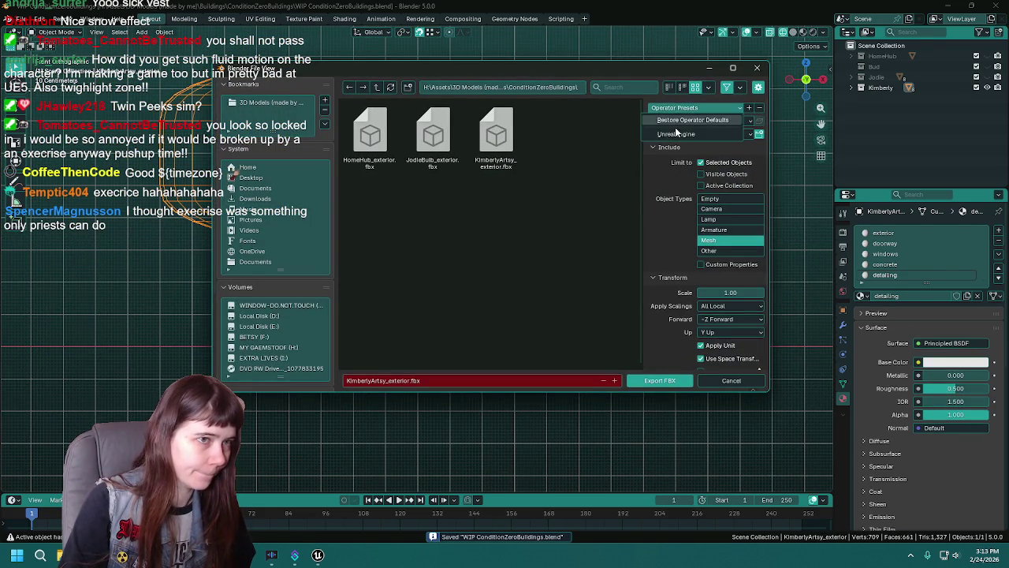
{"action": "key", "text": "Return"}
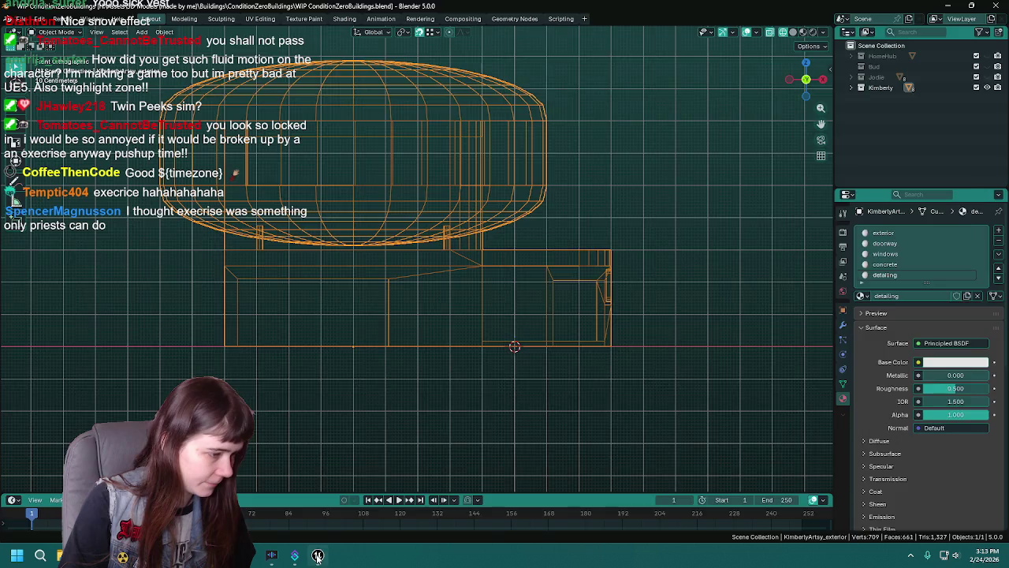
{"action": "key", "text": "alt+Tab"}
Reimport the lowered building mesh from the Content Drawer.
{"action": "key", "text": "ctrl+space"}
{"action": "right_click", "coordinate": [249, 414]}
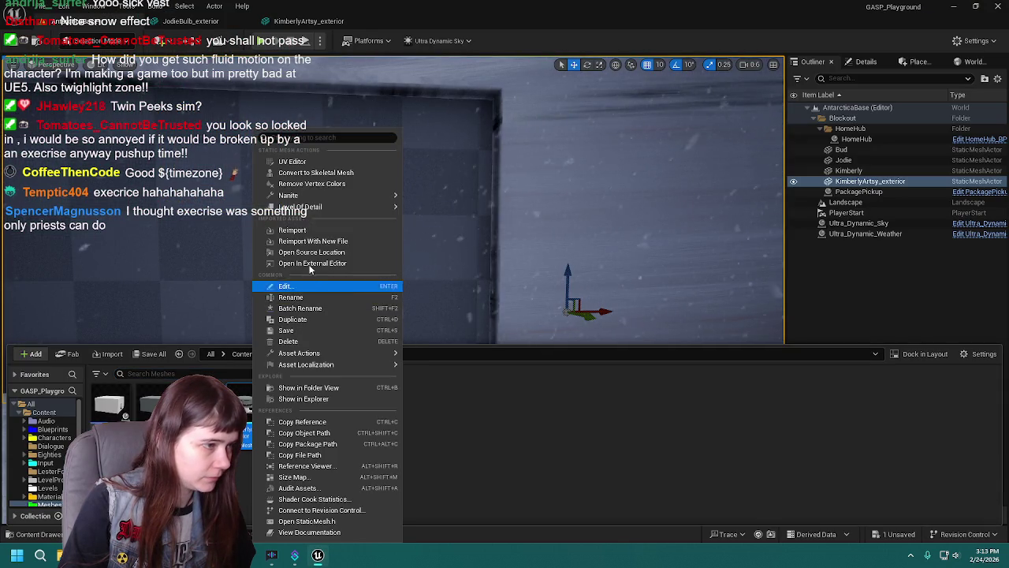
{"action": "left_click", "coordinate": [328, 227]}
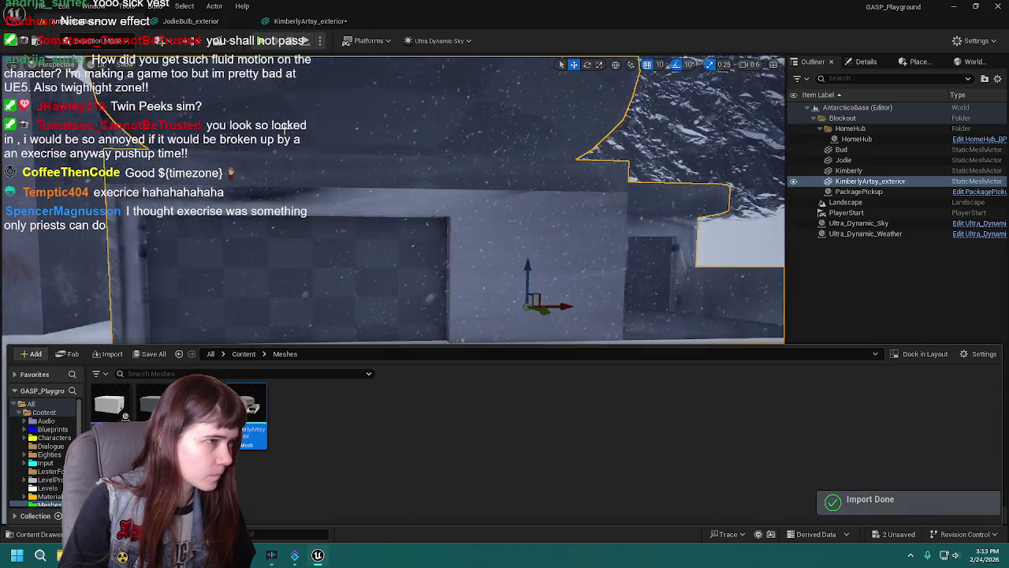
Playtest running the mannequin into the building's corridor, then save WIP ConditionZeroBuildings.blend.
{"action": "key", "text": "alt+p"}
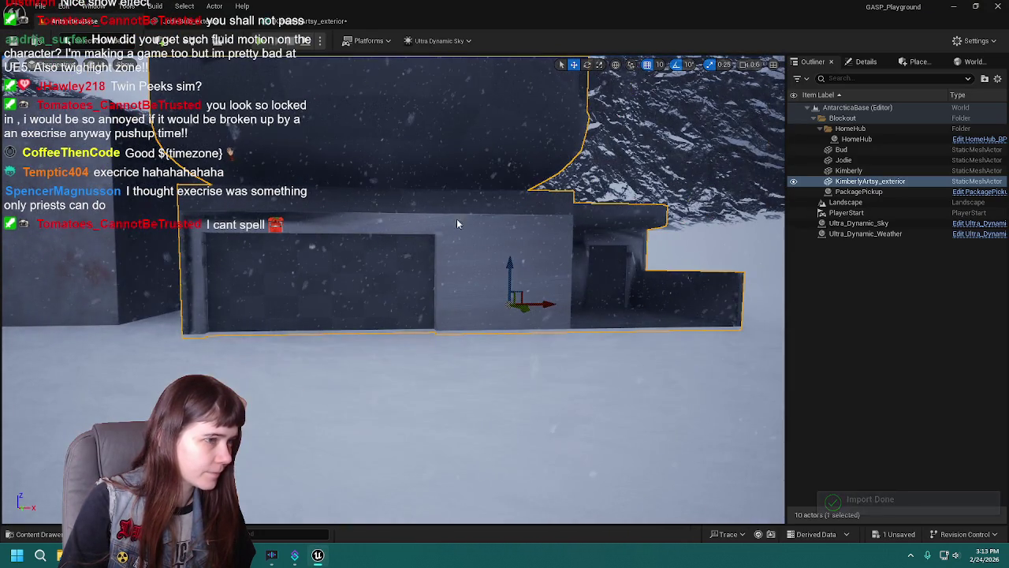
{"action": "key", "text": "w"}
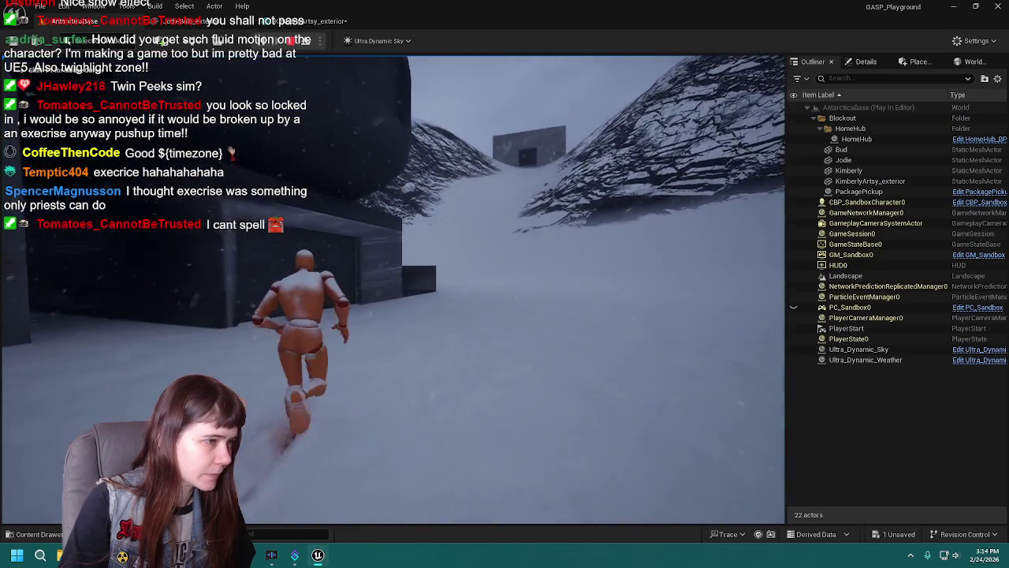
{"action": "key", "text": "w"}
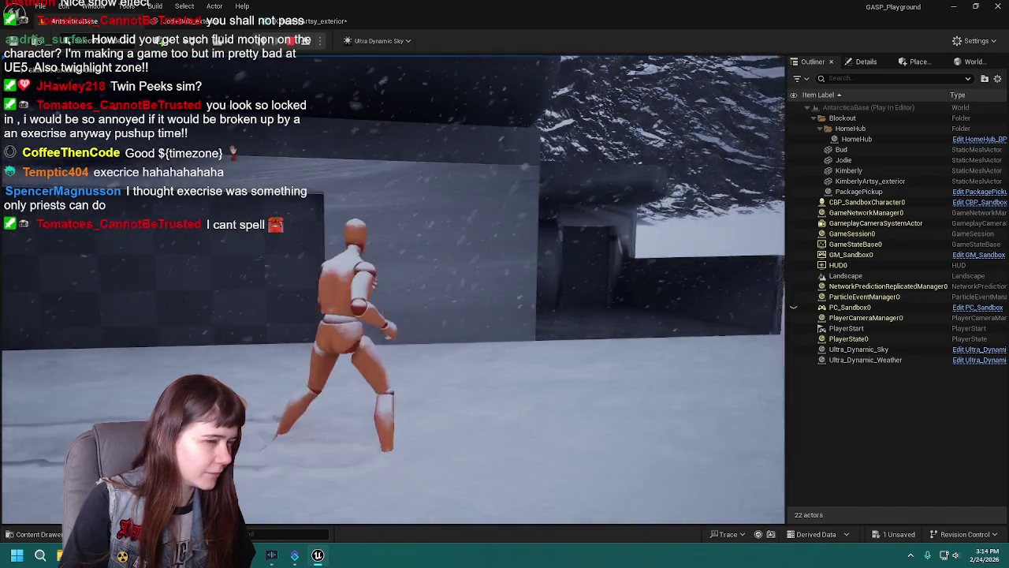
{"action": "key", "text": "w"}
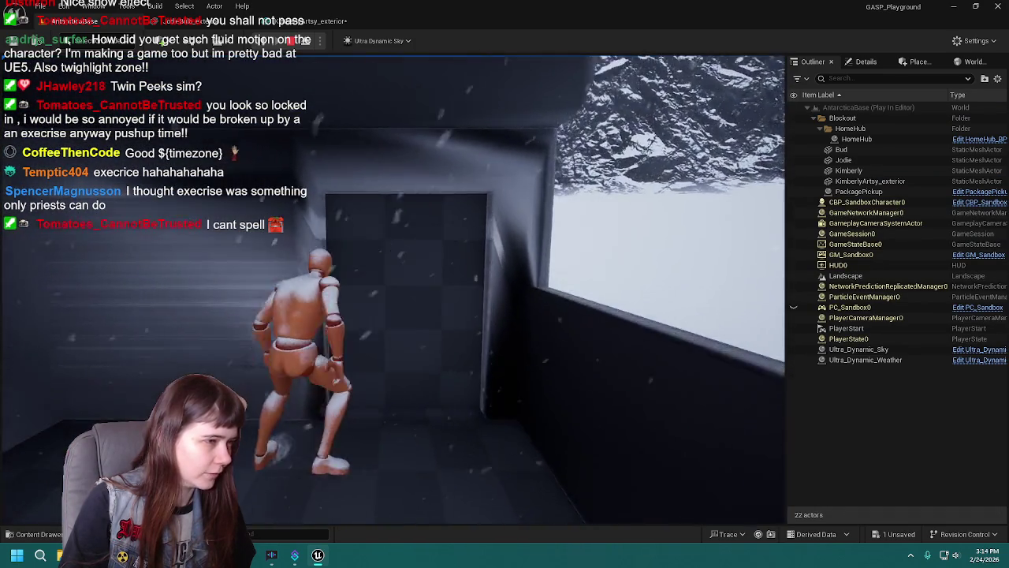
{"action": "key", "text": "w"}
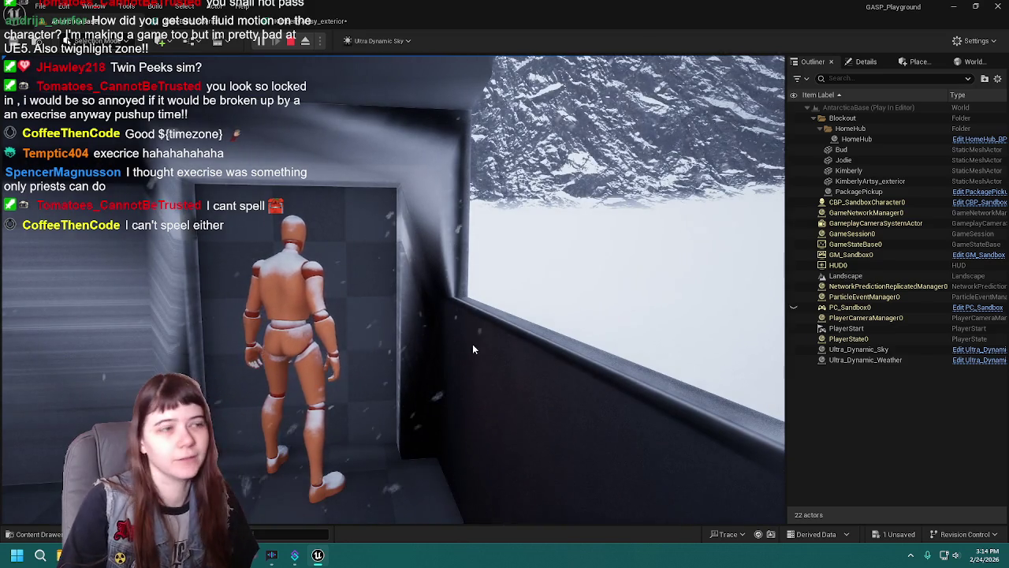
{"action": "key", "text": "Escape"}
{"action": "left_click", "coordinate": [272, 555]}
{"action": "key", "text": "ctrl+s"}
Move the selected dome and roof strip -0.1 on Z in Edit Mode.
{"action": "key", "text": "Tab"}
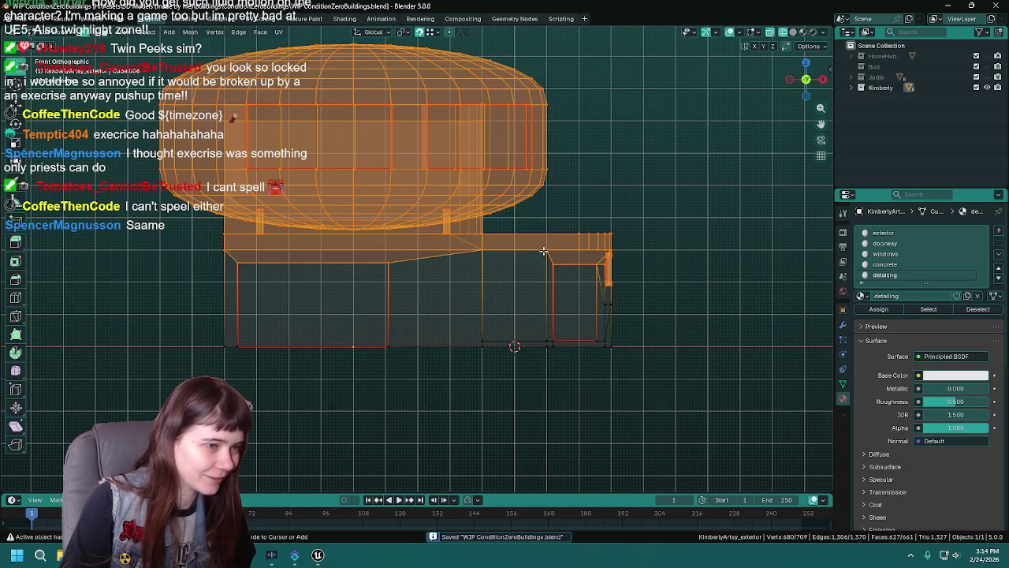
{"action": "type", "text": "gz-0.1"}
{"action": "key", "text": "Return"}
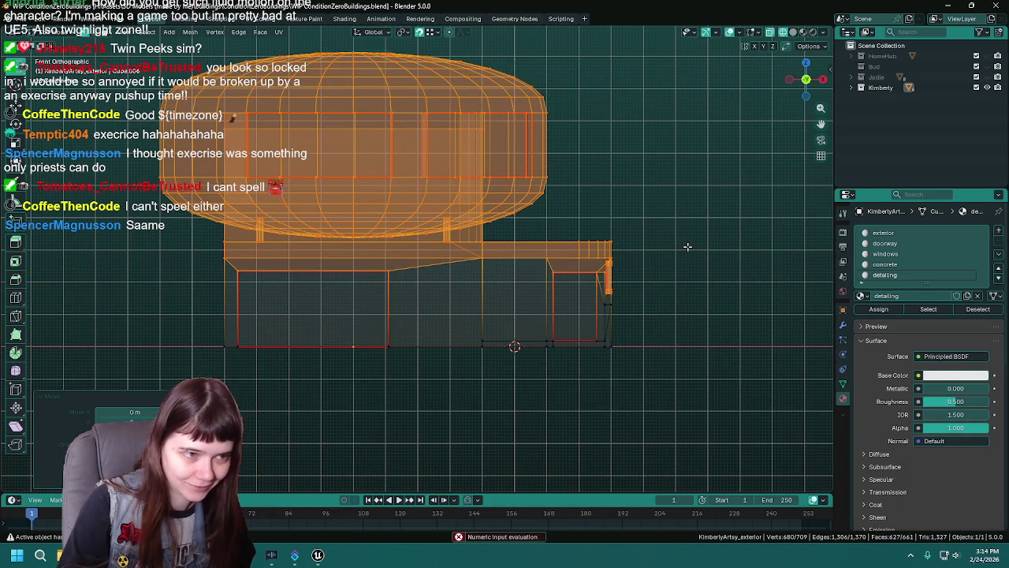
Export via Quick Favorites FBX, overwriting KimberlyArtsy_exterior.fbx, and return to Unreal.
{"action": "key", "text": "q"}
{"action": "key", "text": "Tab"}
{"action": "key", "text": "q"}
{"action": "left_click", "coordinate": [468, 212]}
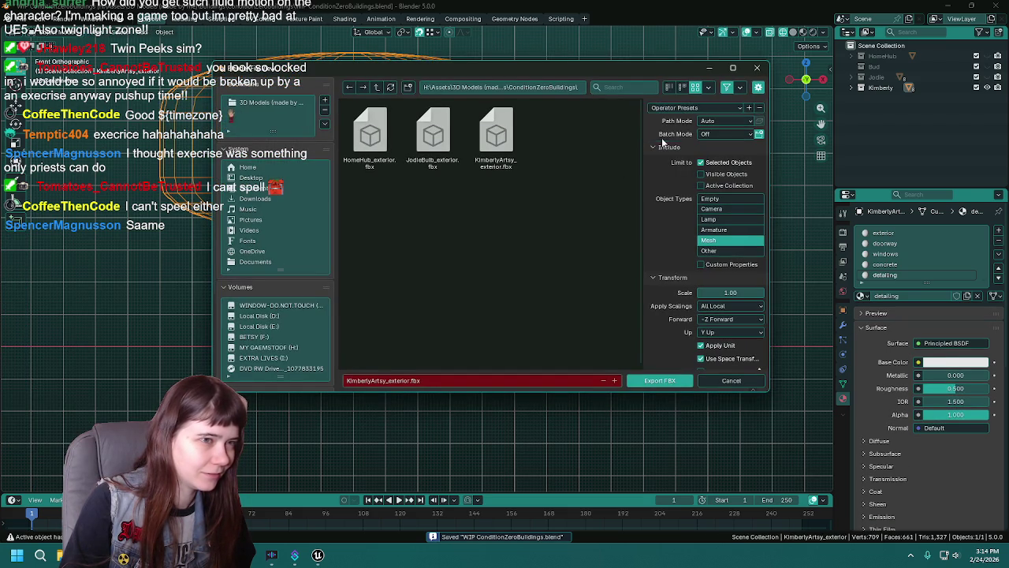
{"action": "double_click", "coordinate": [497, 138]}
{"action": "left_click", "coordinate": [318, 554]}
{"action": "key", "text": "ctrl+space"}
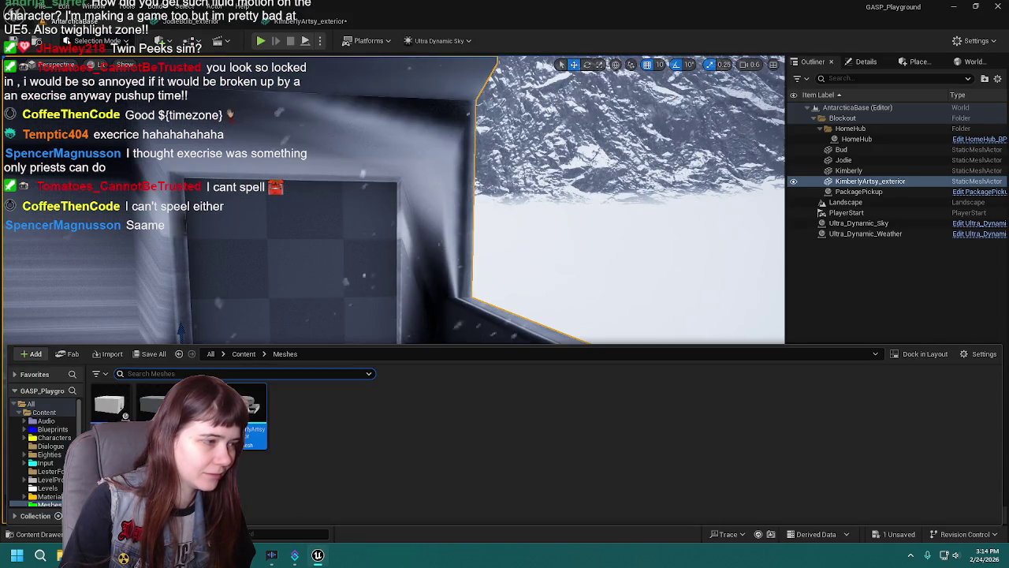
Reimport the building mesh from the updated FBX and look over the room and doorway.
{"action": "right_click", "coordinate": [257, 430]}
{"action": "left_click", "coordinate": [290, 103]}
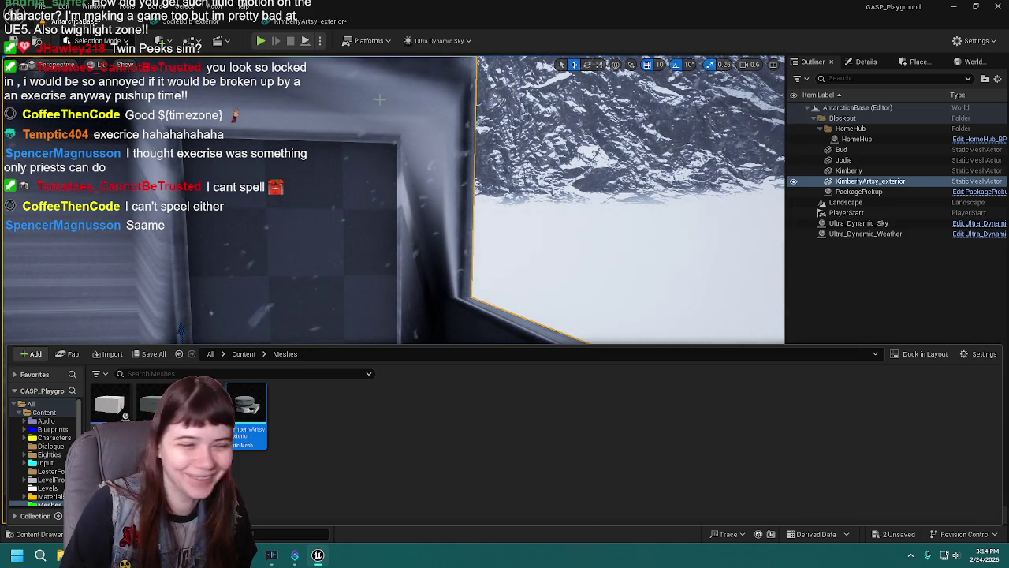
{"action": "scroll", "coordinate": [363, 100], "scroll_direction": "down", "scroll_amount": 5}
{"action": "scroll", "coordinate": [394, 287], "scroll_direction": "down", "scroll_amount": 8}
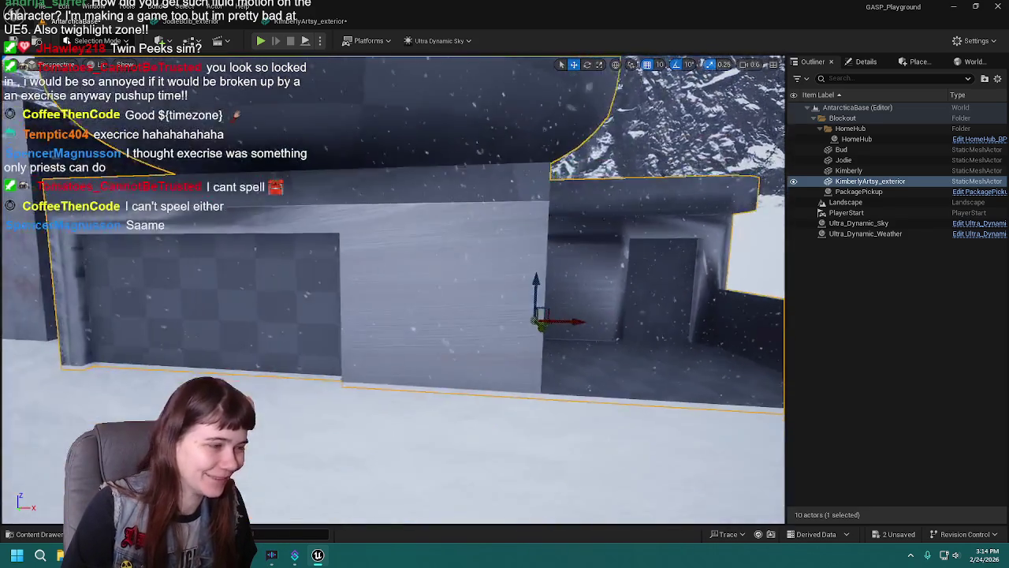
{"action": "scroll", "coordinate": [395, 287], "scroll_direction": "down", "scroll_amount": 8}
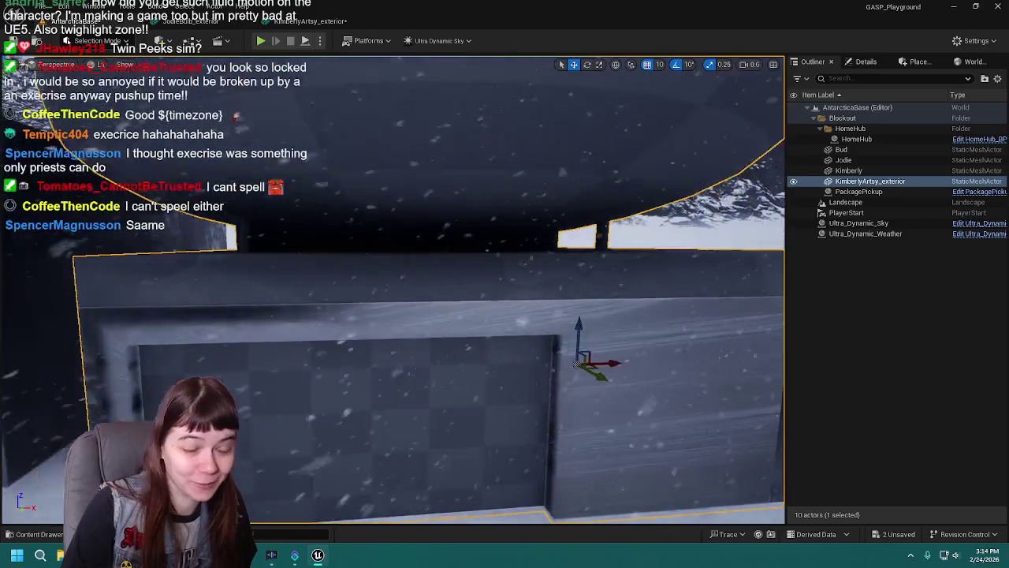
{"action": "scroll", "coordinate": [394, 287], "scroll_direction": "down", "scroll_amount": 3}
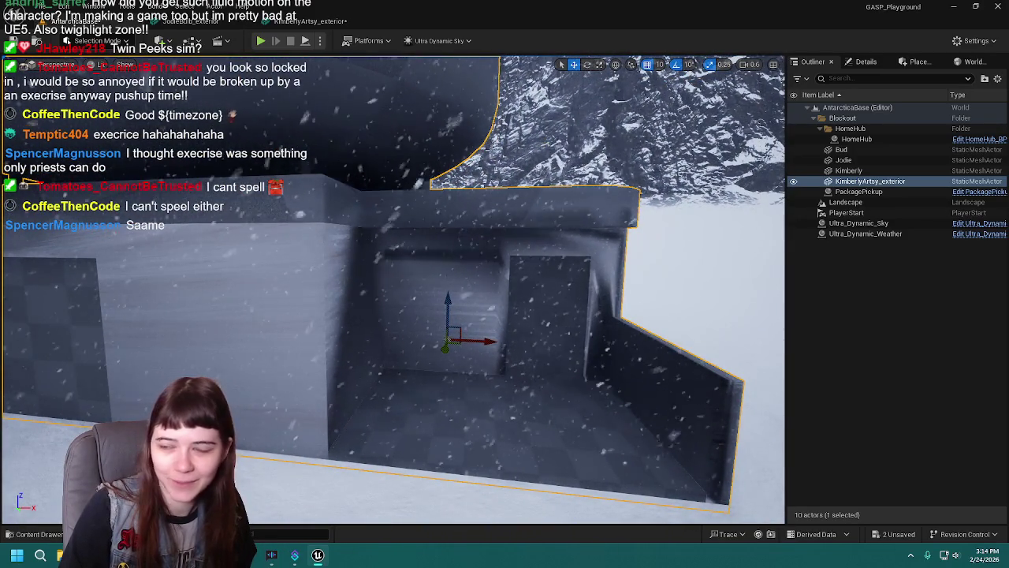
{"action": "left_click_drag", "start_coordinate": [394, 288], "coordinate": [453, 285]}
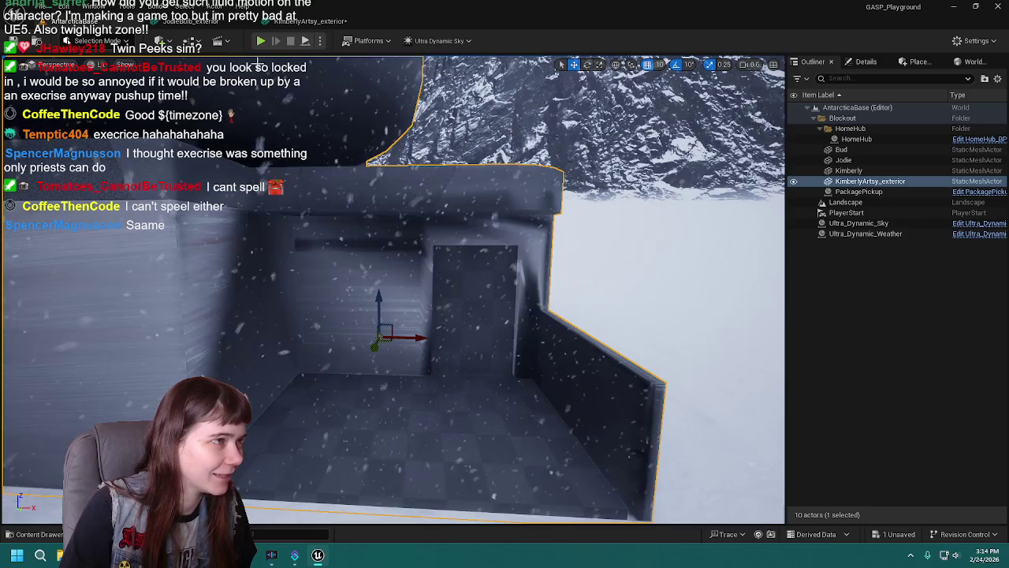
Playtest running and climbing the mannequin through the corridor, over the low wall, and around the building.
{"action": "key", "text": "alt+p"}
{"action": "key", "text": "w"}
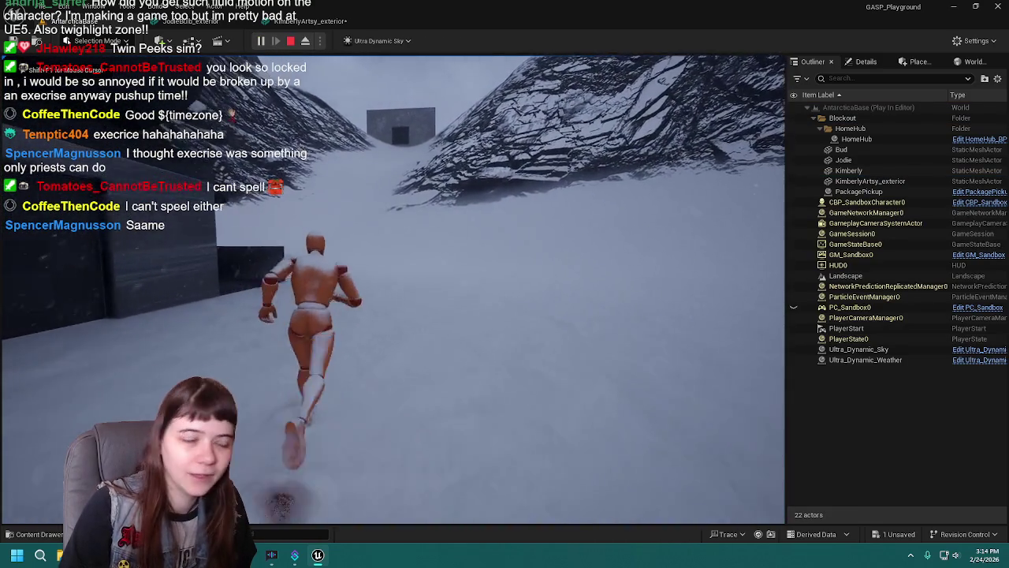
{"action": "key", "text": "space"}
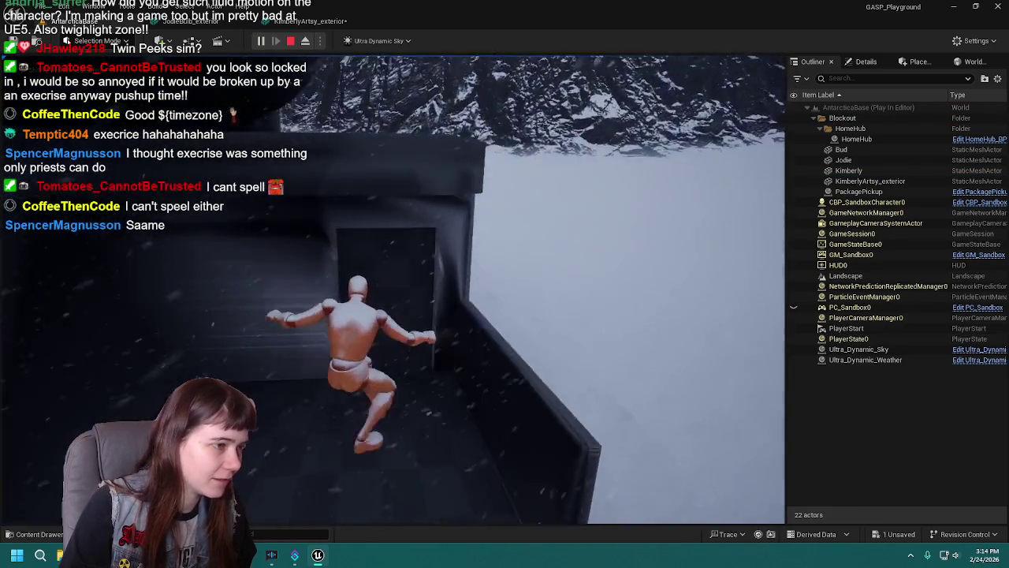
{"action": "key", "text": "w"}
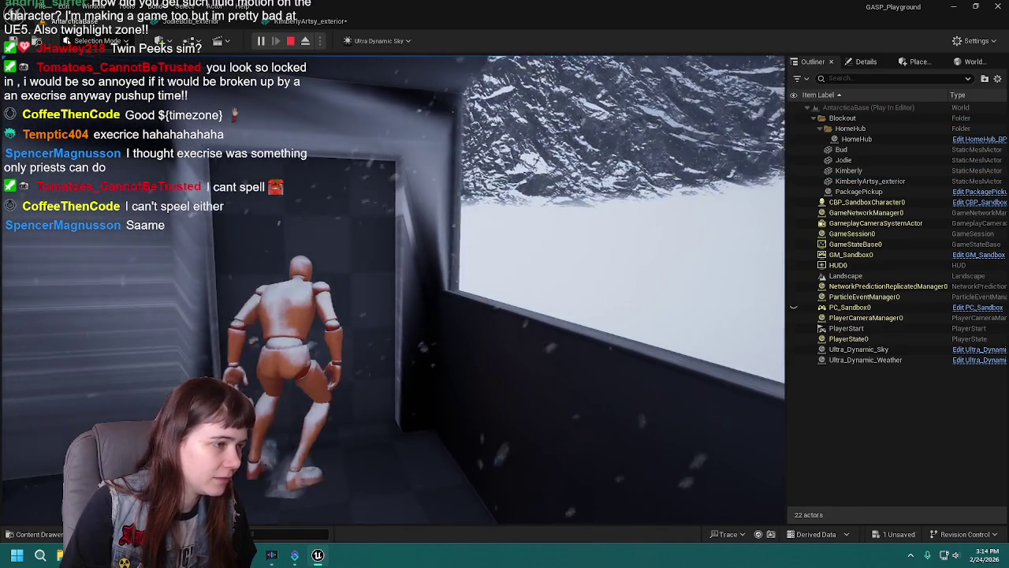
{"action": "key", "text": "w"}
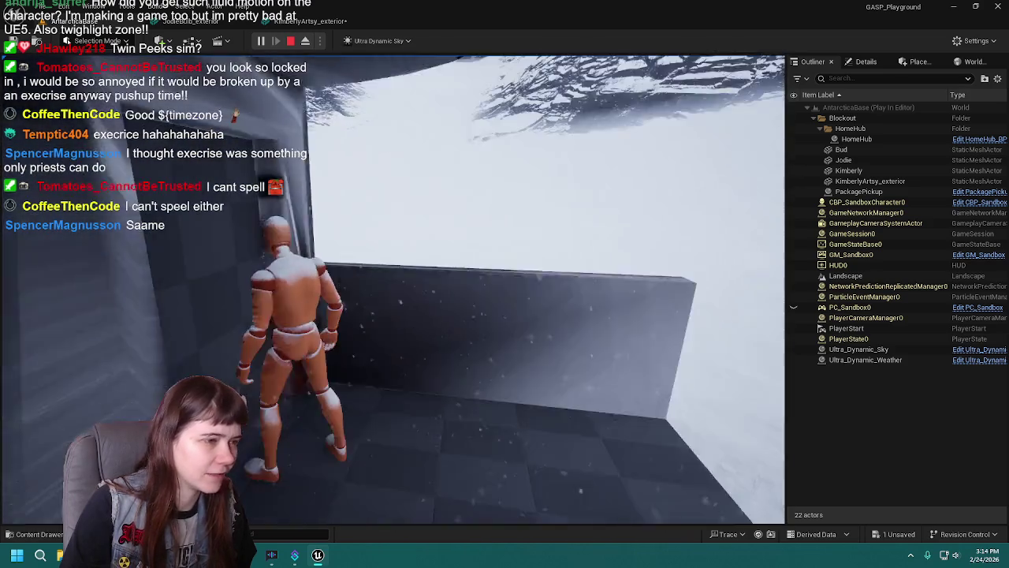
{"action": "key", "text": "space"}
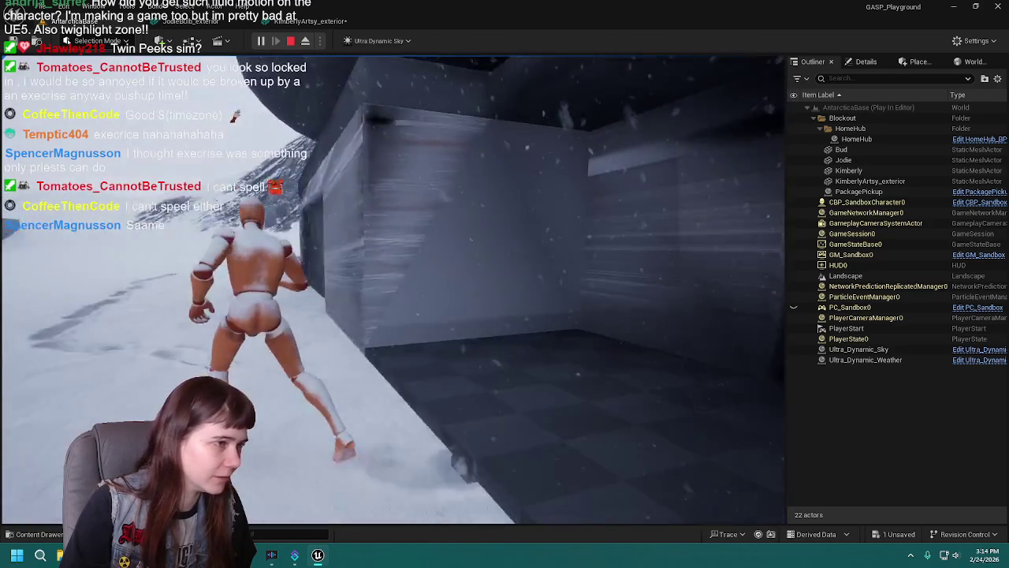
{"action": "key", "text": "w"}
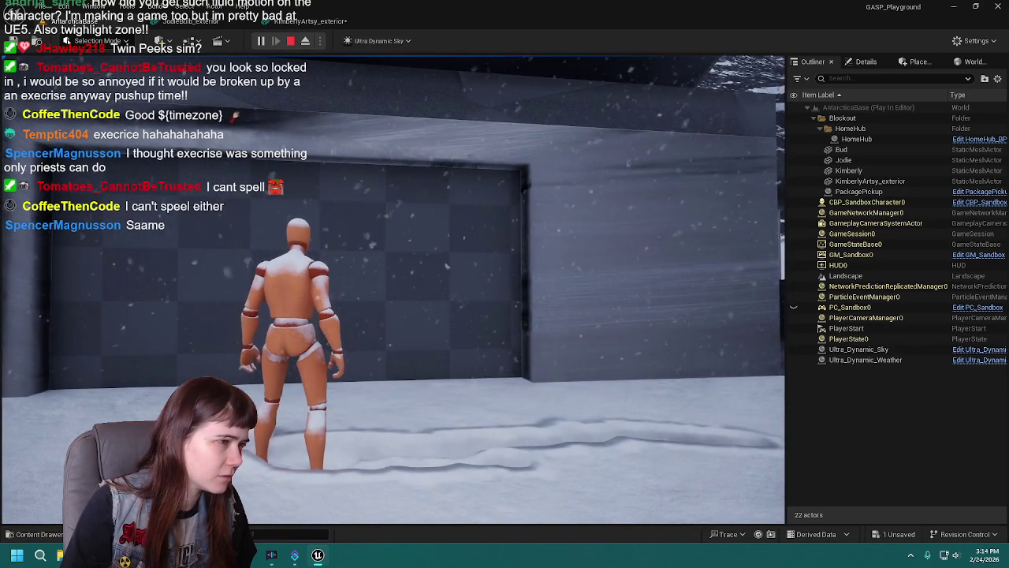
{"action": "key", "text": "w"}
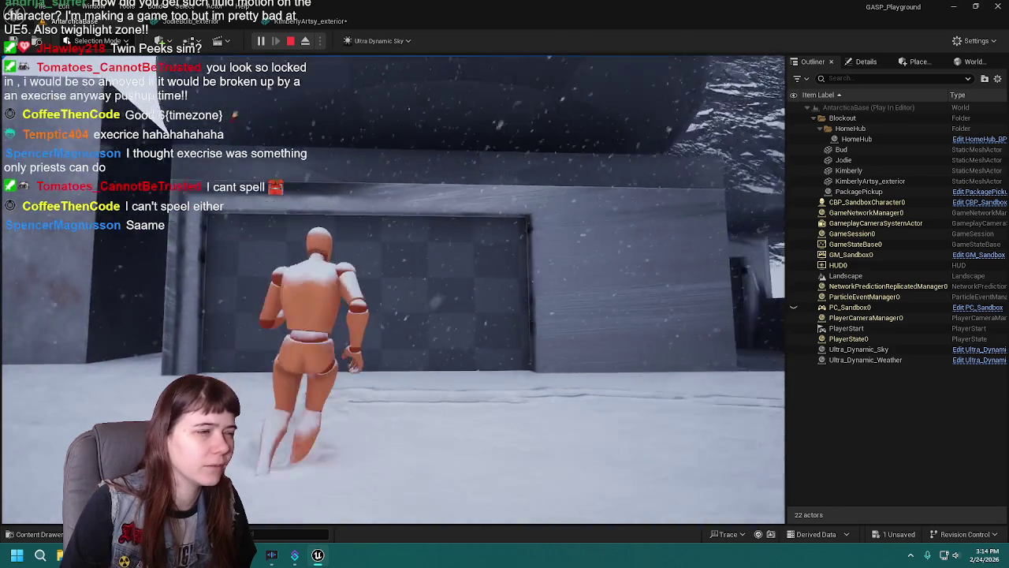
{"action": "key", "text": "d"}
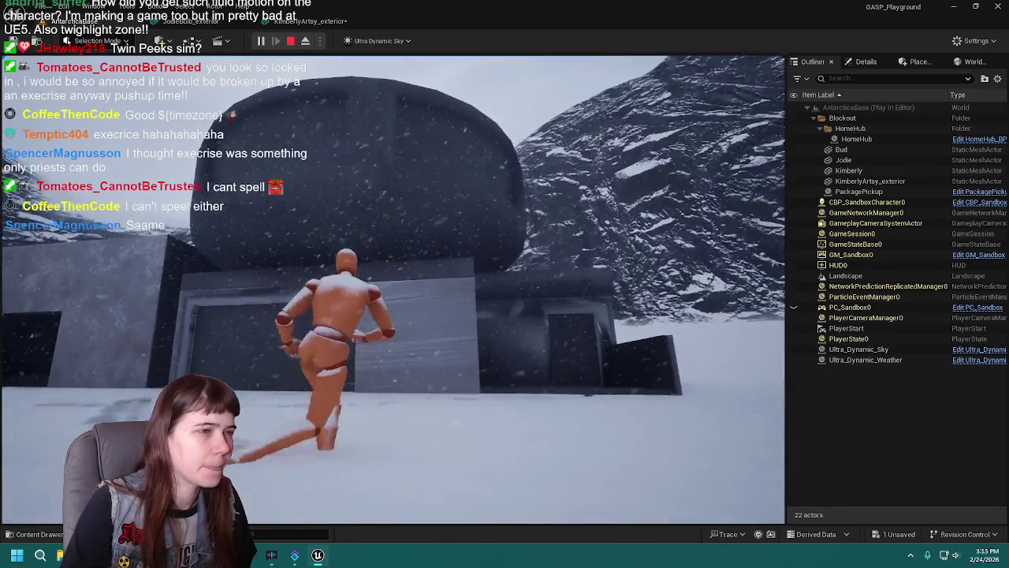
{"action": "key", "text": "a"}
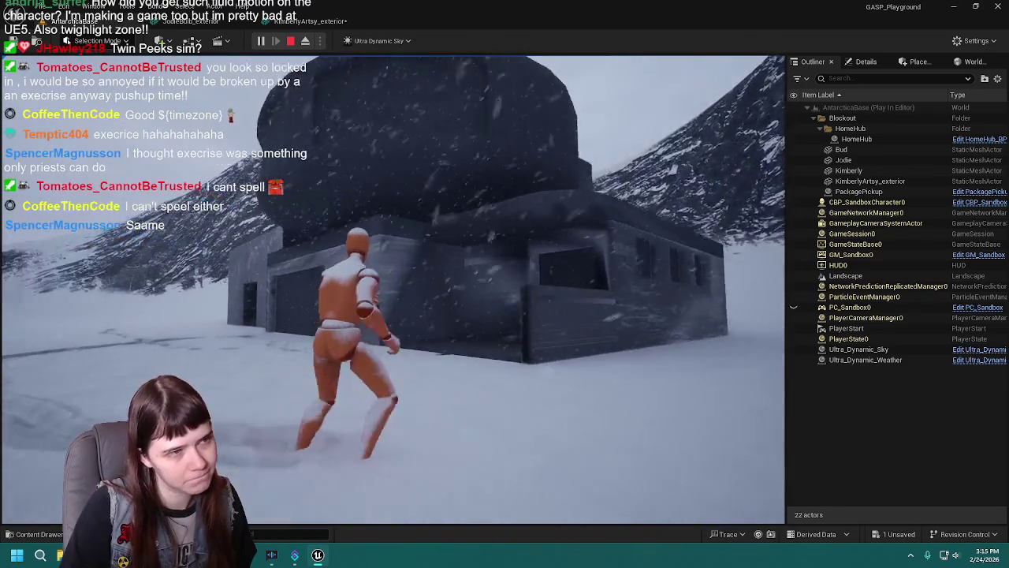
{"action": "key", "text": "w"}
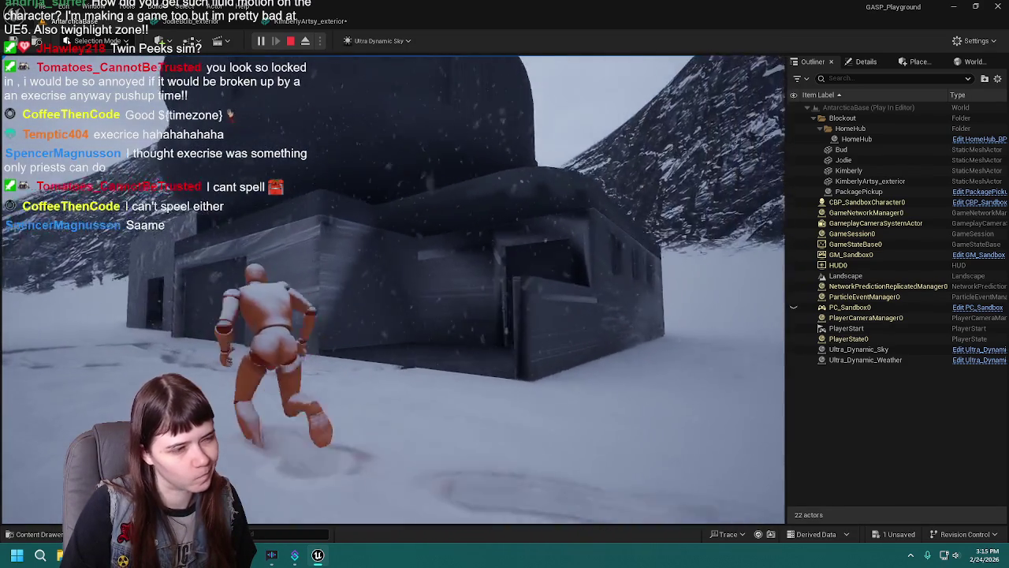
{"action": "key", "text": "Escape"}
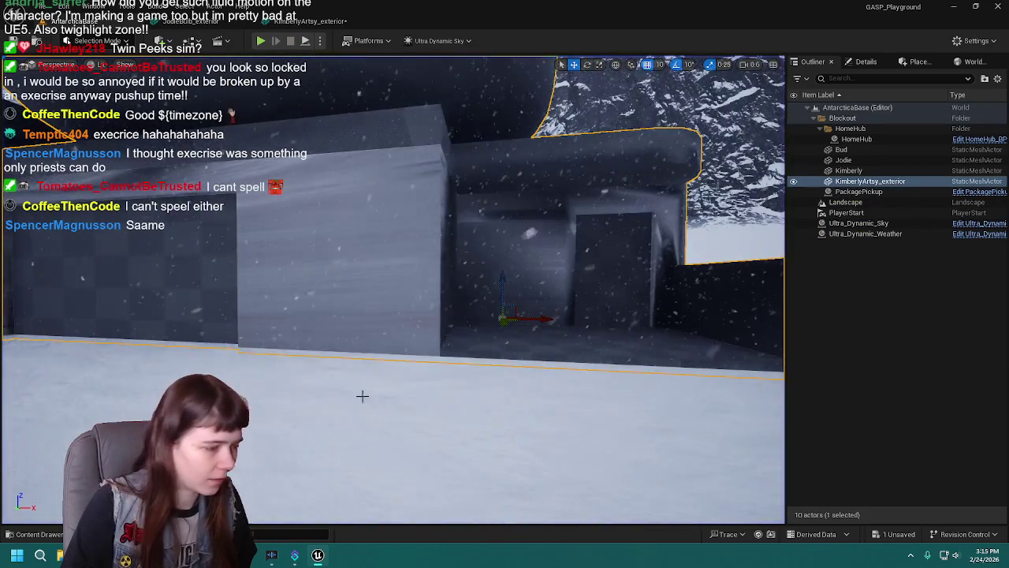
Frame the KimberlyArtsy_exterior actor and delete it from the level.
{"action": "key", "text": "f"}
{"action": "mouse_move", "coordinate": [363, 396]}
{"action": "left_mouse_down"}
{"action": "mouse_move", "coordinate": [363, 418]}
{"action": "mouse_move", "coordinate": [339, 426]}
{"action": "mouse_move", "coordinate": [363, 397]}
{"action": "left_mouse_up"}
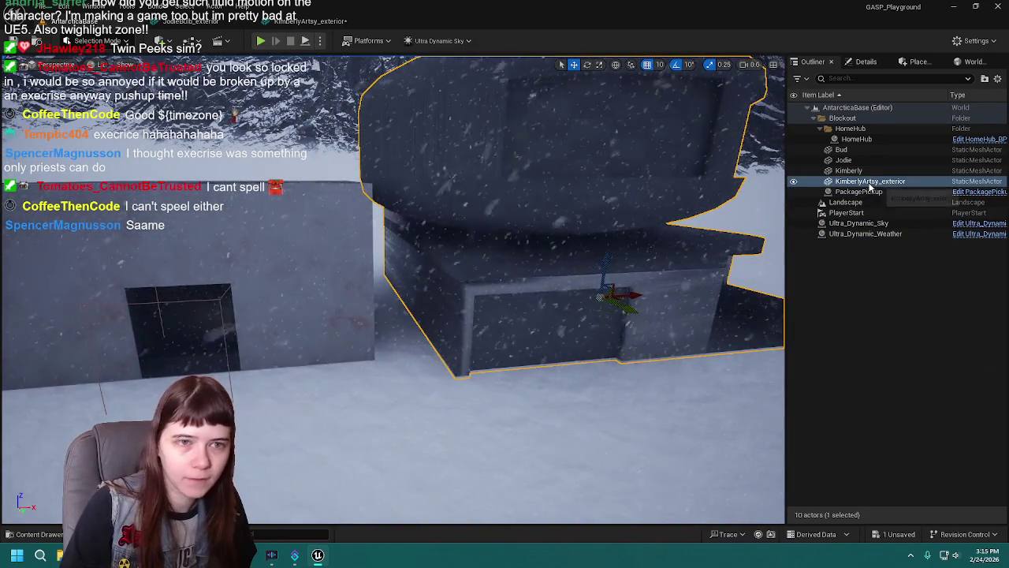
{"action": "left_click", "coordinate": [906, 181]}
{"action": "key", "text": "Delete"}
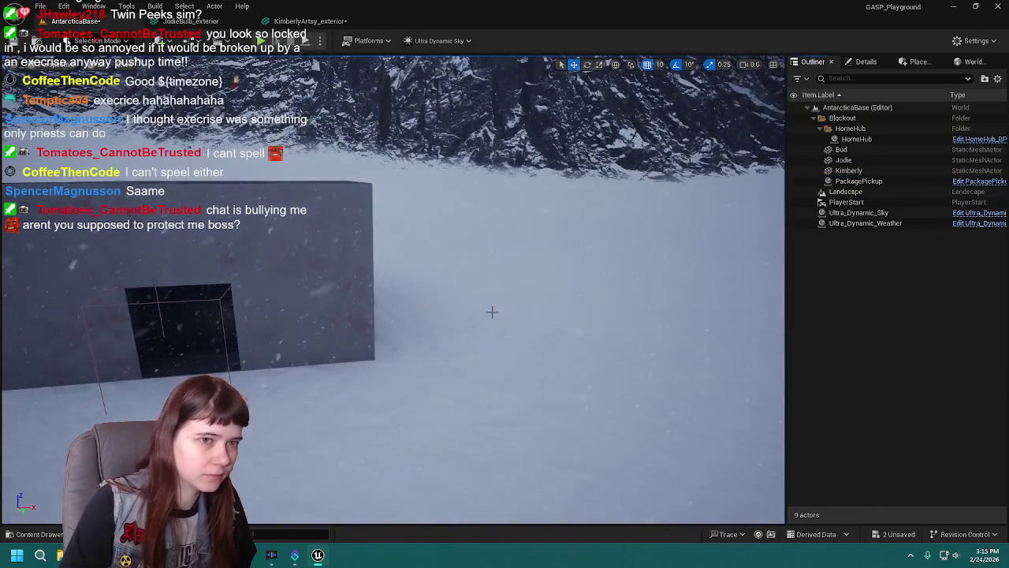
Open the KimberlyArtsy_exterior mesh in the Static Mesh Editor and inspect it.
{"action": "left_click", "coordinate": [35, 534]}
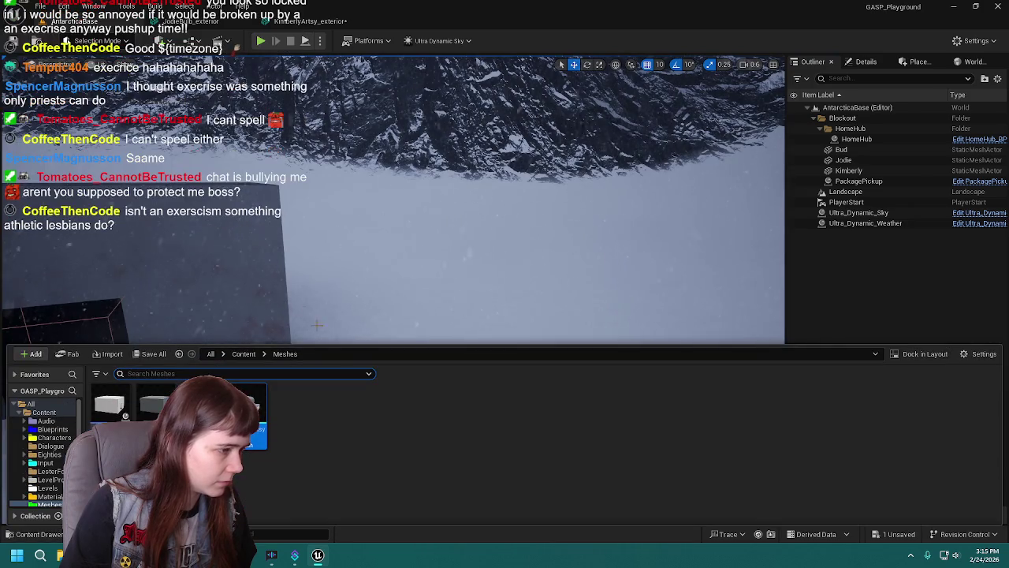
{"action": "left_click", "coordinate": [254, 404]}
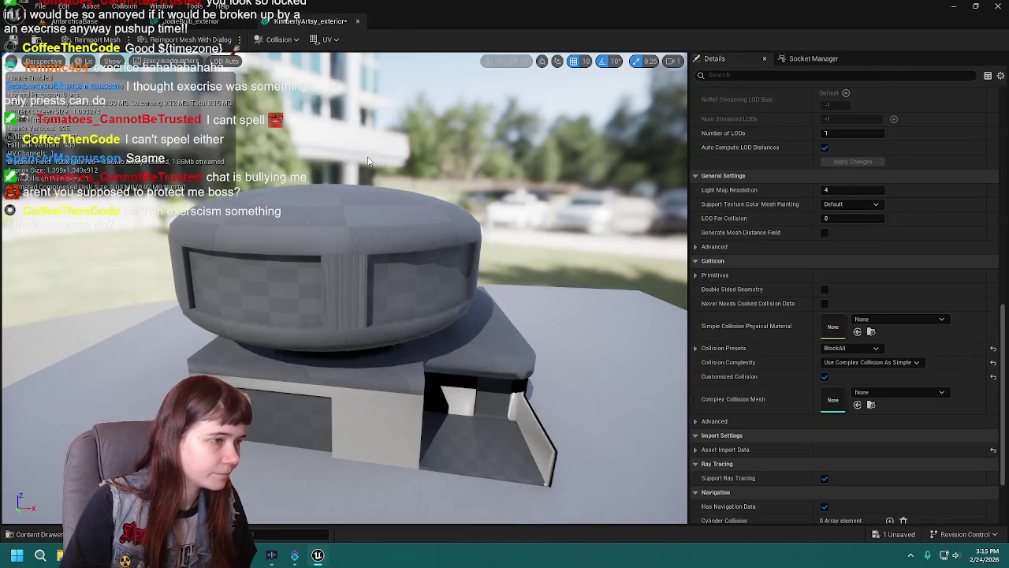
{"action": "scroll", "coordinate": [345, 288], "scroll_direction": "down", "scroll_amount": 5}
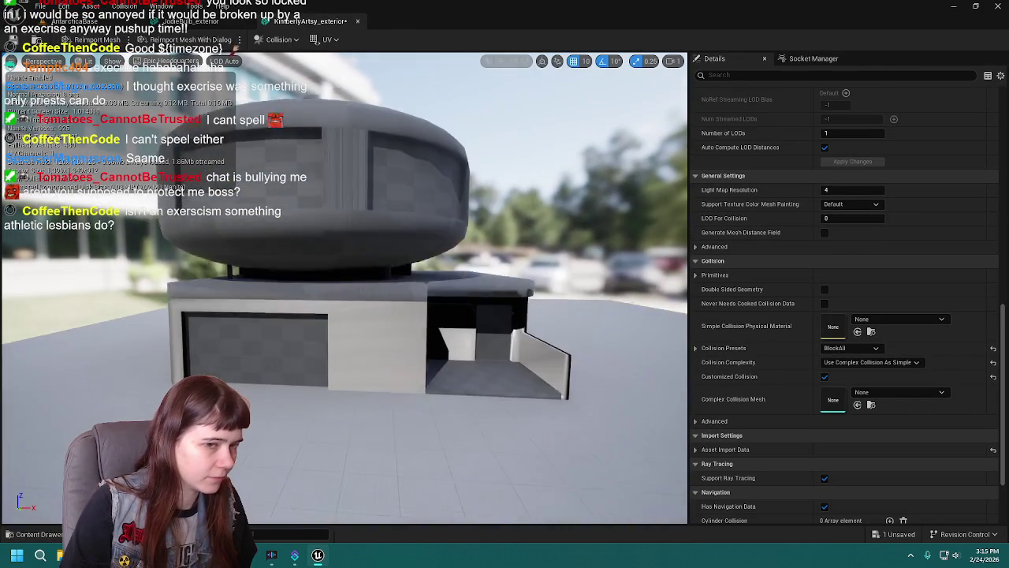
{"action": "scroll", "coordinate": [437, 243], "scroll_direction": "up", "scroll_amount": 2}
{"action": "scroll", "coordinate": [769, 173], "scroll_direction": "up", "scroll_amount": 15}
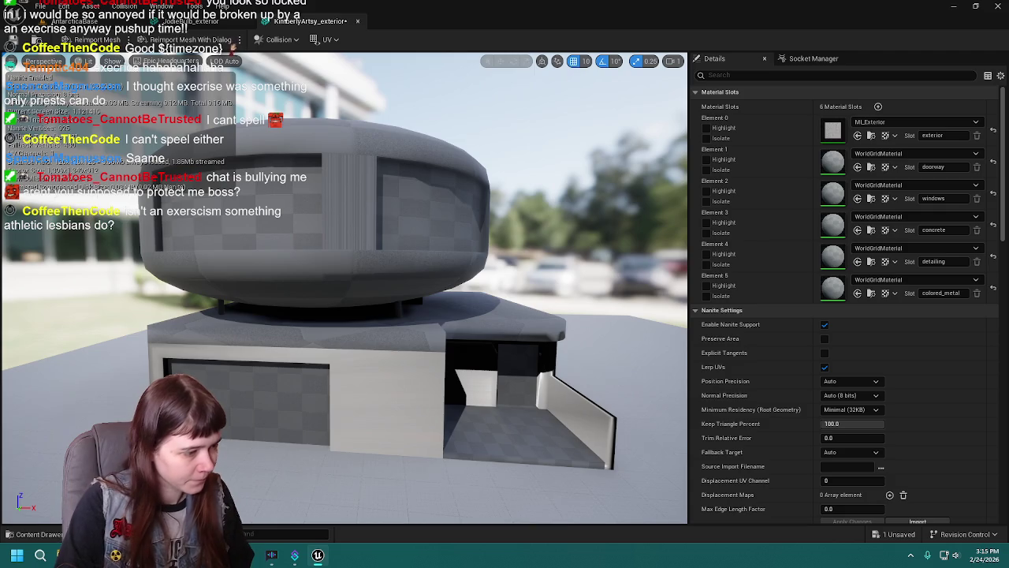
Back in Blender, orbit the building into a perspective view with solid shading.
{"action": "key", "text": "alt+Tab"}
{"action": "left_click_drag", "start_coordinate": [484, 280], "coordinate": [577, 294]}
{"action": "key", "text": "shift+z"}
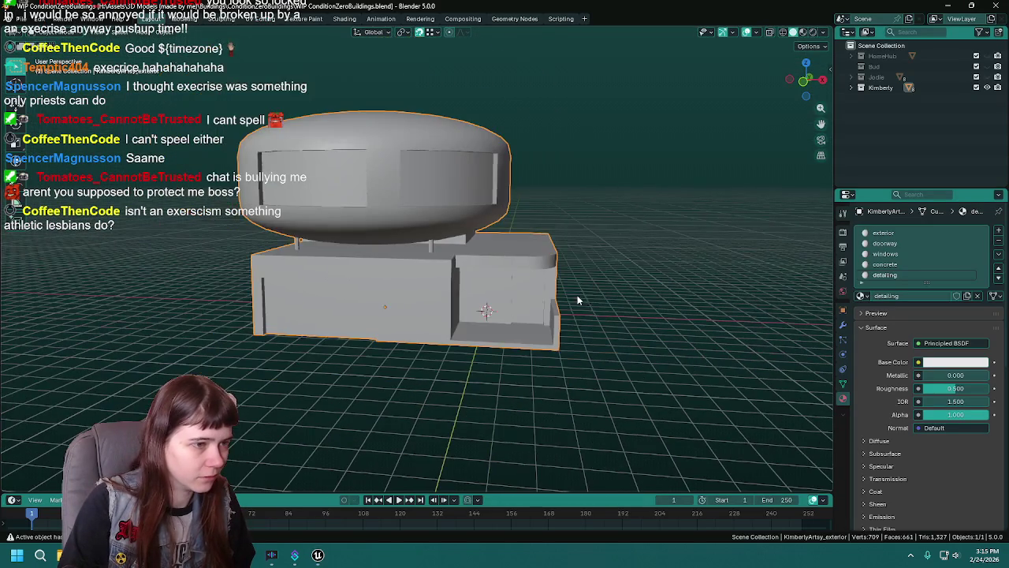
Deselect all geometry in Edit Mode and save WIP ConditionZeroBuildings.blend.
{"action": "key", "text": "Tab"}
{"action": "scroll", "coordinate": [536, 311], "scroll_direction": "up", "scroll_amount": 2}
{"action": "key", "text": "alt+a"}
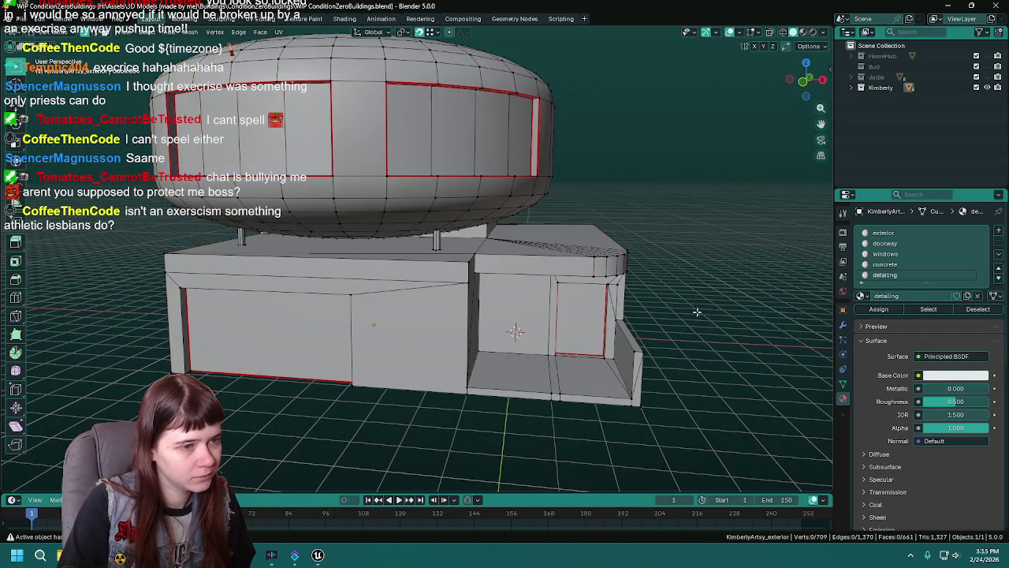
{"action": "key", "text": "ctrl+s"}
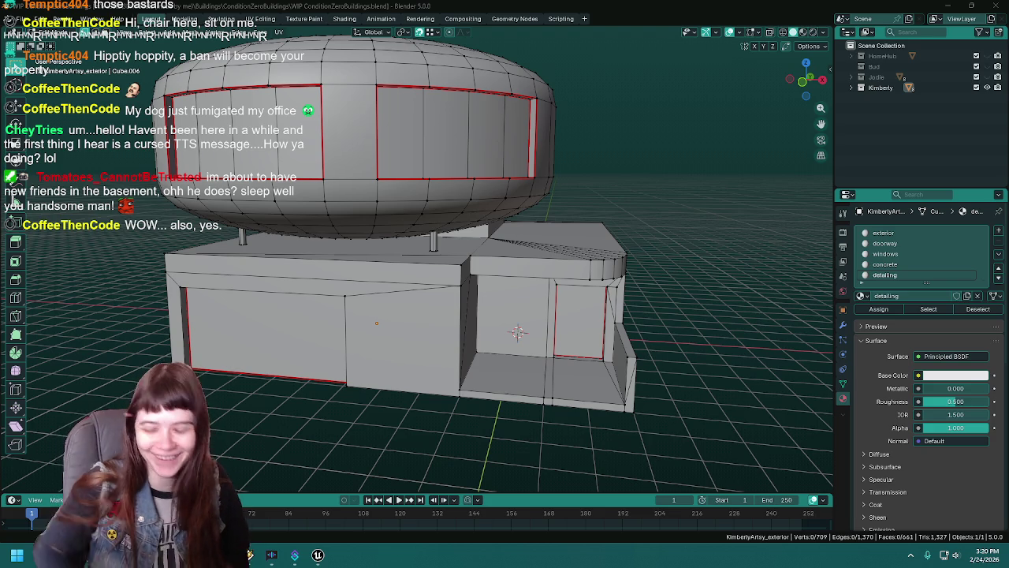
Save the file again in Object Mode, then return to editing the building mesh.
{"action": "mouse_move", "coordinate": [585, 347]}
{"action": "left_mouse_down"}
{"action": "mouse_move", "coordinate": [555, 350]}
{"action": "mouse_move", "coordinate": [574, 361]}
{"action": "mouse_move", "coordinate": [522, 349]}
{"action": "left_mouse_up"}
{"action": "key", "text": "Tab"}
{"action": "key", "text": "ctrl+s"}
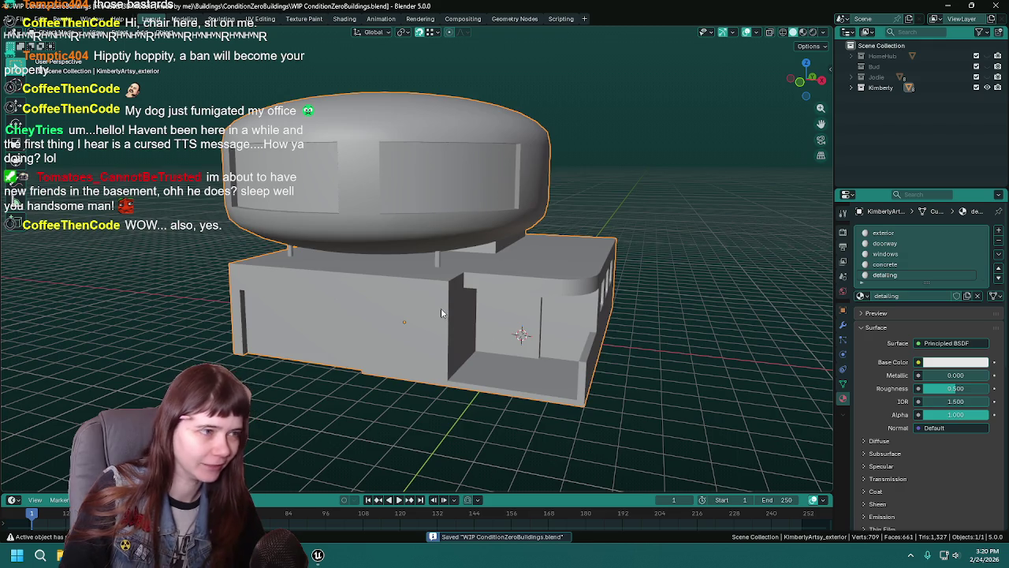
{"action": "key", "text": "Tab"}
{"action": "mouse_move", "coordinate": [441, 315]}
{"action": "left_mouse_down"}
{"action": "mouse_move", "coordinate": [436, 272]}
{"action": "mouse_move", "coordinate": [452, 281]}
{"action": "left_mouse_up"}
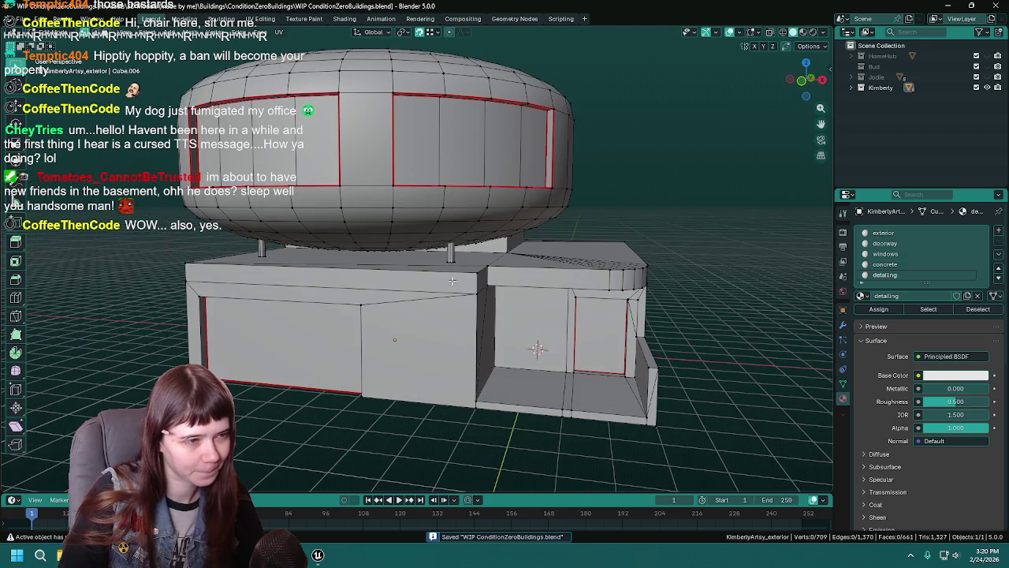
Compare the building against its imported mesh in Unreal's mesh editor.
{"action": "key", "text": "alt+Tab"}
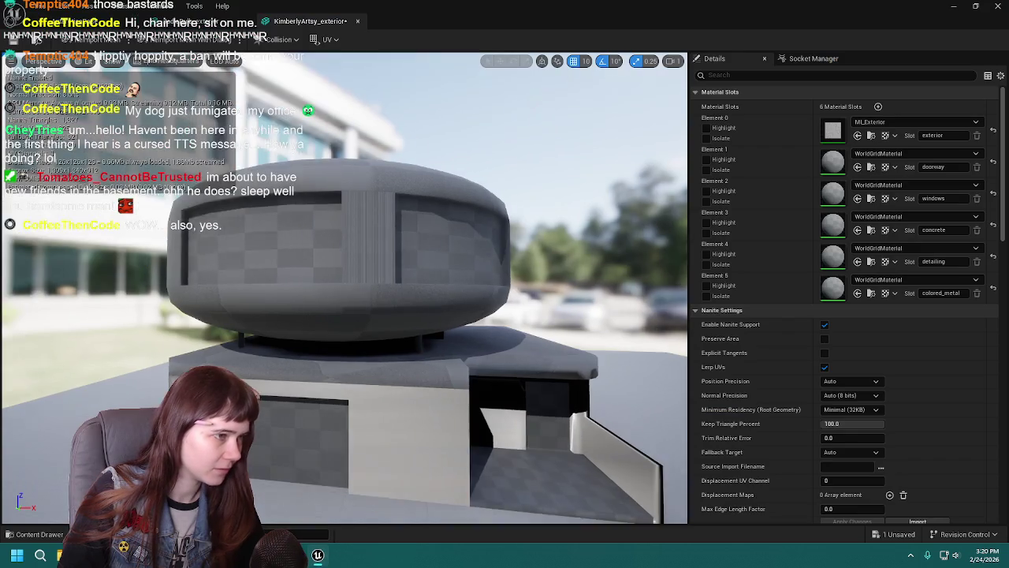
{"action": "mouse_move", "coordinate": [345, 510]}
{"action": "left_mouse_down"}
{"action": "mouse_move", "coordinate": [319, 501]}
{"action": "mouse_move", "coordinate": [345, 510]}
{"action": "left_mouse_up"}
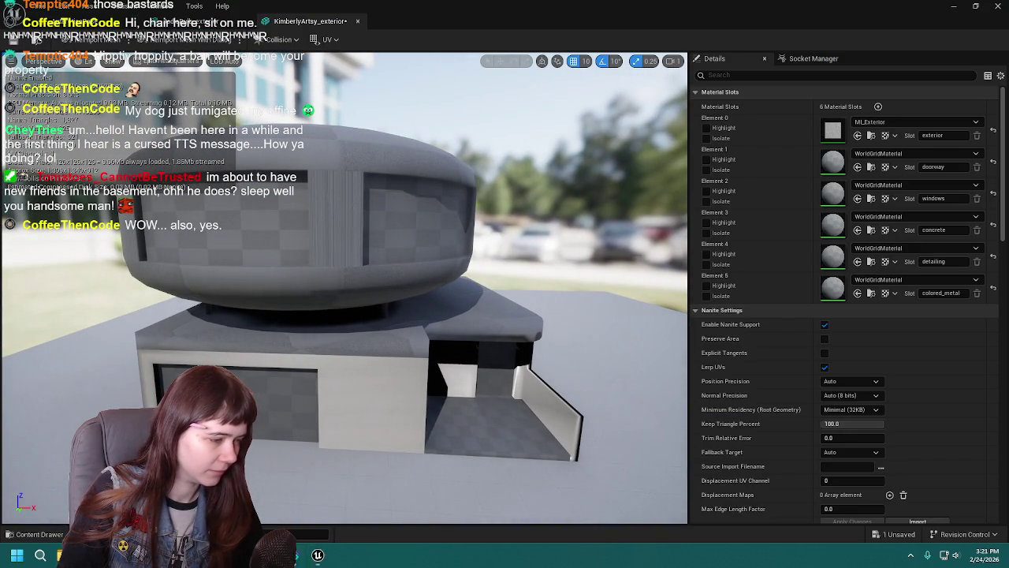
{"action": "key", "text": "alt+Tab"}
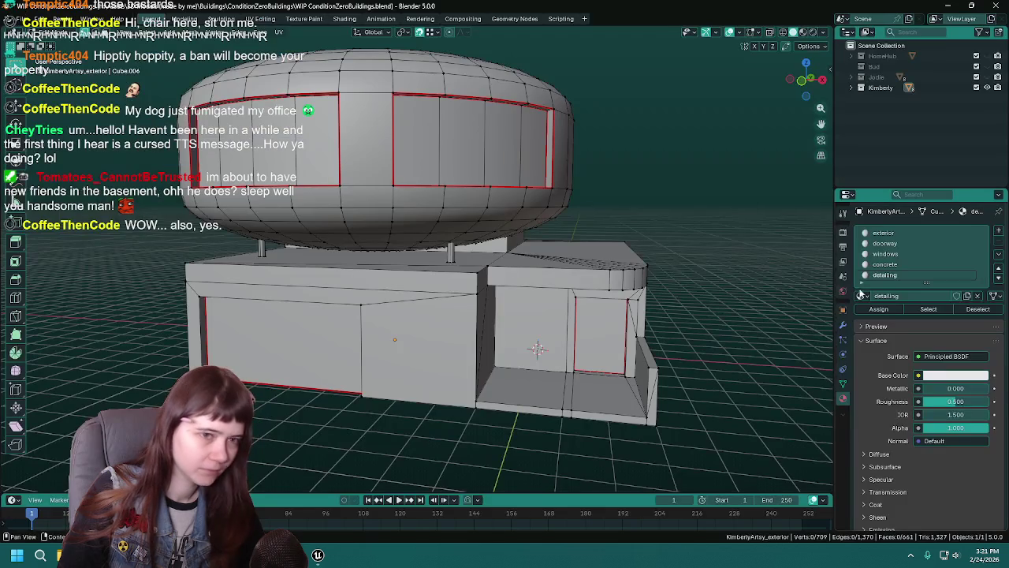
Select the concrete-material faces, show the UV Editing layout, then deselect them.
{"action": "left_click", "coordinate": [901, 266]}
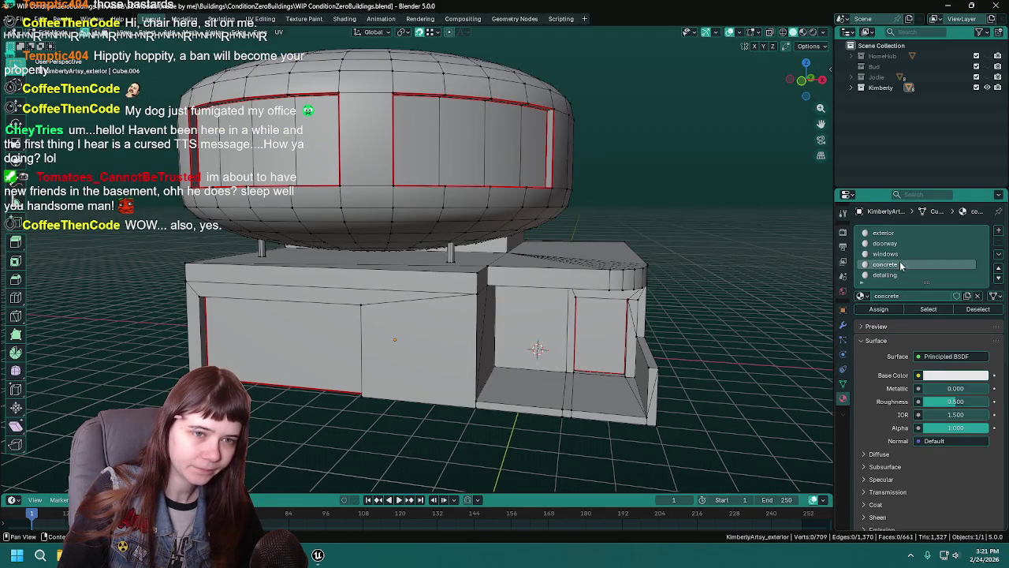
{"action": "left_click", "coordinate": [943, 309]}
{"action": "left_click", "coordinate": [261, 18]}
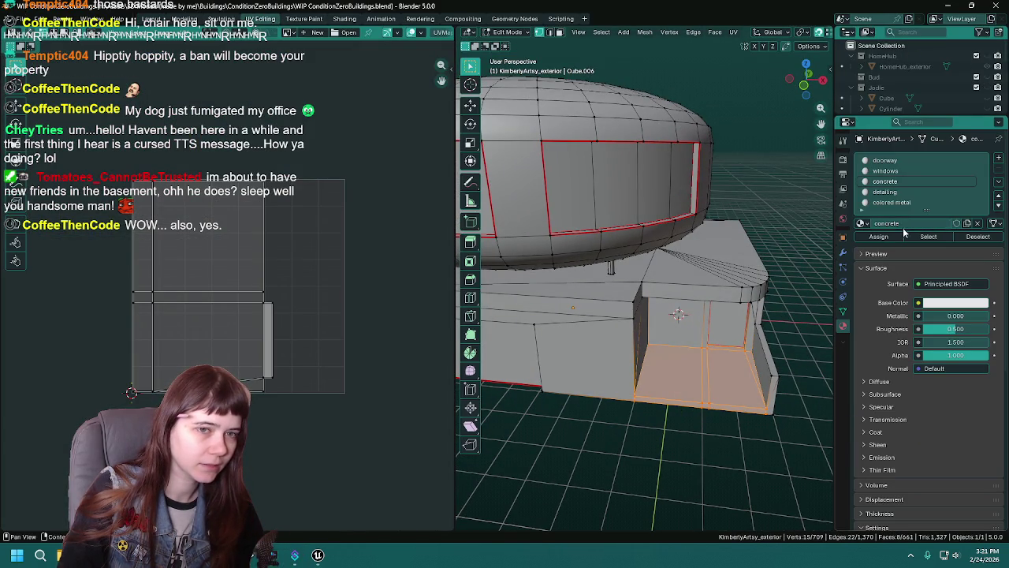
{"action": "left_click", "coordinate": [971, 235]}
Select the detailing-material faces and unwrap them Angle Based.
{"action": "left_click", "coordinate": [911, 193]}
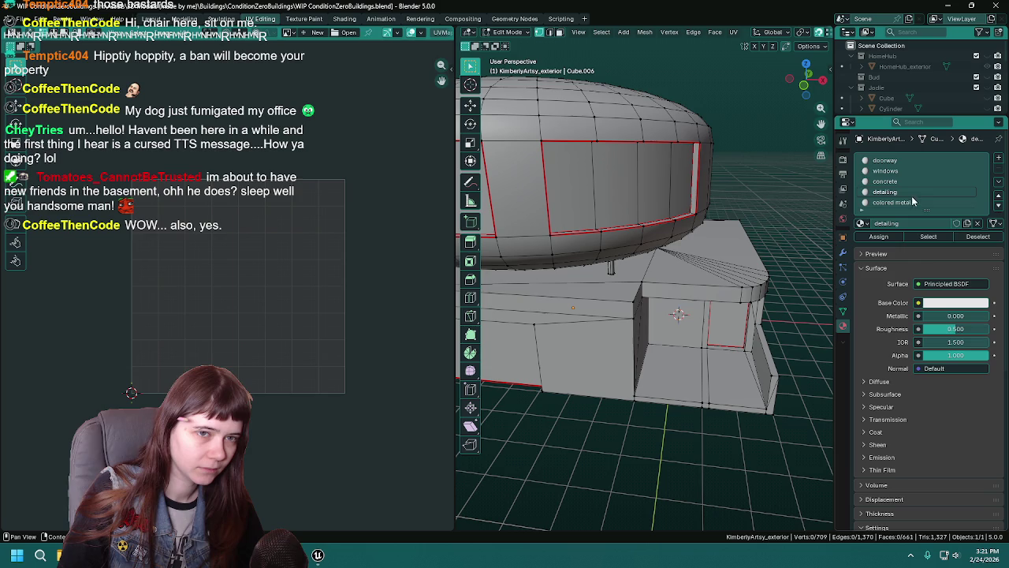
{"action": "left_click", "coordinate": [932, 236]}
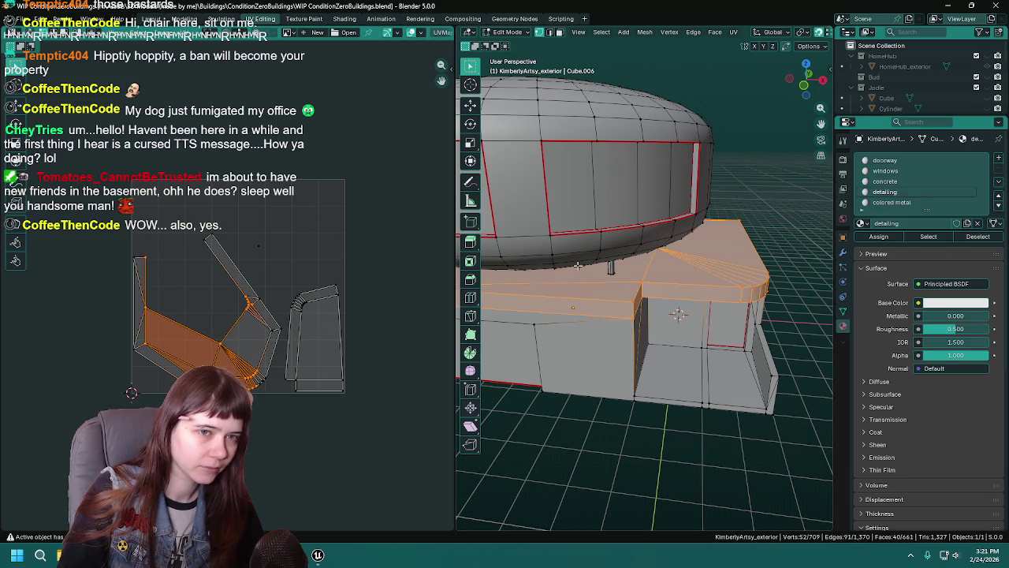
{"action": "scroll", "coordinate": [607, 275], "scroll_direction": "up", "scroll_amount": 2}
{"action": "scroll", "coordinate": [607, 275], "scroll_direction": "up", "scroll_amount": 1}
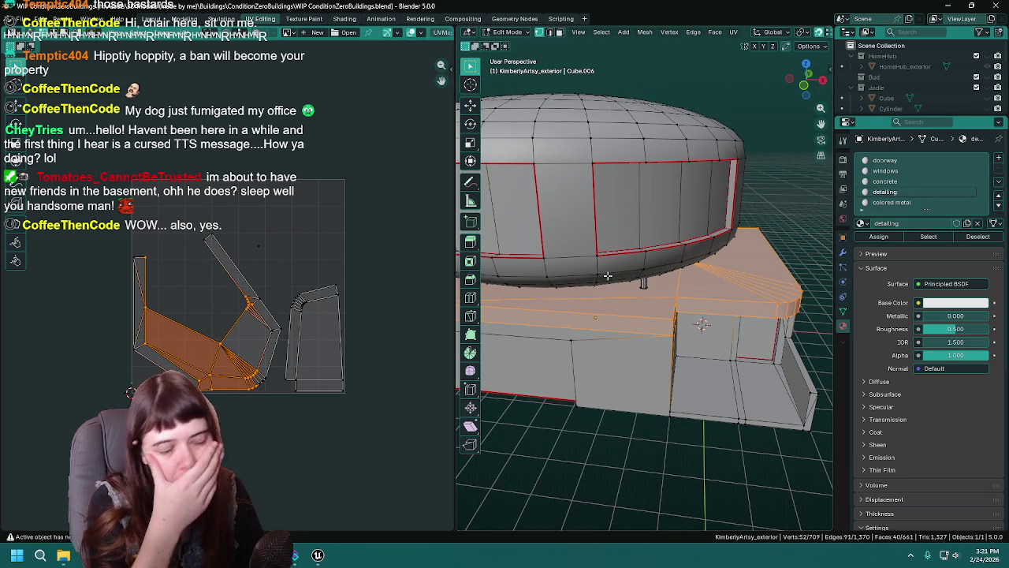
{"action": "key", "text": "u"}
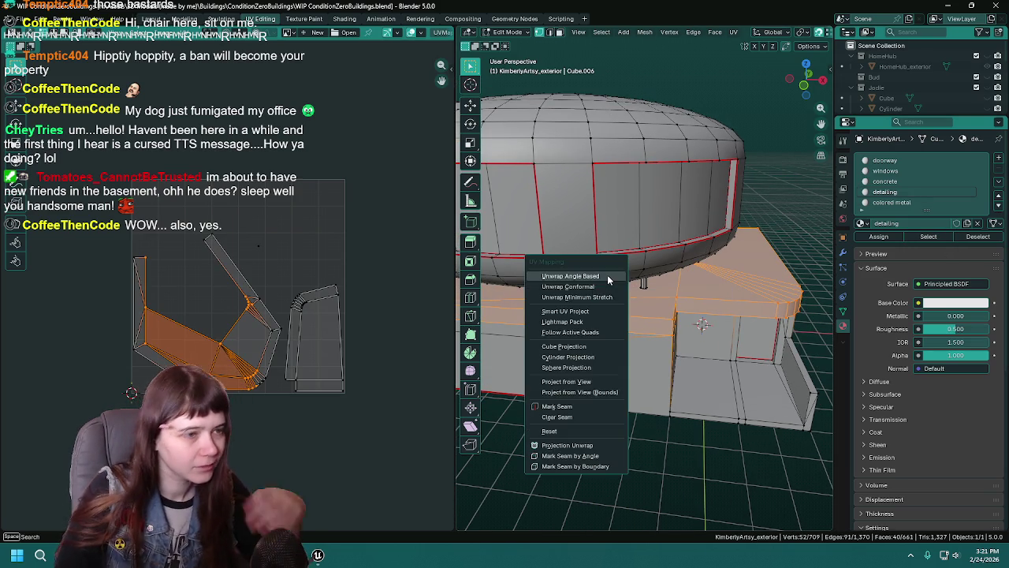
{"action": "left_click", "coordinate": [608, 277]}
{"action": "scroll", "coordinate": [714, 324], "scroll_direction": "down", "scroll_amount": 1}
{"action": "left_click_drag", "start_coordinate": [728, 330], "coordinate": [741, 327]}
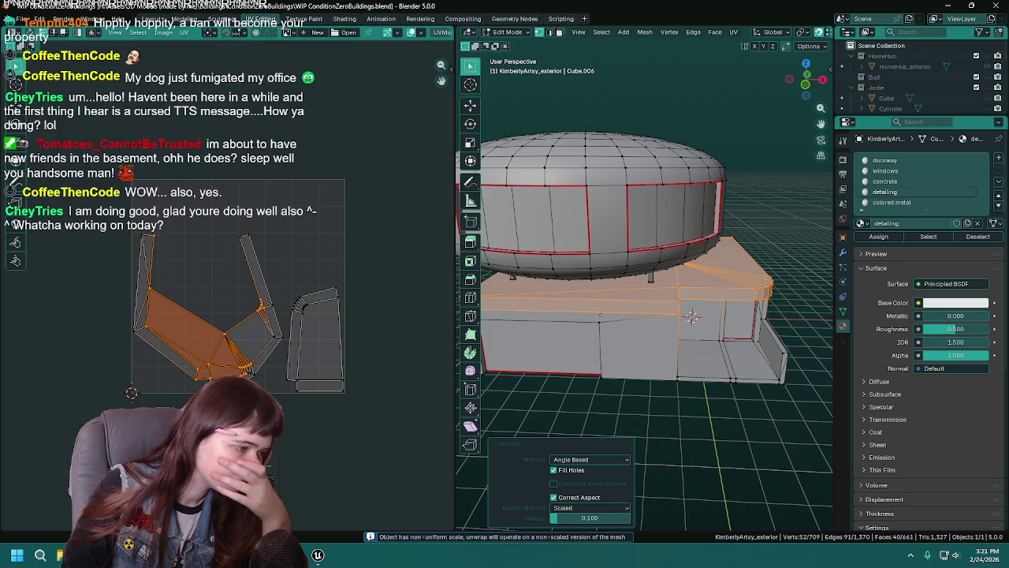
{"action": "left_click", "coordinate": [318, 555]}
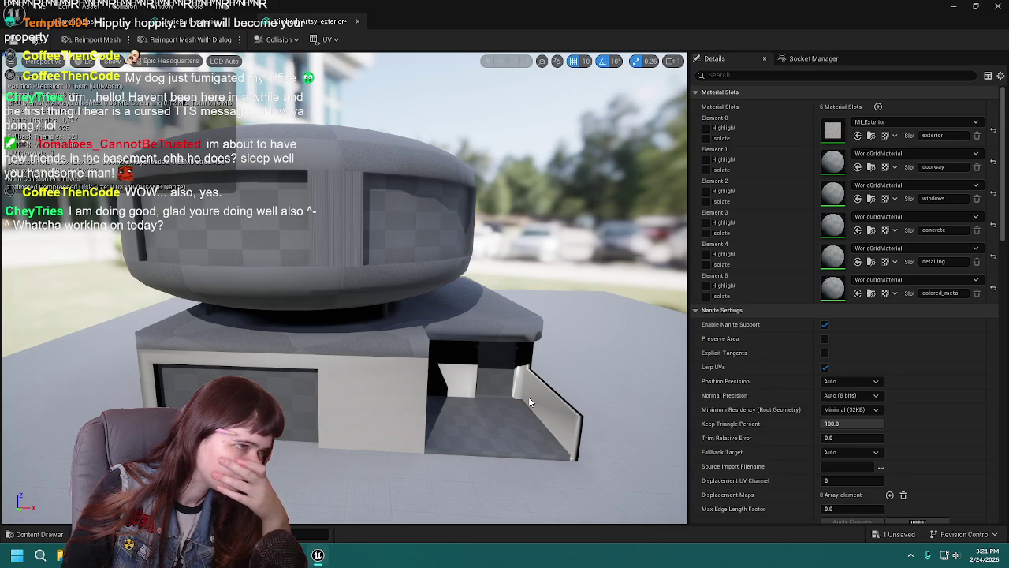
Return to the AntarcticaBase level, frame the Kimberly block, and show the Meshes folder contents.
{"action": "key", "text": "ctrl+Tab"}
{"action": "key", "text": "f"}
{"action": "scroll", "coordinate": [574, 284], "scroll_direction": "up", "scroll_amount": 2}
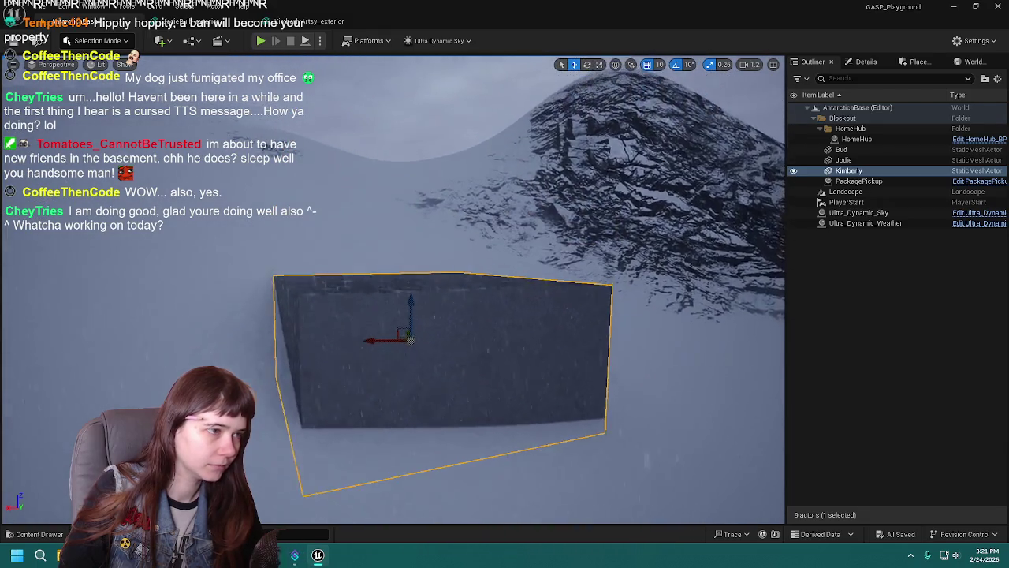
{"action": "scroll", "coordinate": [393, 288], "scroll_direction": "down", "scroll_amount": 3}
{"action": "scroll", "coordinate": [392, 288], "scroll_direction": "up", "scroll_amount": 4}
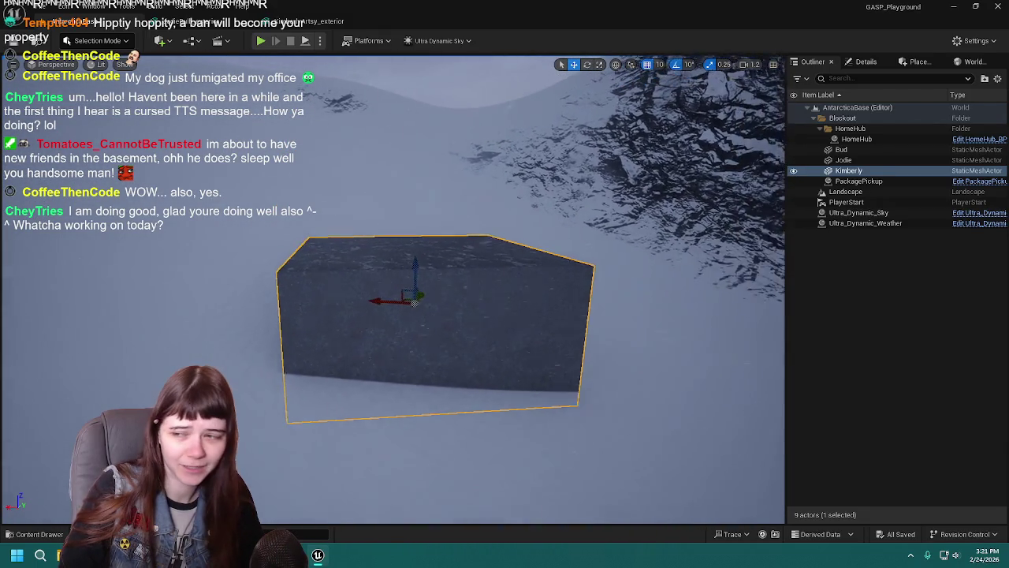
{"action": "scroll", "coordinate": [393, 288], "scroll_direction": "up", "scroll_amount": 3}
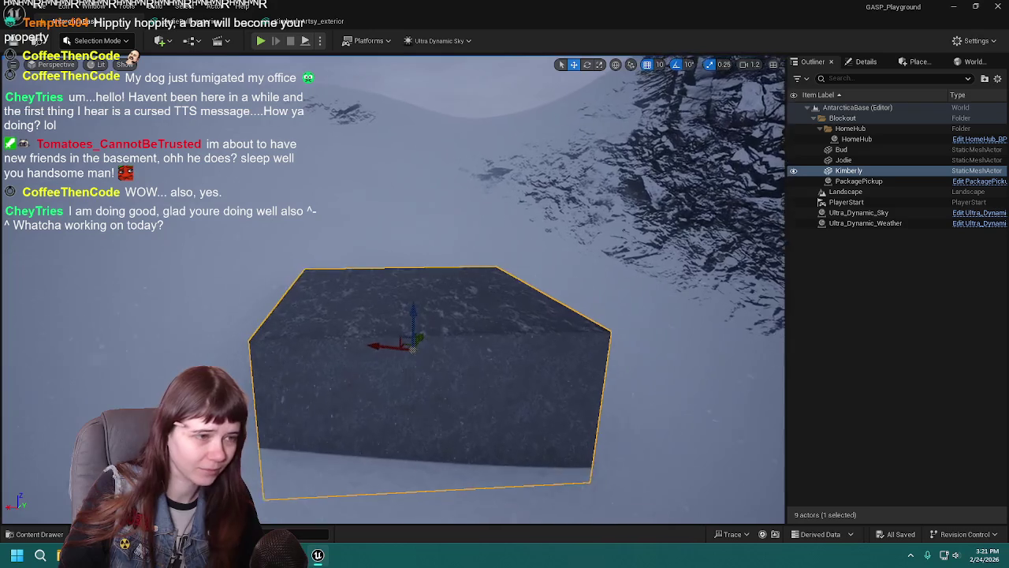
{"action": "scroll", "coordinate": [412, 360], "scroll_direction": "up", "scroll_amount": 2}
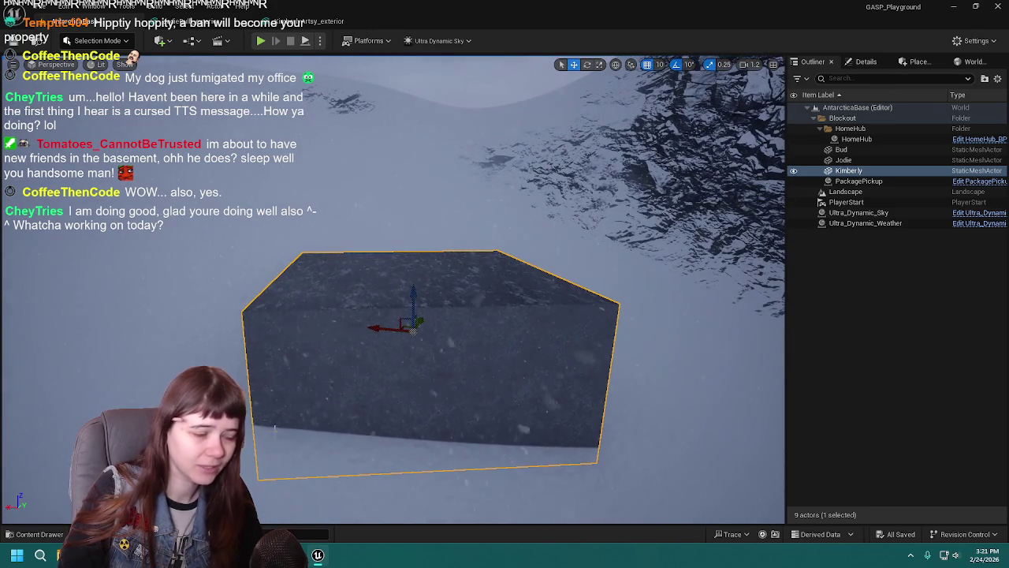
{"action": "key", "text": "ctrl+space"}
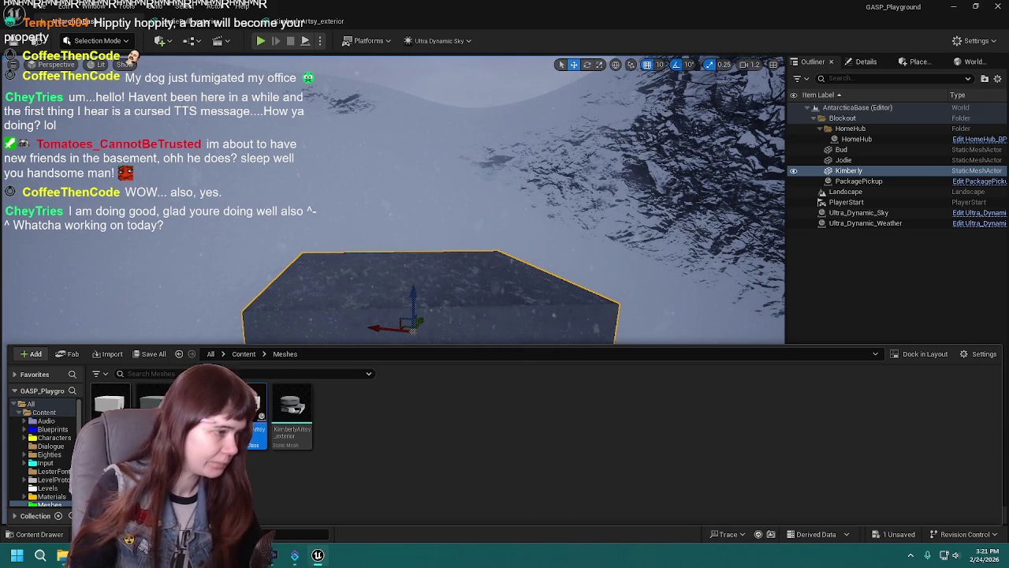
Delete the DoorsOpen and DoorsClose events and their call nodes from KimberlyArtsy_BP.
{"action": "double_click", "coordinate": [248, 406]}
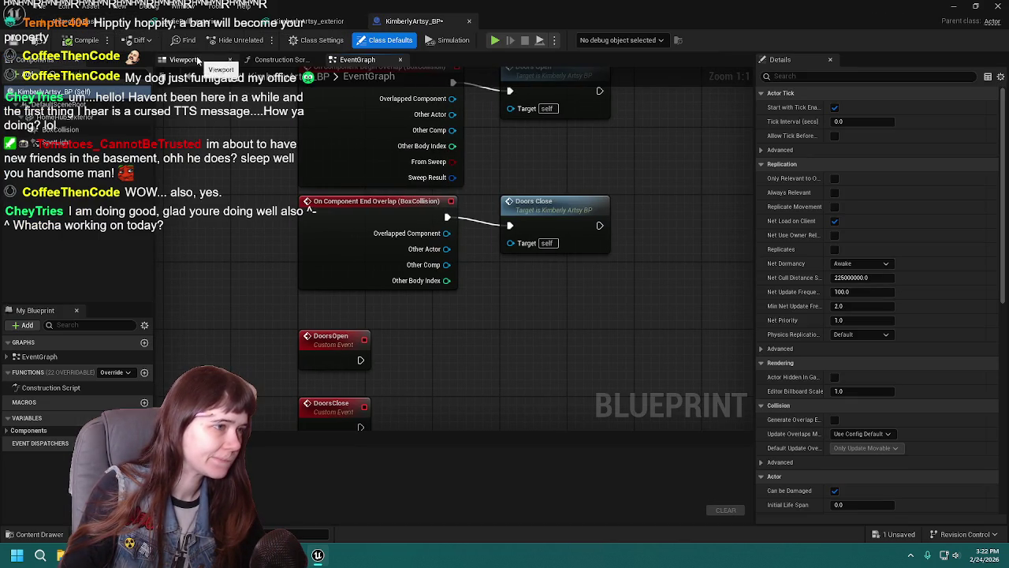
{"action": "scroll", "coordinate": [267, 181], "scroll_direction": "down", "scroll_amount": 2}
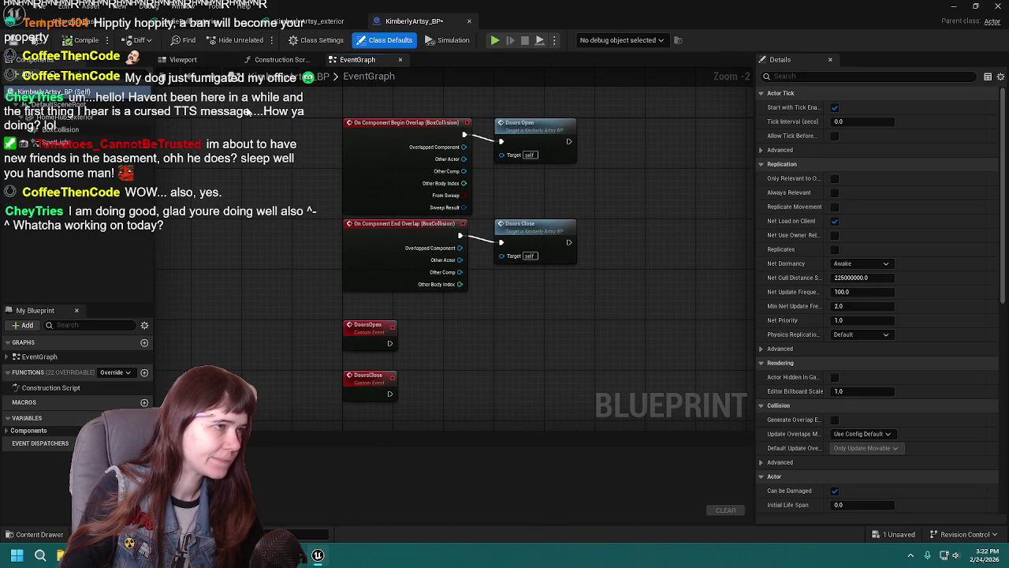
{"action": "left_click_drag", "start_coordinate": [310, 320], "coordinate": [414, 384]}
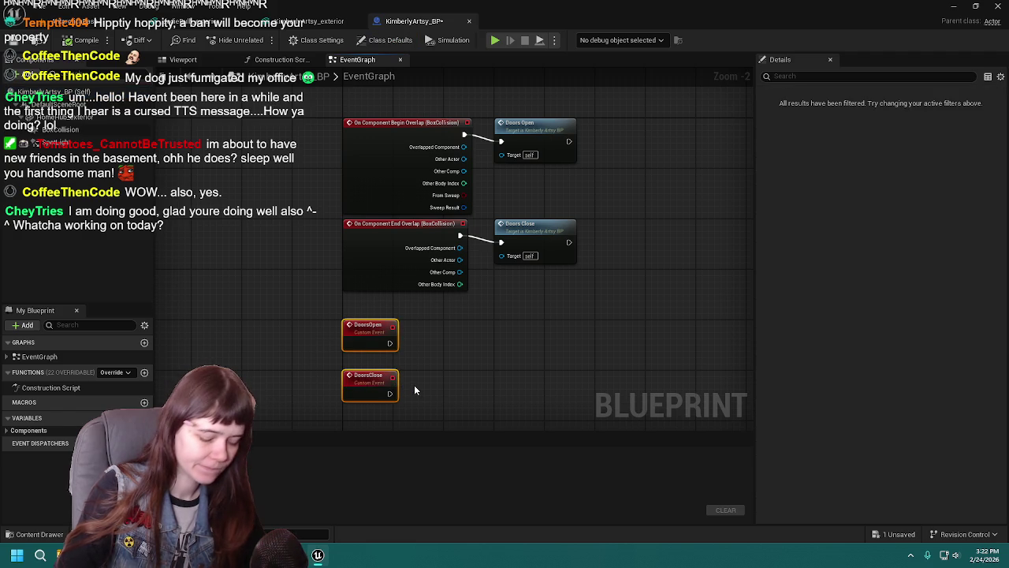
{"action": "key", "text": "Delete"}
{"action": "mouse_move", "coordinate": [555, 106]}
{"action": "left_mouse_down"}
{"action": "mouse_move", "coordinate": [544, 181]}
{"action": "mouse_move", "coordinate": [581, 305]}
{"action": "left_mouse_up"}
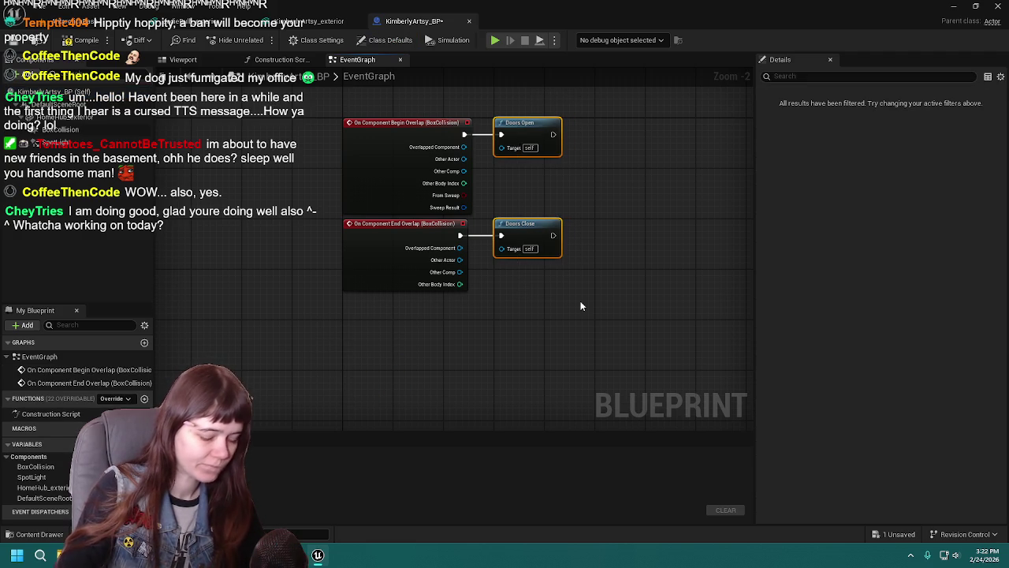
{"action": "key", "text": "Delete"}
Compile, select the HomeHub_exterior component and drag the KimberlyArtsy_exterior mesh onto it.
{"action": "left_click", "coordinate": [83, 40]}
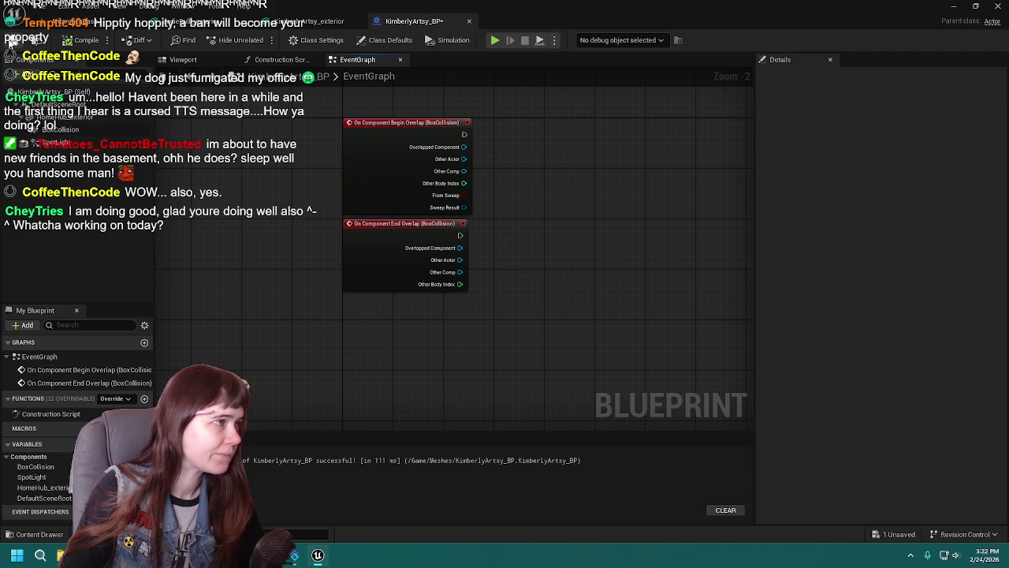
{"action": "left_click", "coordinate": [183, 59]}
{"action": "scroll", "coordinate": [365, 178], "scroll_direction": "down", "scroll_amount": 5}
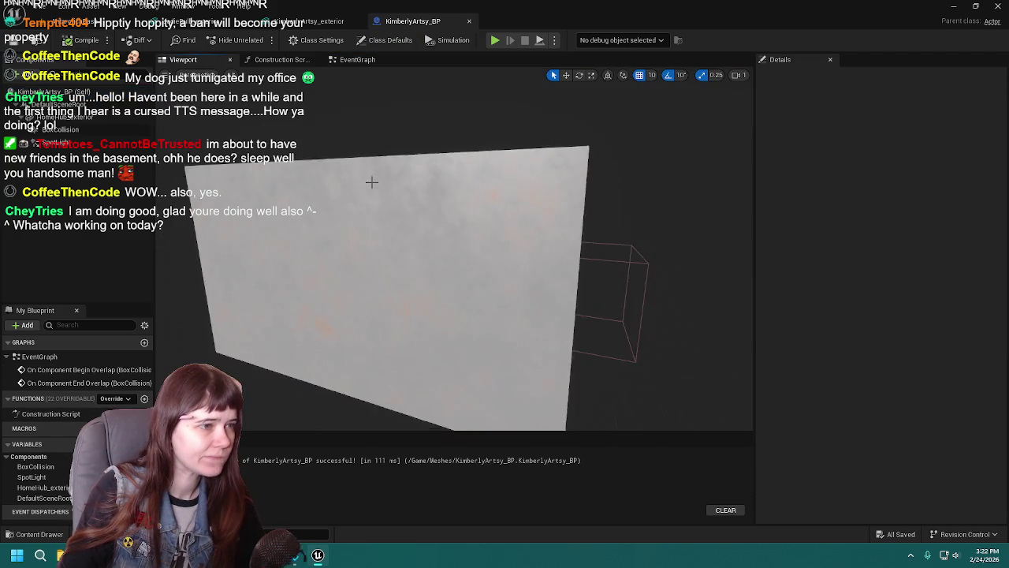
{"action": "left_click", "coordinate": [382, 193]}
{"action": "scroll", "coordinate": [444, 218], "scroll_direction": "up", "scroll_amount": 2}
{"action": "left_click_drag", "start_coordinate": [444, 217], "coordinate": [505, 218]}
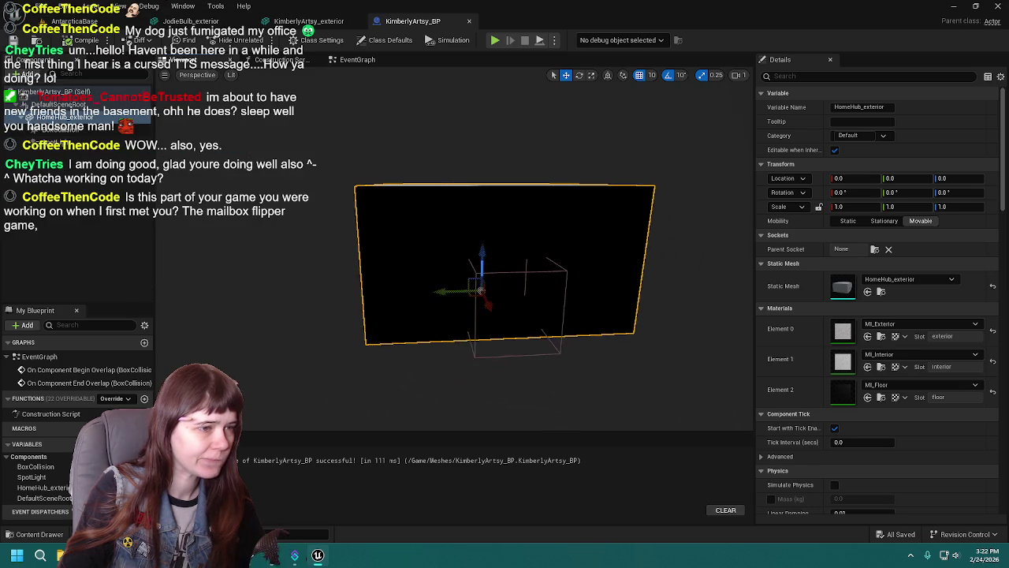
{"action": "left_click", "coordinate": [880, 292]}
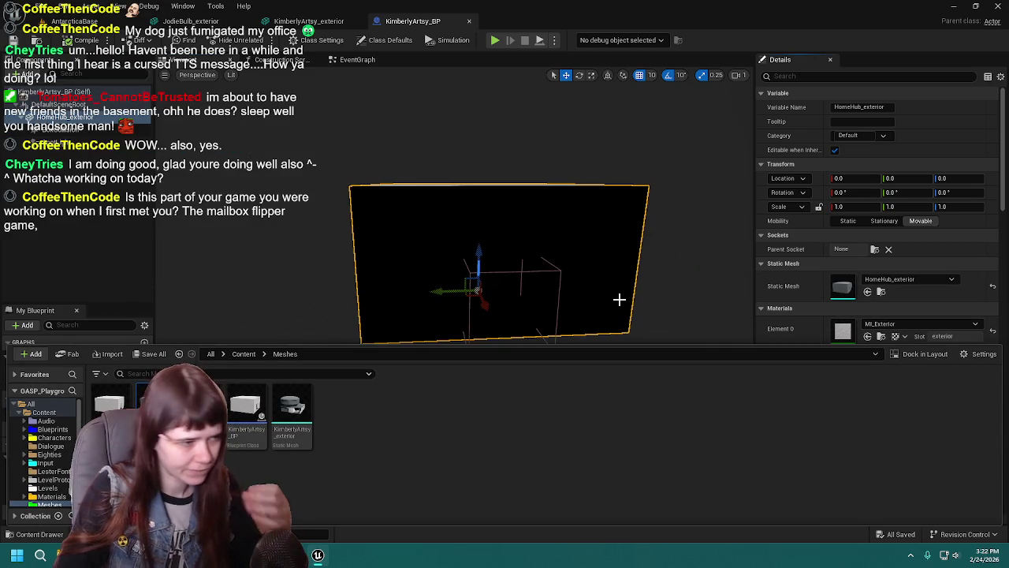
{"action": "left_click_drag", "start_coordinate": [302, 423], "coordinate": [906, 285]}
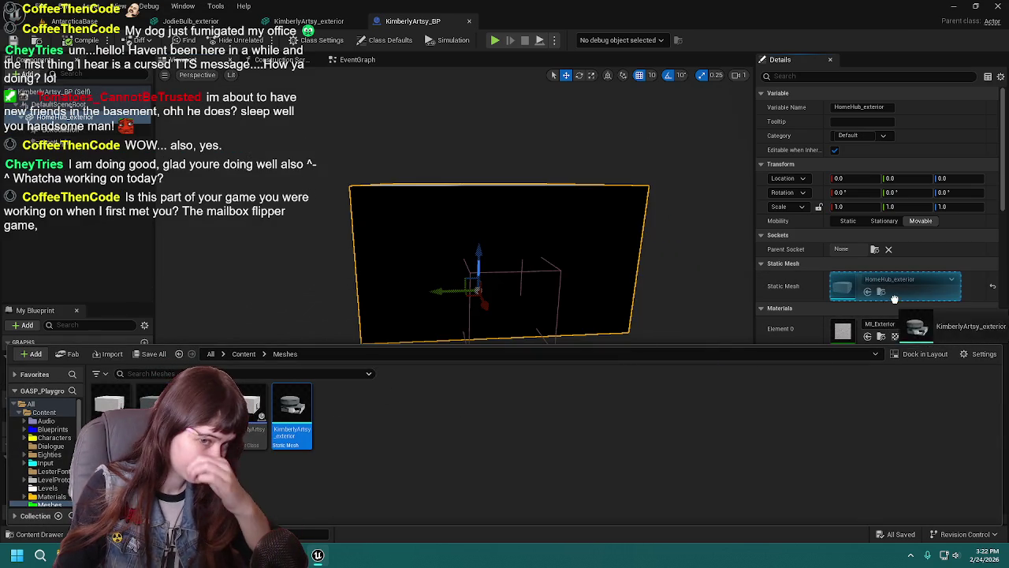
Save the blueprint with its new building mesh and select the BoxCollision trigger.
{"action": "key", "text": "ctrl+s"}
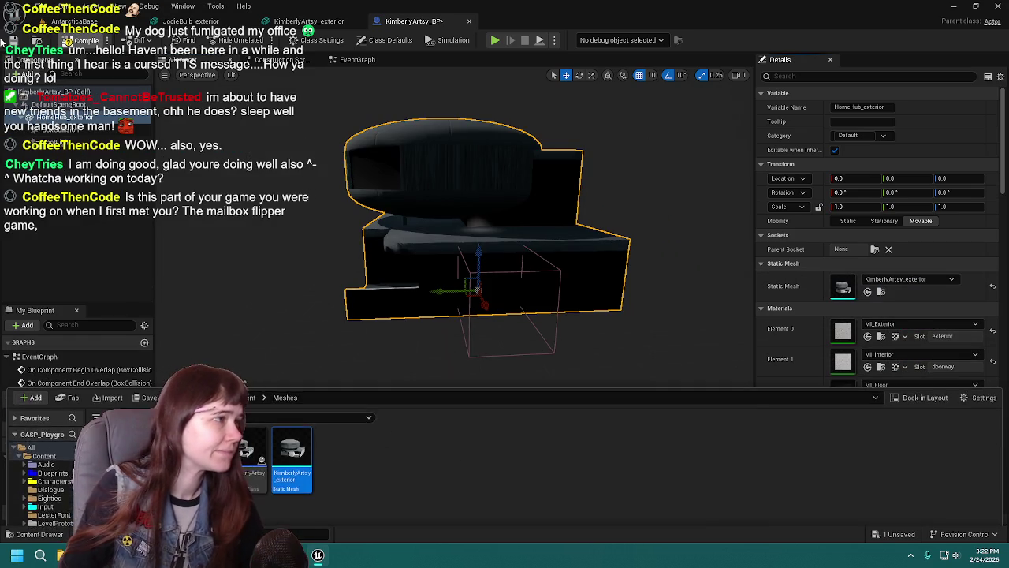
{"action": "mouse_move", "coordinate": [524, 265]}
{"action": "left_mouse_down"}
{"action": "mouse_move", "coordinate": [615, 283]}
{"action": "mouse_move", "coordinate": [674, 268]}
{"action": "left_mouse_up"}
{"action": "left_click", "coordinate": [674, 268]}
{"action": "mouse_move", "coordinate": [455, 205]}
{"action": "left_mouse_down"}
{"action": "mouse_move", "coordinate": [473, 206]}
{"action": "mouse_move", "coordinate": [455, 205]}
{"action": "left_mouse_up"}
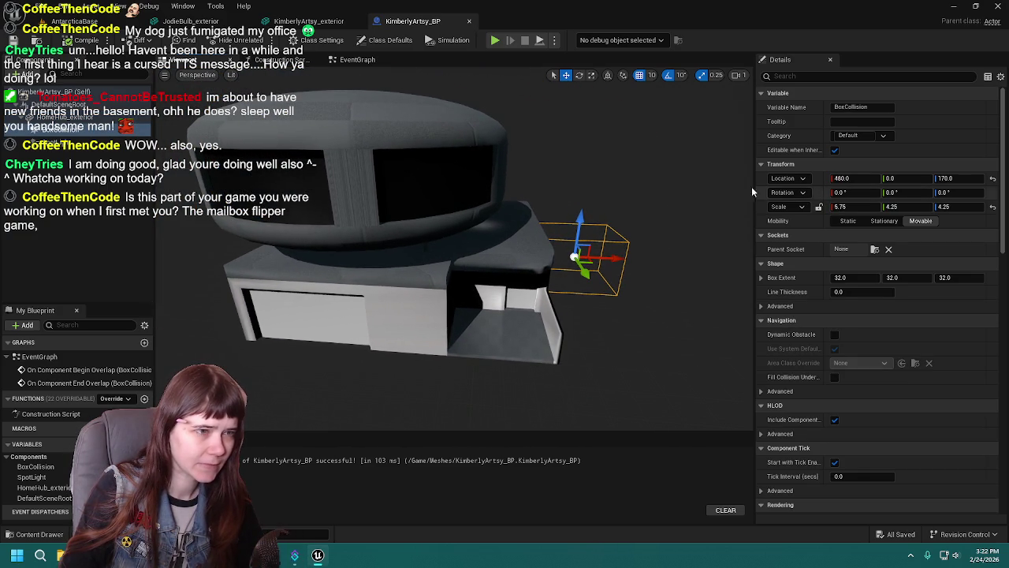
{"action": "left_click_drag", "start_coordinate": [576, 256], "coordinate": [654, 227]}
Move the trigger box deeper into the entrance, sideways into the doorway, and slightly lower.
{"action": "left_click_drag", "start_coordinate": [587, 288], "coordinate": [344, 323]}
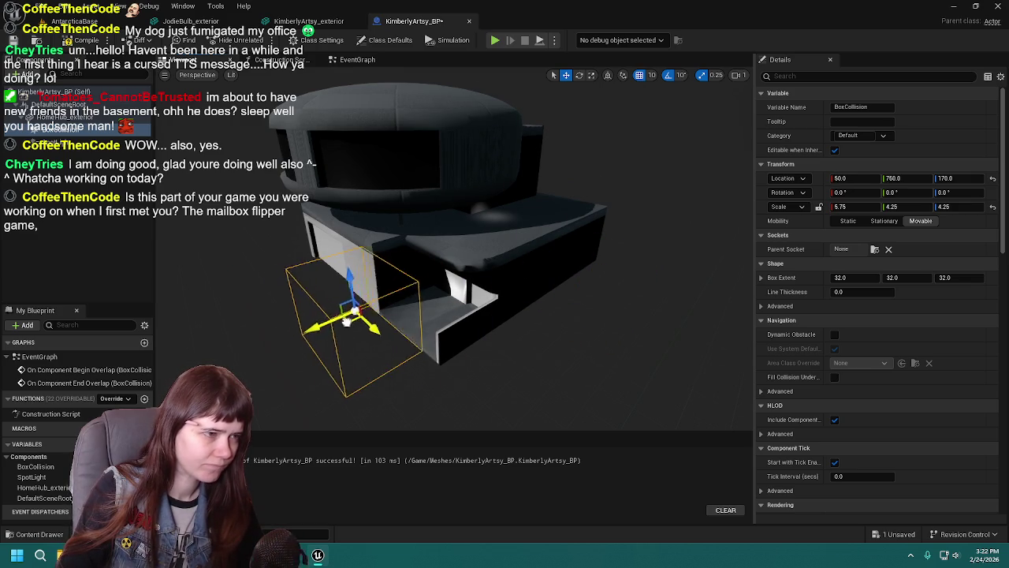
{"action": "scroll", "coordinate": [489, 295], "scroll_direction": "up", "scroll_amount": 10}
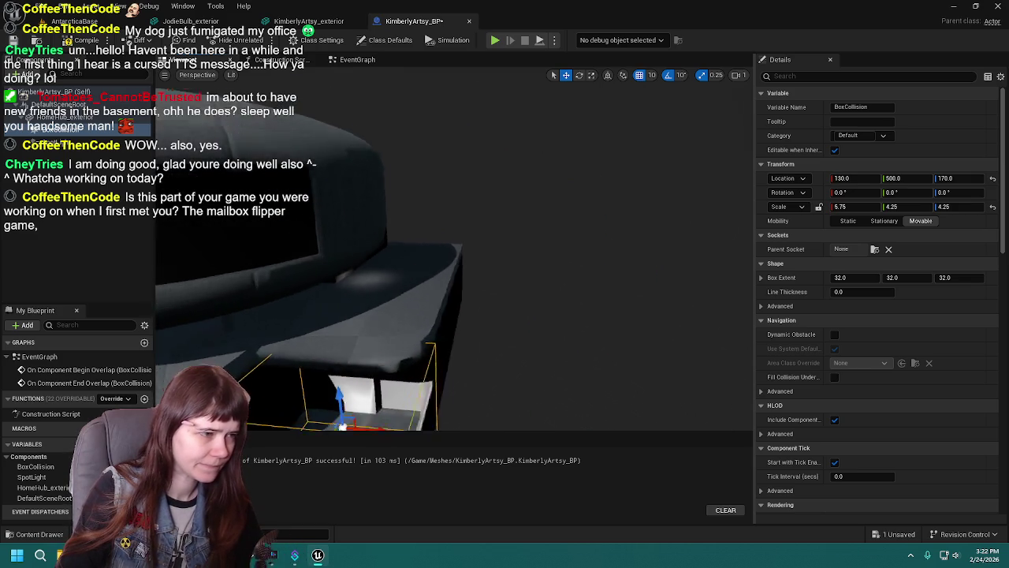
{"action": "scroll", "coordinate": [428, 264], "scroll_direction": "up", "scroll_amount": 2}
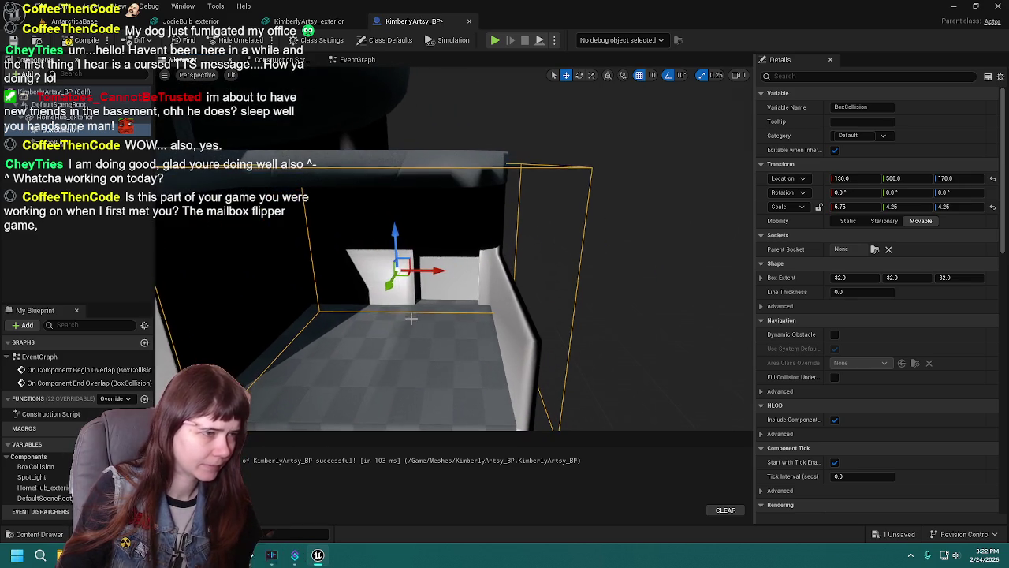
{"action": "mouse_move", "coordinate": [398, 275]}
{"action": "left_mouse_down"}
{"action": "mouse_move", "coordinate": [455, 253]}
{"action": "mouse_move", "coordinate": [461, 228]}
{"action": "left_mouse_up"}
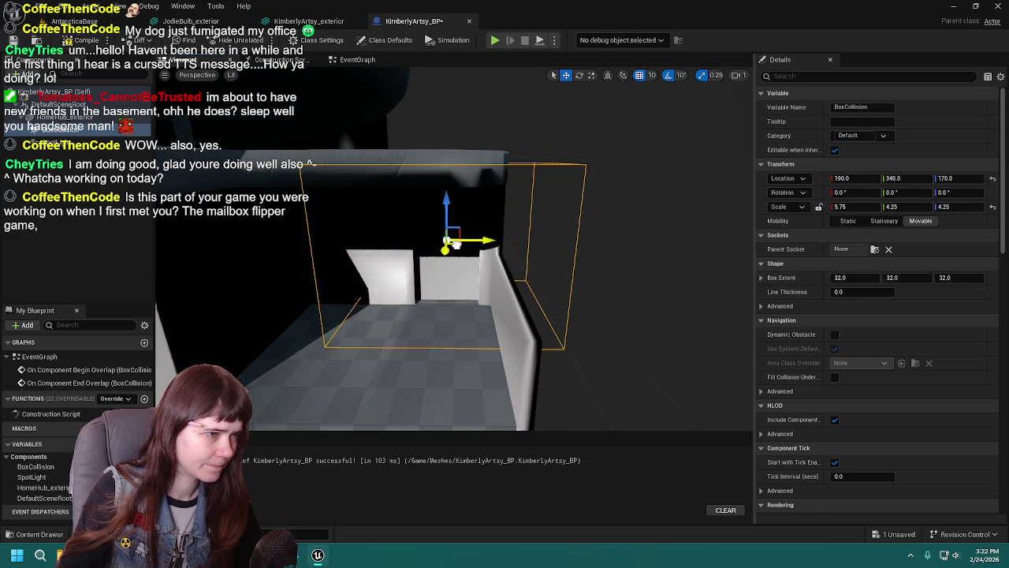
{"action": "scroll", "coordinate": [462, 237], "scroll_direction": "up", "scroll_amount": 5}
{"action": "scroll", "coordinate": [489, 242], "scroll_direction": "down", "scroll_amount": 5}
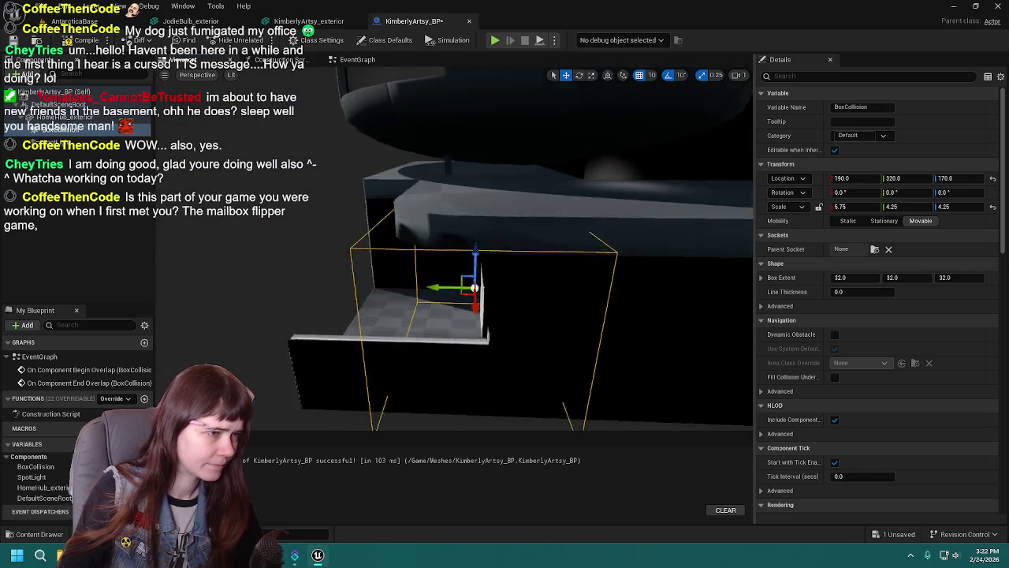
{"action": "mouse_move", "coordinate": [398, 253]}
{"action": "left_mouse_down"}
{"action": "mouse_move", "coordinate": [323, 274]}
{"action": "mouse_move", "coordinate": [333, 274]}
{"action": "mouse_move", "coordinate": [264, 262]}
{"action": "mouse_move", "coordinate": [269, 251]}
{"action": "left_mouse_up"}
{"action": "mouse_move", "coordinate": [511, 158]}
{"action": "left_mouse_down"}
{"action": "mouse_move", "coordinate": [516, 207]}
{"action": "mouse_move", "coordinate": [607, 187]}
{"action": "left_mouse_up"}
Lower the trigger box to height 130 and save the blueprint.
{"action": "key", "text": "r"}
{"action": "key", "text": "q"}
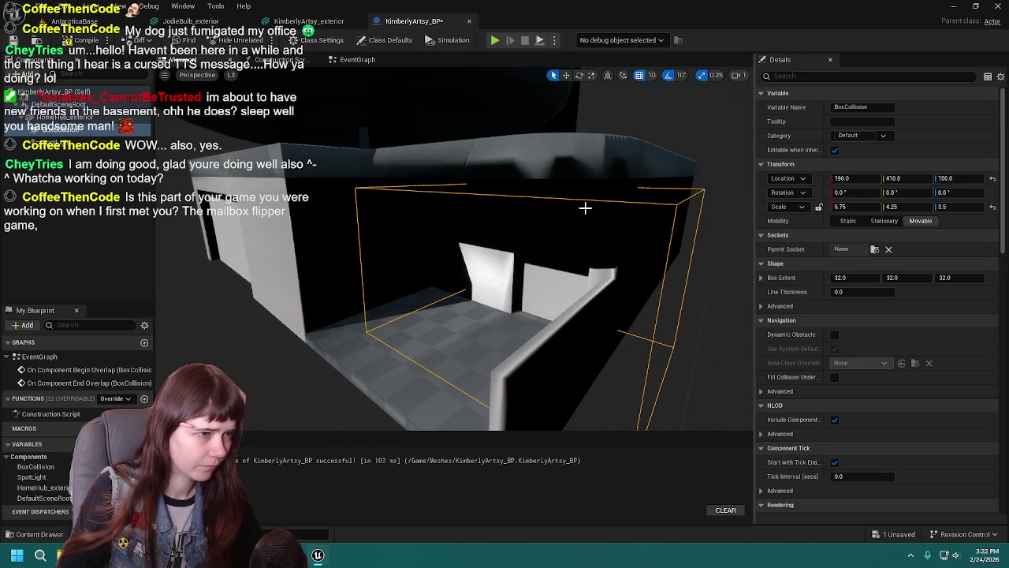
{"action": "key", "text": "w"}
{"action": "scroll", "coordinate": [585, 207], "scroll_direction": "up", "scroll_amount": 5}
{"action": "left_click_drag", "start_coordinate": [463, 230], "coordinate": [470, 251]}
{"action": "left_click_drag", "start_coordinate": [551, 236], "coordinate": [635, 225]}
{"action": "key", "text": "ctrl+s"}
Narrow the trigger box and slide it sideways so it sits snugly in the doorway.
{"action": "mouse_move", "coordinate": [553, 254]}
{"action": "left_mouse_down"}
{"action": "mouse_move", "coordinate": [583, 241]}
{"action": "mouse_move", "coordinate": [568, 236]}
{"action": "mouse_move", "coordinate": [599, 243]}
{"action": "mouse_move", "coordinate": [544, 246]}
{"action": "left_mouse_up"}
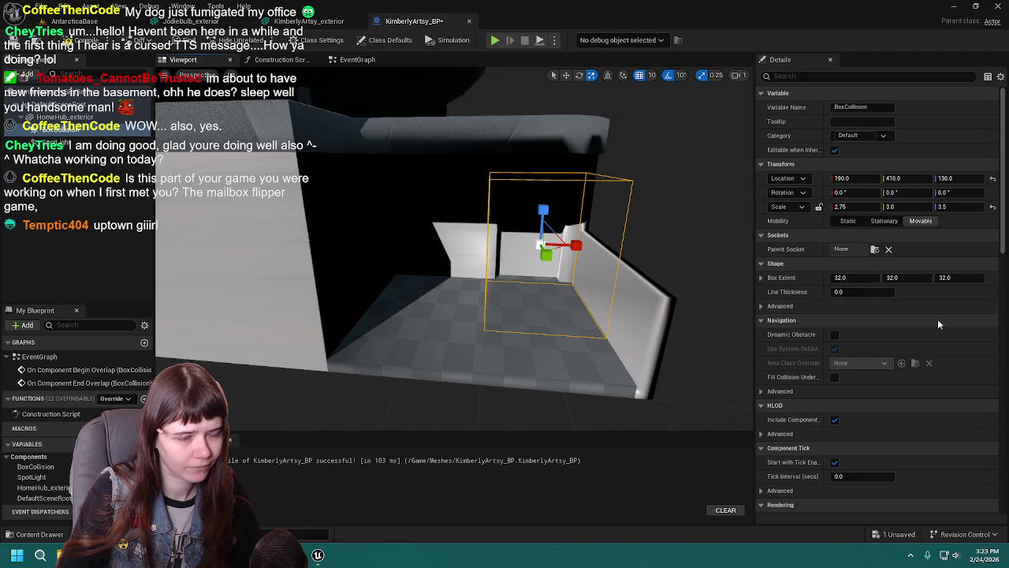
{"action": "left_click_drag", "start_coordinate": [660, 243], "coordinate": [657, 234]}
{"action": "key", "text": "w"}
{"action": "left_click_drag", "start_coordinate": [565, 268], "coordinate": [544, 263]}
{"action": "scroll", "coordinate": [544, 263], "scroll_direction": "up", "scroll_amount": 5}
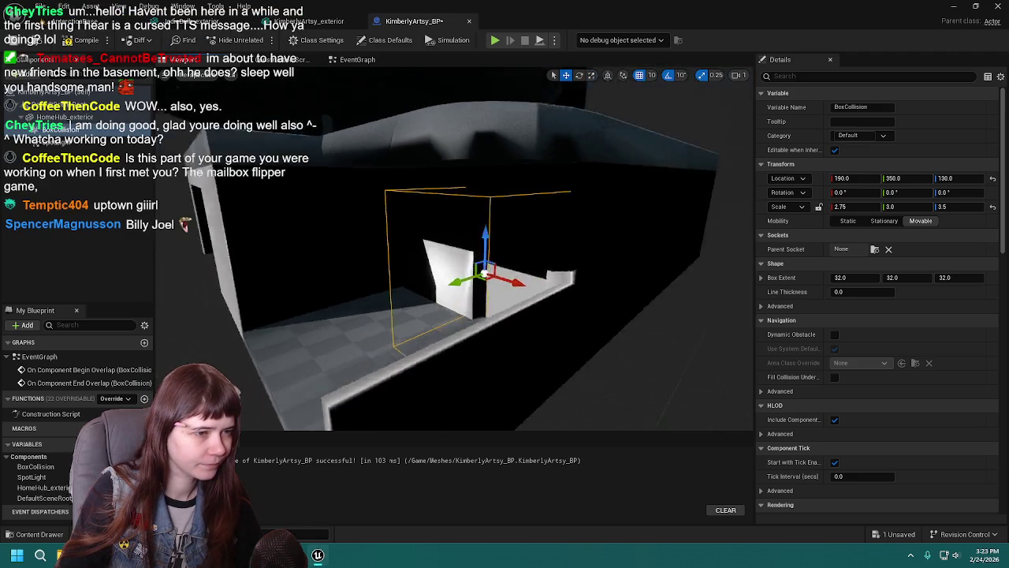
{"action": "scroll", "coordinate": [538, 285], "scroll_direction": "down", "scroll_amount": 5}
{"action": "mouse_move", "coordinate": [500, 296]}
{"action": "left_mouse_down"}
{"action": "mouse_move", "coordinate": [534, 287]}
{"action": "mouse_move", "coordinate": [503, 304]}
{"action": "mouse_move", "coordinate": [524, 313]}
{"action": "left_mouse_up"}
{"action": "key", "text": "r"}
{"action": "key", "text": "w"}
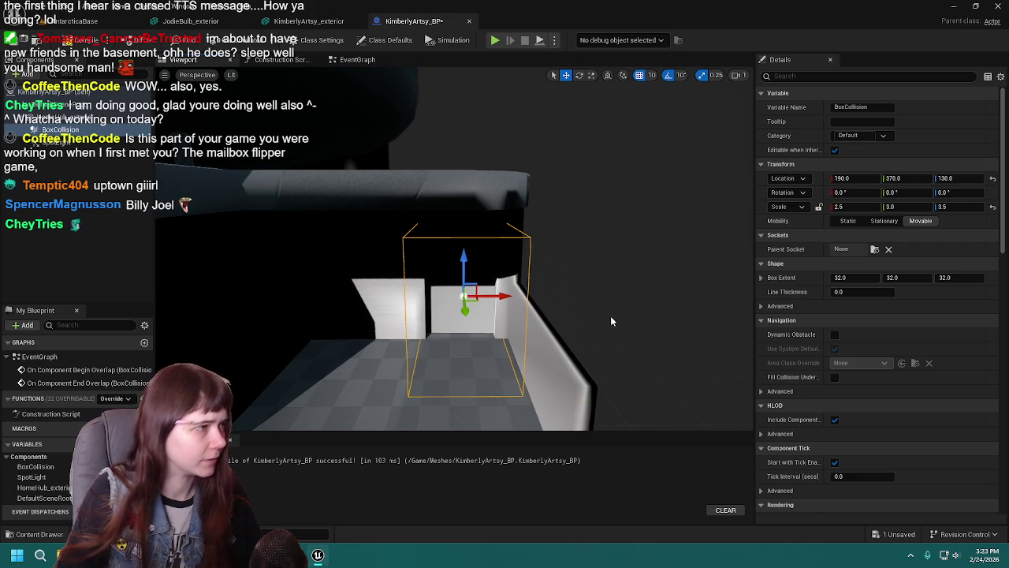
{"action": "scroll", "coordinate": [612, 317], "scroll_direction": "down", "scroll_amount": 3}
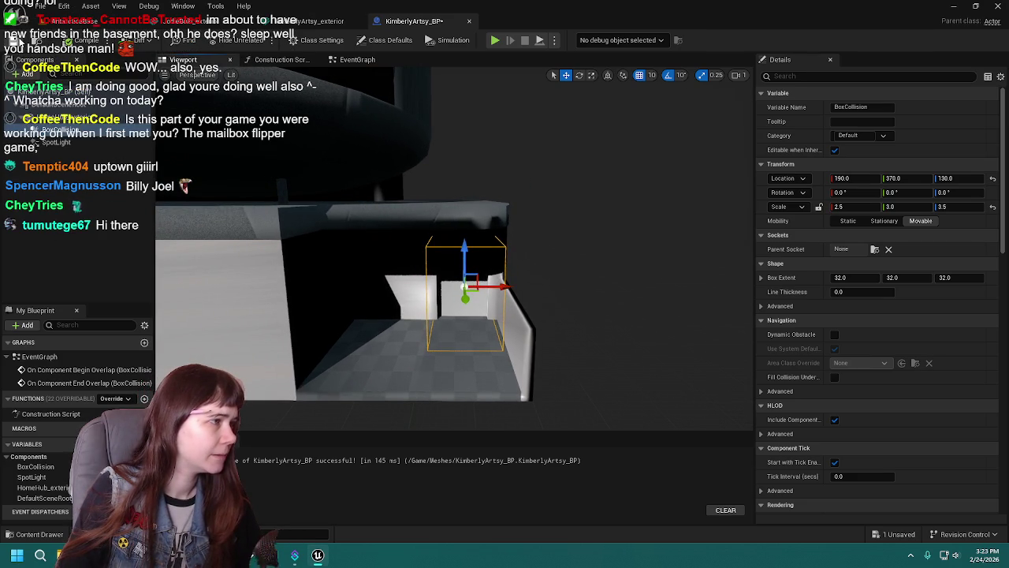
{"action": "left_click", "coordinate": [55, 141]}
Deselect the SpotLight, recompile KimberlyArtsy_BP, and select the building mesh in the preview.
{"action": "key", "text": "f"}
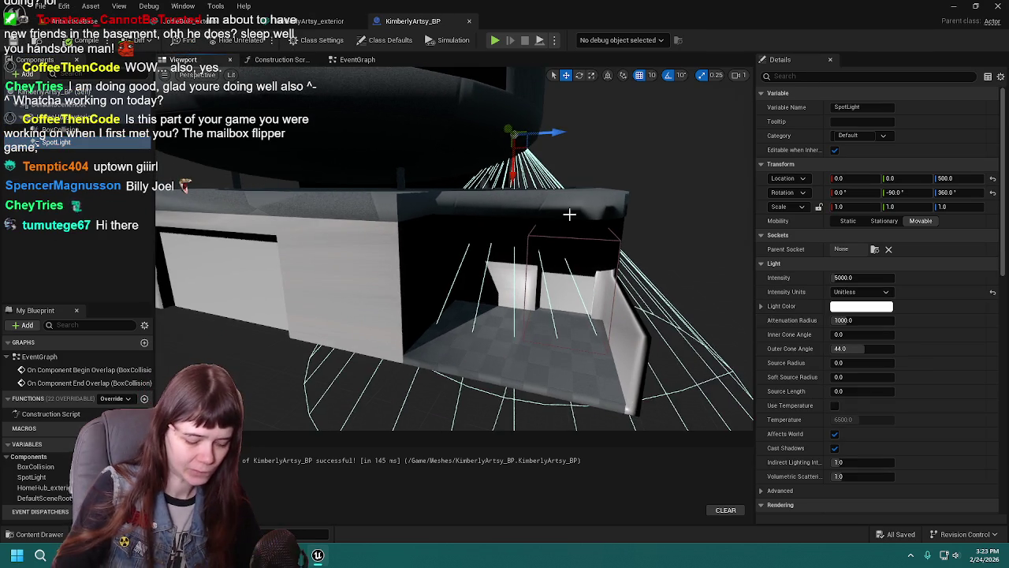
{"action": "left_click", "coordinate": [569, 213]}
{"action": "scroll", "coordinate": [432, 209], "scroll_direction": "down", "scroll_amount": 2}
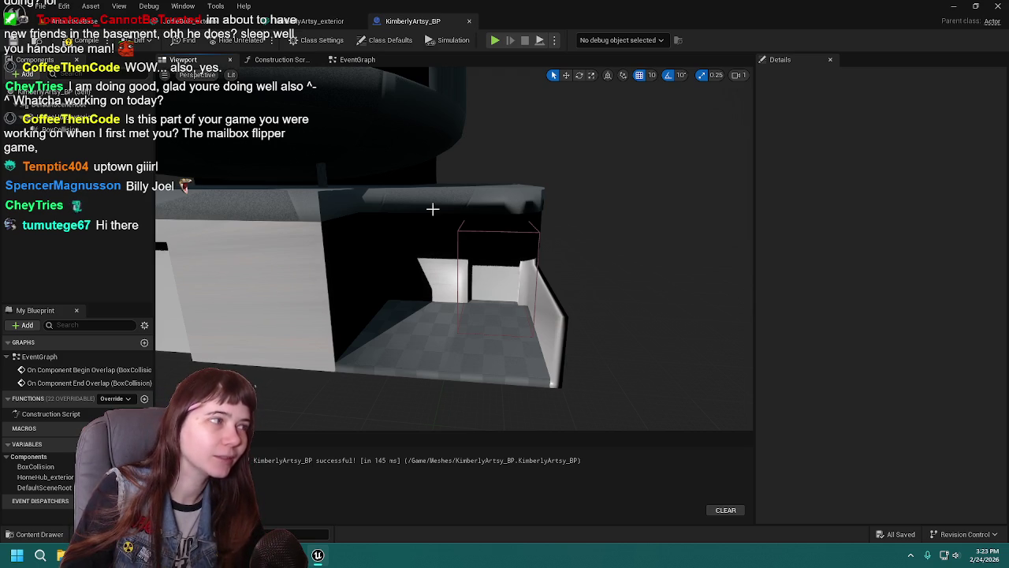
{"action": "left_click", "coordinate": [82, 43]}
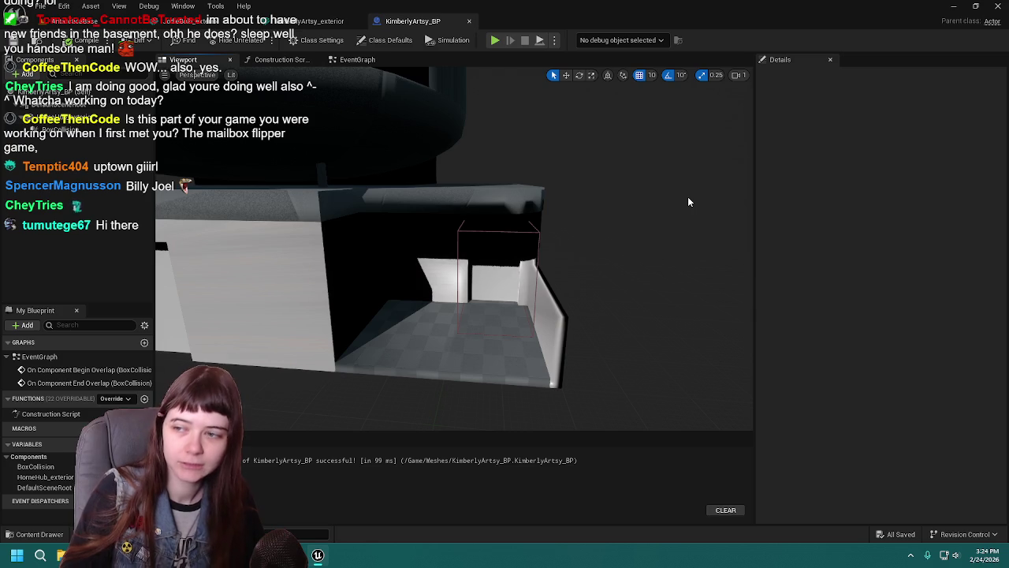
{"action": "left_click_drag", "start_coordinate": [687, 201], "coordinate": [584, 218]}
{"action": "left_click", "coordinate": [583, 219]}
{"action": "scroll", "coordinate": [552, 260], "scroll_direction": "up", "scroll_amount": 3}
{"action": "mouse_move", "coordinate": [552, 260]}
{"action": "left_mouse_down"}
{"action": "mouse_move", "coordinate": [544, 279]}
{"action": "mouse_move", "coordinate": [521, 280]}
{"action": "mouse_move", "coordinate": [435, 246]}
{"action": "left_mouse_up"}
In AntarcticaBase, replace the Kimberly cube actor with KimberlyArtsy_BP and frame it.
{"action": "left_click", "coordinate": [77, 21]}
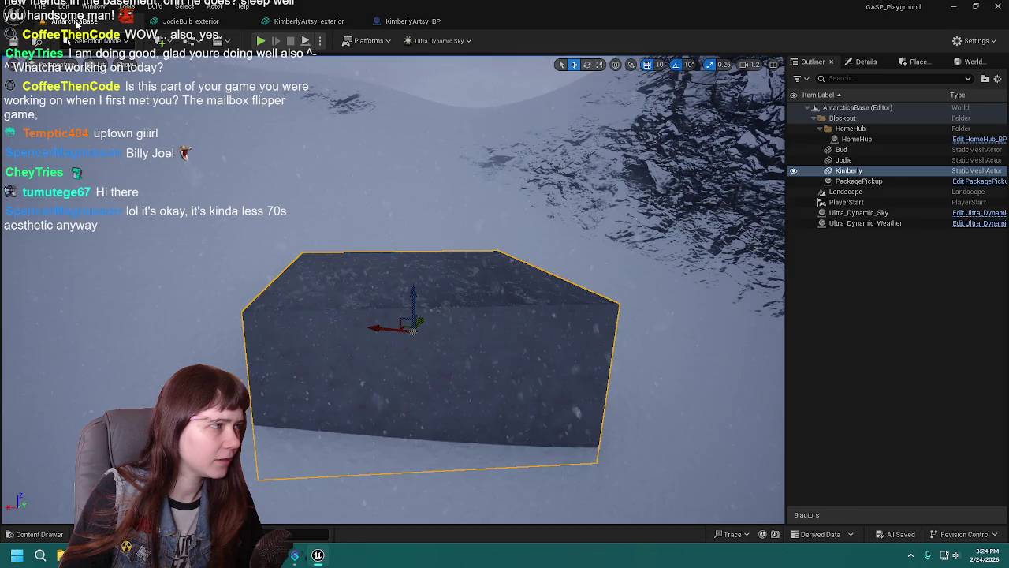
{"action": "left_click", "coordinate": [863, 171]}
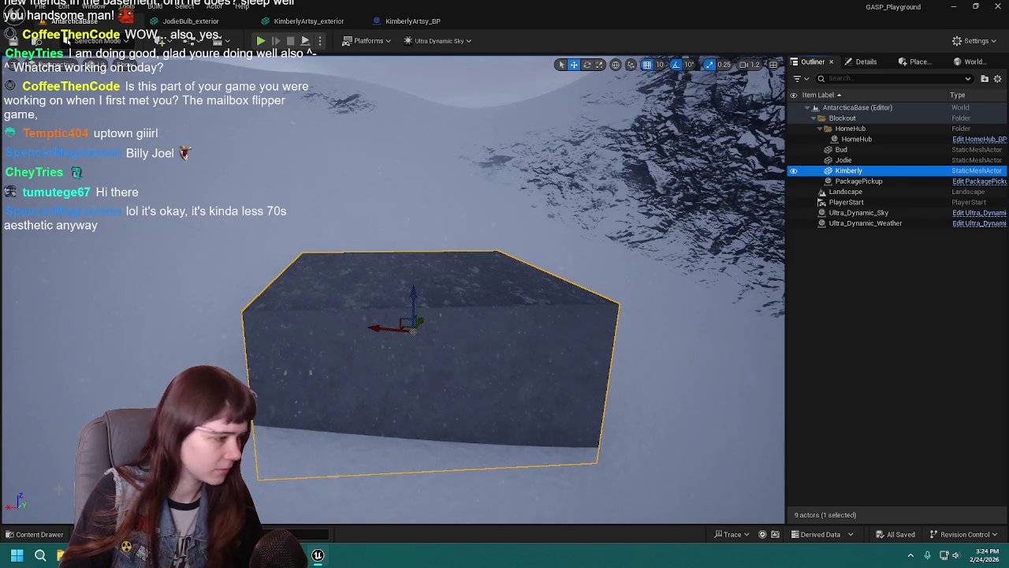
{"action": "left_click", "coordinate": [32, 535]}
{"action": "right_click", "coordinate": [304, 430]}
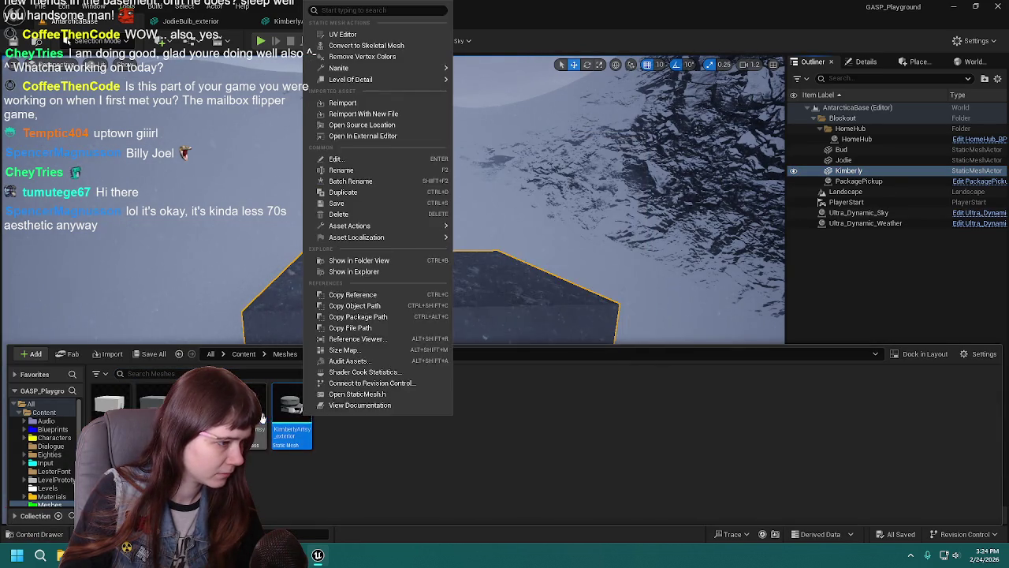
{"action": "right_click", "coordinate": [262, 416]}
{"action": "left_click", "coordinate": [867, 171]}
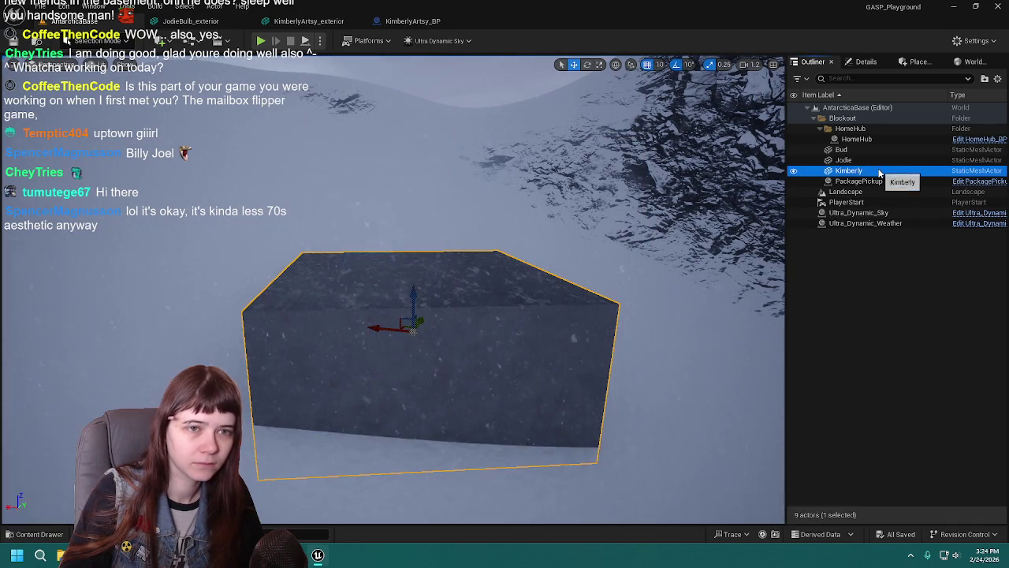
{"action": "right_click", "coordinate": [875, 171]}
{"action": "mouse_move", "coordinate": [804, 257]}
{"action": "left_click", "coordinate": [678, 272]}
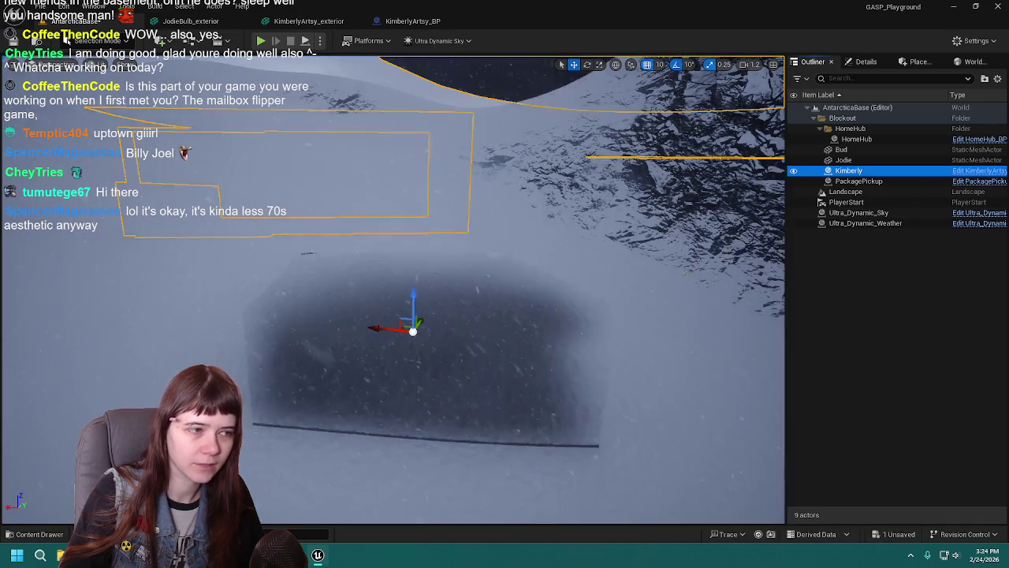
{"action": "key", "text": "f"}
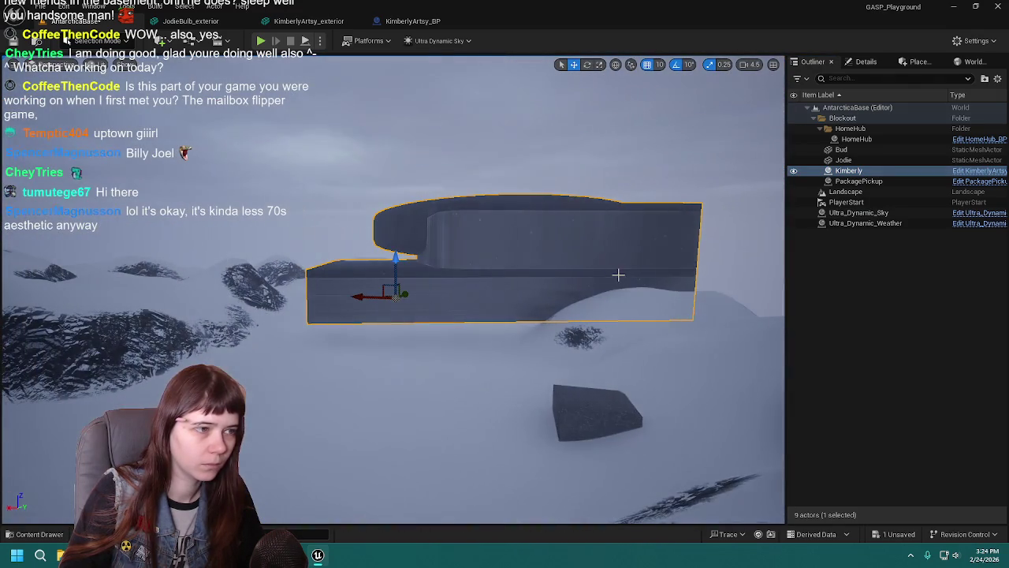
Reset the Kimberly actor's scale to 1.0 and check the dome in the blueprint preview.
{"action": "left_click", "coordinate": [865, 61]}
{"action": "left_click", "coordinate": [992, 254]}
{"action": "key", "text": "f"}
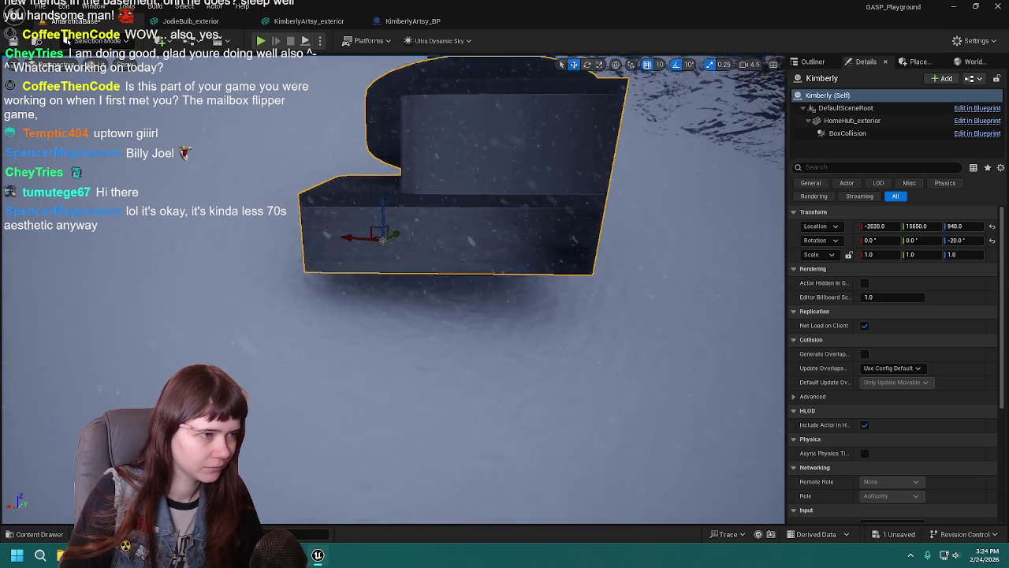
{"action": "left_click", "coordinate": [407, 21]}
{"action": "left_click_drag", "start_coordinate": [561, 223], "coordinate": [582, 222]}
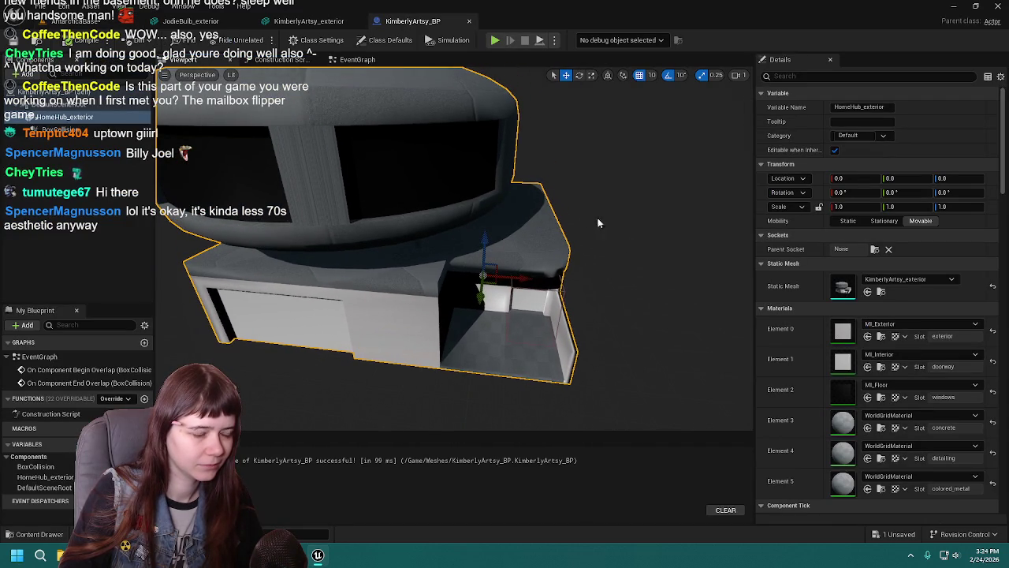
{"action": "left_click", "coordinate": [101, 23]}
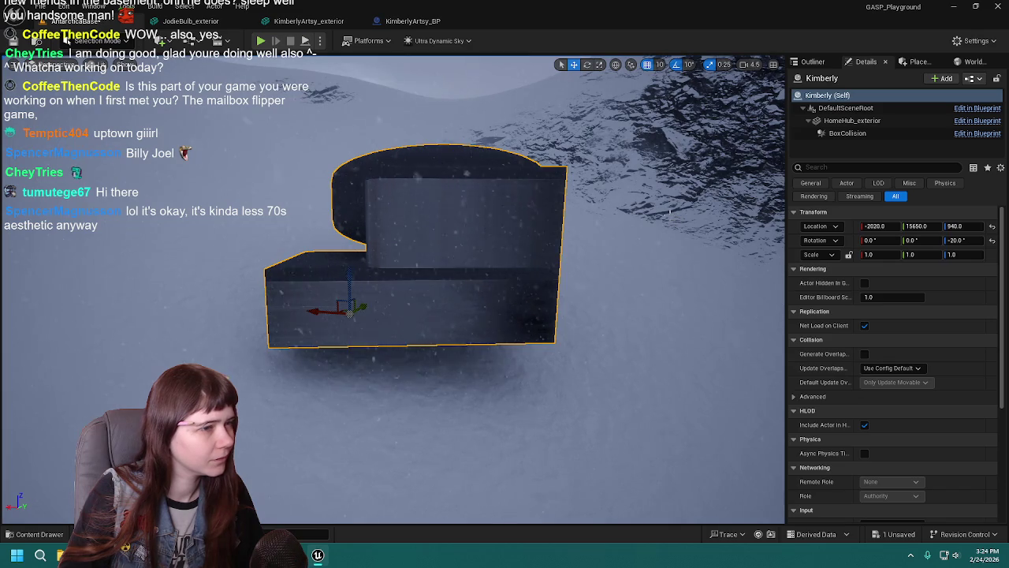
{"action": "left_click_drag", "start_coordinate": [478, 249], "coordinate": [477, 249]}
Rotate the Kimberly building to a 150° heading and save the level.
{"action": "left_click_drag", "start_coordinate": [552, 241], "coordinate": [552, 241]}
{"action": "key", "text": "e"}
{"action": "left_click_drag", "start_coordinate": [495, 305], "coordinate": [495, 305]}
{"action": "mouse_move", "coordinate": [370, 330]}
{"action": "left_mouse_down"}
{"action": "mouse_move", "coordinate": [330, 338]}
{"action": "mouse_move", "coordinate": [442, 317]}
{"action": "left_mouse_up"}
{"action": "left_click_drag", "start_coordinate": [478, 250], "coordinate": [477, 251]}
{"action": "key", "text": "ctrl+s"}
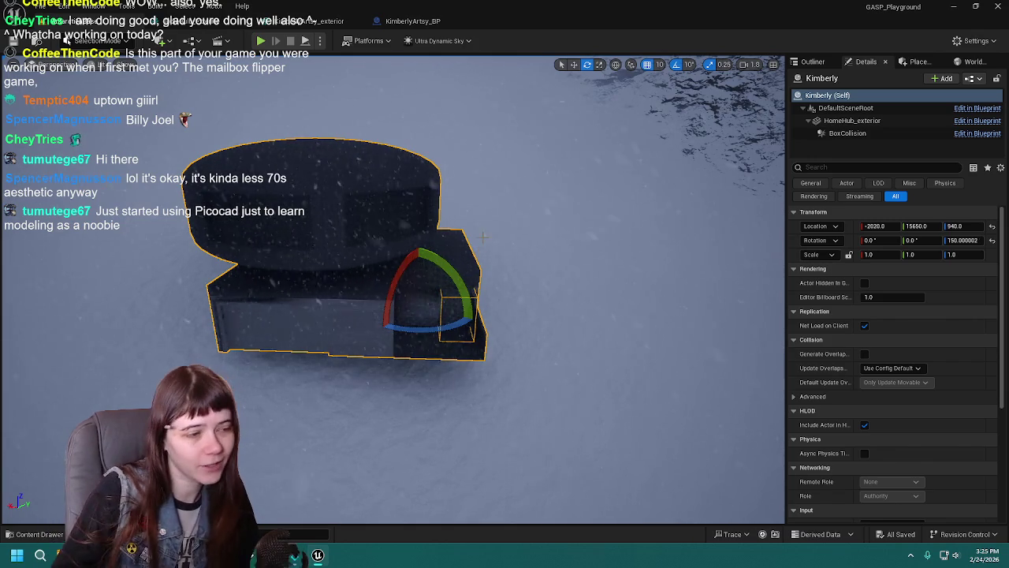
Move the building across the snow to about -2320, 15980, 760.
{"action": "key", "text": "w"}
{"action": "scroll", "coordinate": [393, 288], "scroll_direction": "up", "scroll_amount": 5}
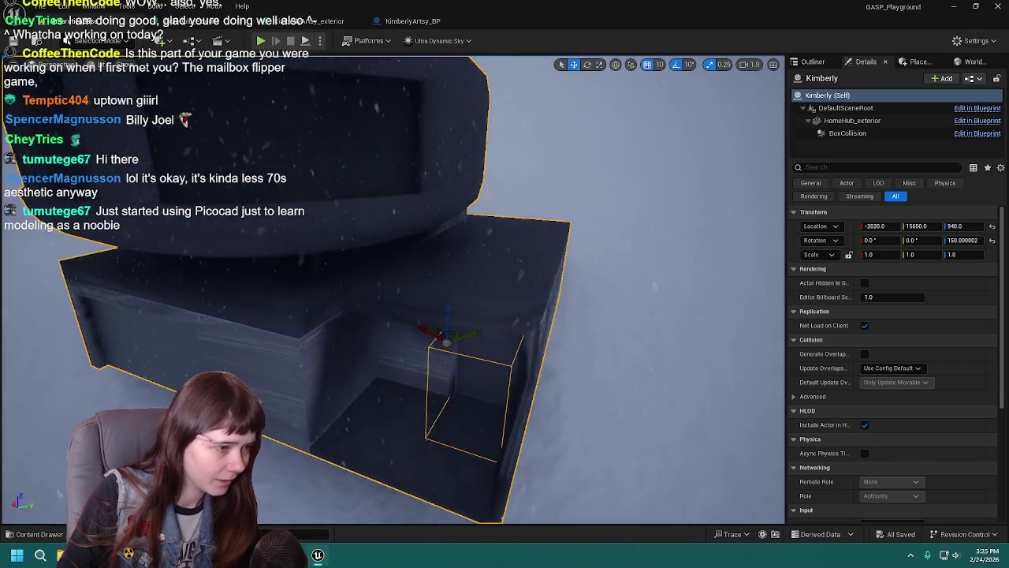
{"action": "mouse_move", "coordinate": [533, 303]}
{"action": "left_mouse_down"}
{"action": "mouse_move", "coordinate": [504, 308]}
{"action": "mouse_move", "coordinate": [532, 303]}
{"action": "left_mouse_up"}
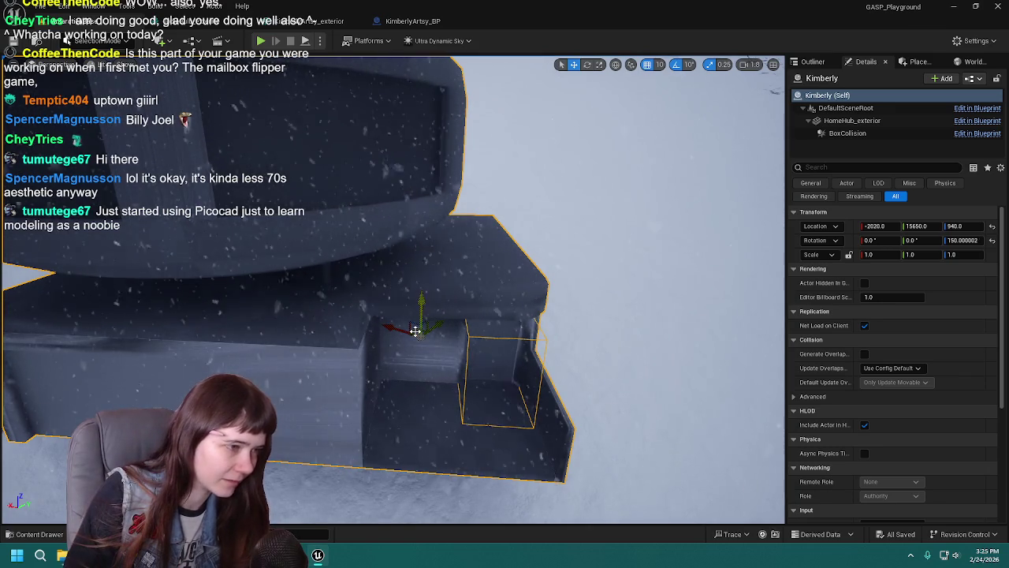
{"action": "mouse_move", "coordinate": [415, 331]}
{"action": "left_mouse_down"}
{"action": "mouse_move", "coordinate": [525, 281]}
{"action": "mouse_move", "coordinate": [583, 273]}
{"action": "mouse_move", "coordinate": [528, 324]}
{"action": "mouse_move", "coordinate": [588, 293]}
{"action": "left_mouse_up"}
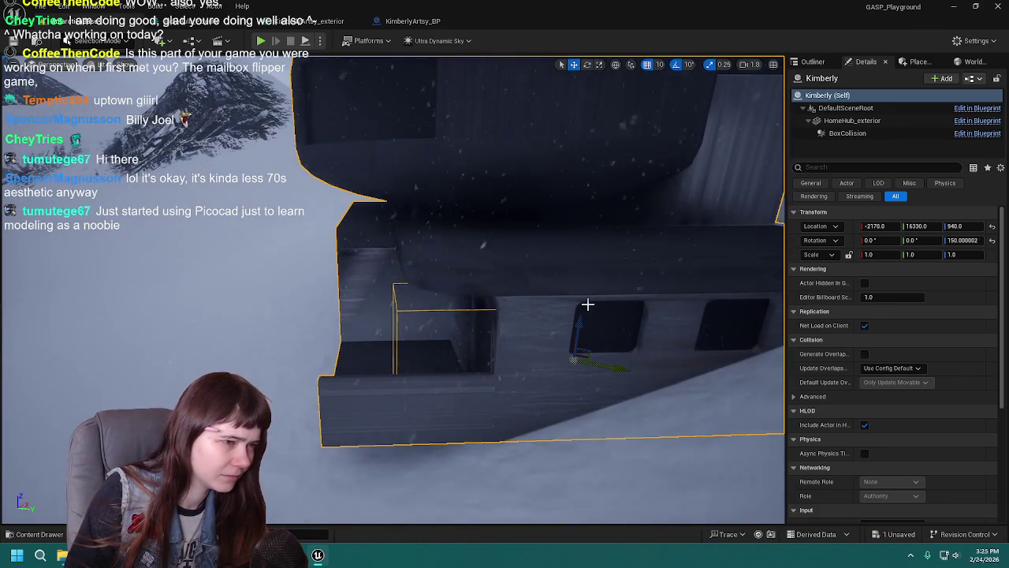
{"action": "mouse_move", "coordinate": [583, 359]}
{"action": "left_mouse_down"}
{"action": "mouse_move", "coordinate": [433, 353]}
{"action": "mouse_move", "coordinate": [473, 315]}
{"action": "mouse_move", "coordinate": [456, 304]}
{"action": "left_mouse_up"}
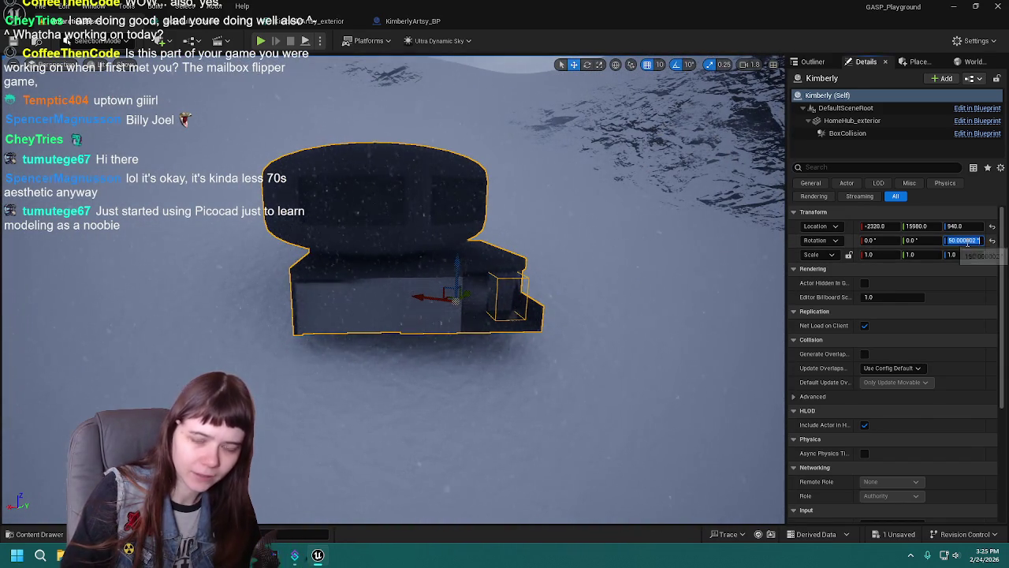
{"action": "type", "text": "1"}
{"action": "left_click", "coordinate": [959, 241]}
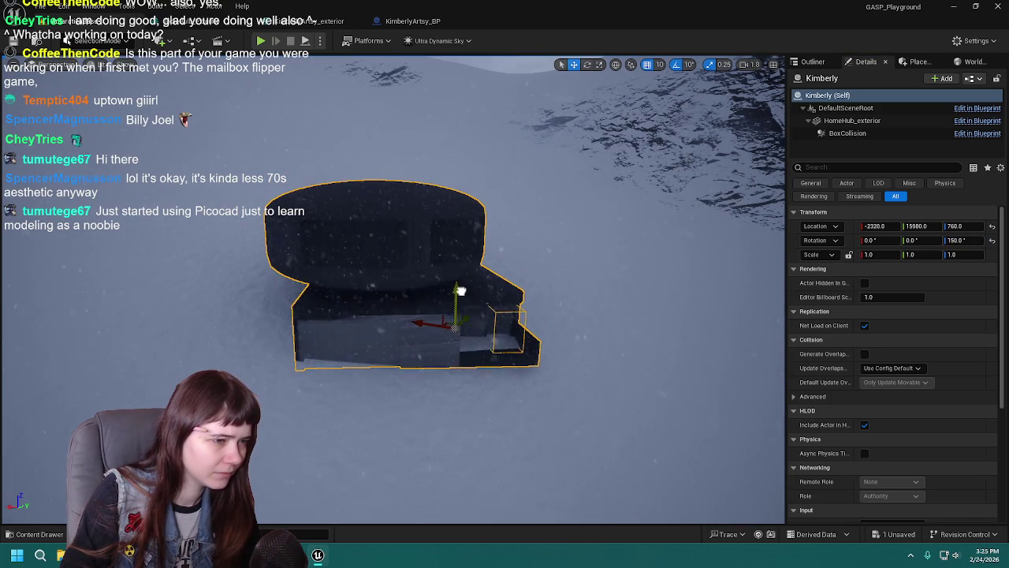
Shift the building into place on the snow before the hill, checking it from several angles.
{"action": "mouse_move", "coordinate": [463, 293]}
{"action": "left_mouse_down"}
{"action": "mouse_move", "coordinate": [637, 308]}
{"action": "mouse_move", "coordinate": [591, 345]}
{"action": "mouse_move", "coordinate": [497, 331]}
{"action": "mouse_move", "coordinate": [471, 272]}
{"action": "mouse_move", "coordinate": [487, 295]}
{"action": "mouse_move", "coordinate": [469, 295]}
{"action": "mouse_move", "coordinate": [435, 332]}
{"action": "mouse_move", "coordinate": [458, 282]}
{"action": "left_mouse_up"}
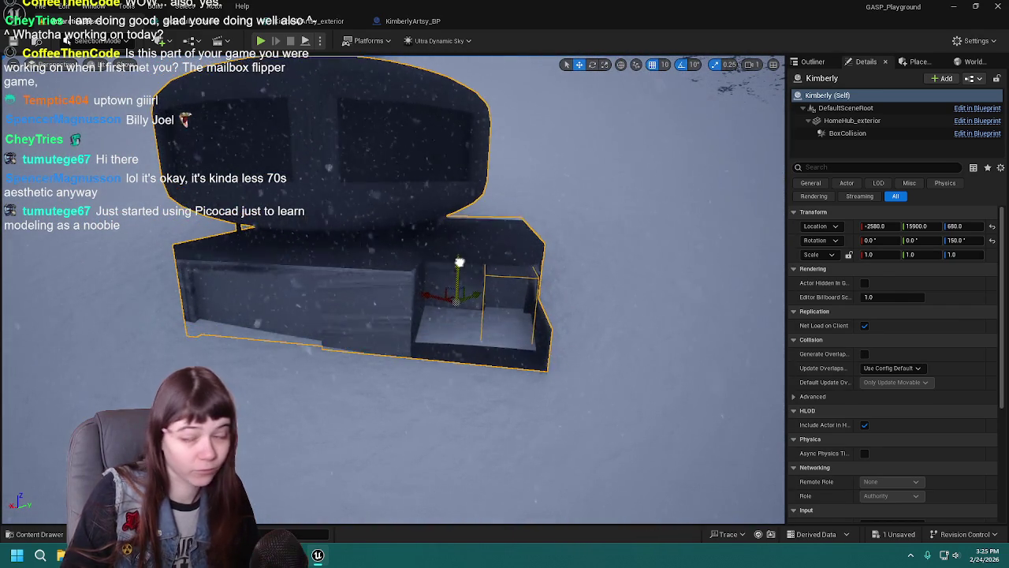
{"action": "mouse_move", "coordinate": [458, 249]}
{"action": "left_mouse_down"}
{"action": "mouse_move", "coordinate": [620, 412]}
{"action": "mouse_move", "coordinate": [536, 357]}
{"action": "left_mouse_up"}
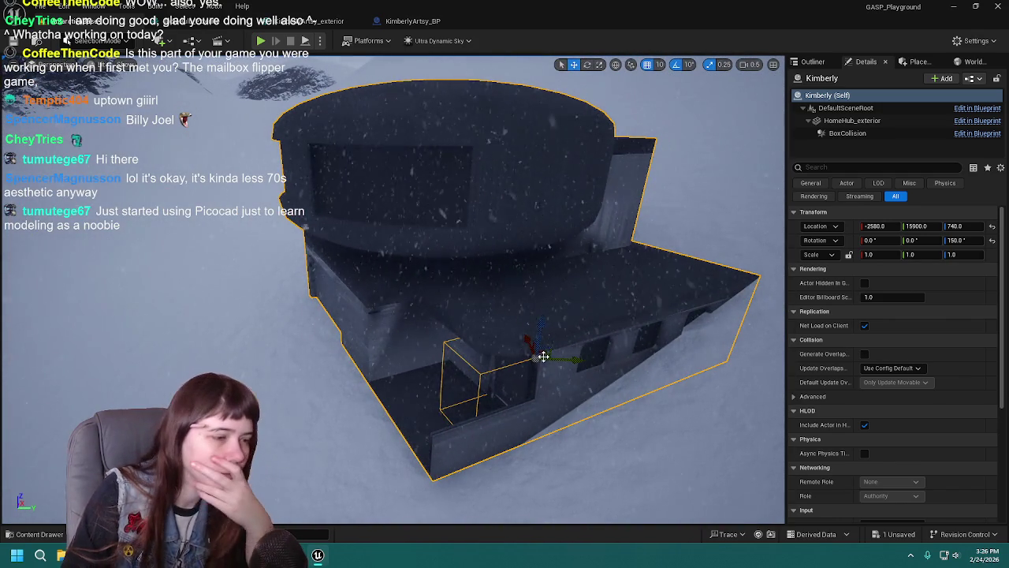
{"action": "left_click_drag", "start_coordinate": [541, 352], "coordinate": [529, 323]}
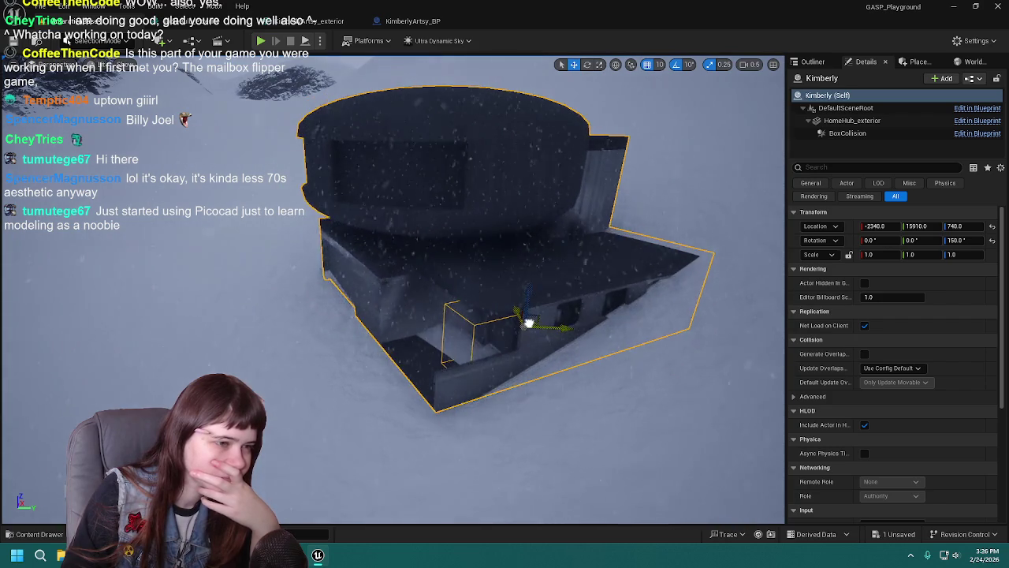
{"action": "mouse_move", "coordinate": [613, 316]}
{"action": "left_mouse_down"}
{"action": "mouse_move", "coordinate": [710, 323]}
{"action": "mouse_move", "coordinate": [548, 315]}
{"action": "mouse_move", "coordinate": [536, 293]}
{"action": "left_mouse_up"}
{"action": "left_click_drag", "start_coordinate": [415, 327], "coordinate": [444, 327]}
{"action": "mouse_move", "coordinate": [600, 316]}
{"action": "left_mouse_down"}
{"action": "mouse_move", "coordinate": [581, 306]}
{"action": "mouse_move", "coordinate": [552, 331]}
{"action": "left_mouse_up"}
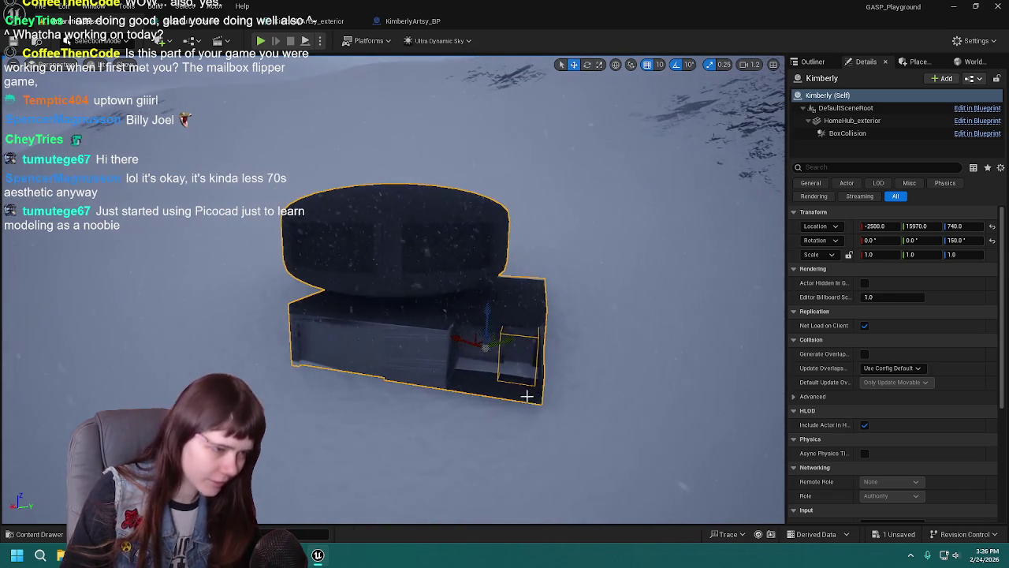
{"action": "left_click_drag", "start_coordinate": [557, 404], "coordinate": [592, 386]}
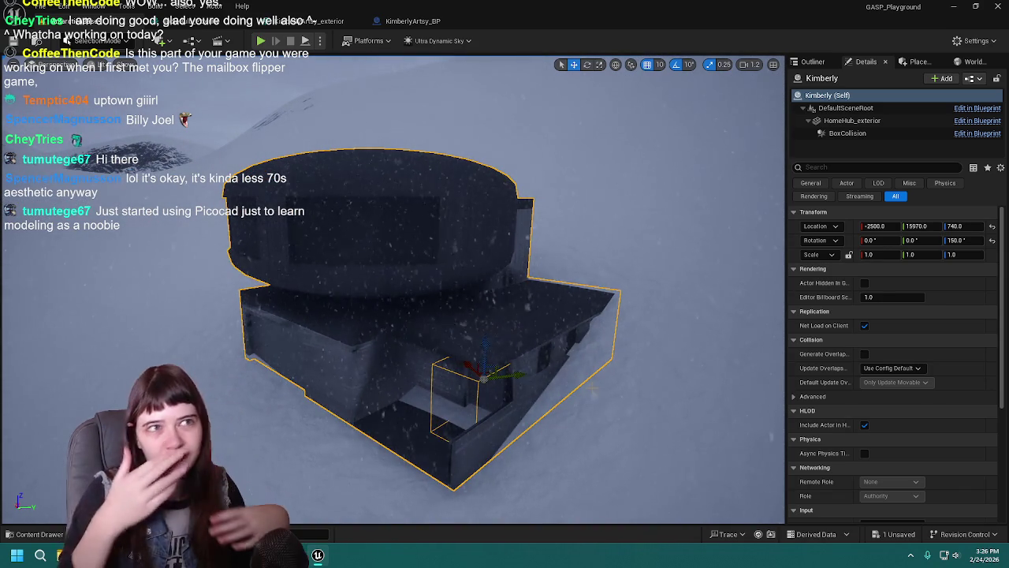
{"action": "left_click_drag", "start_coordinate": [520, 394], "coordinate": [536, 387]}
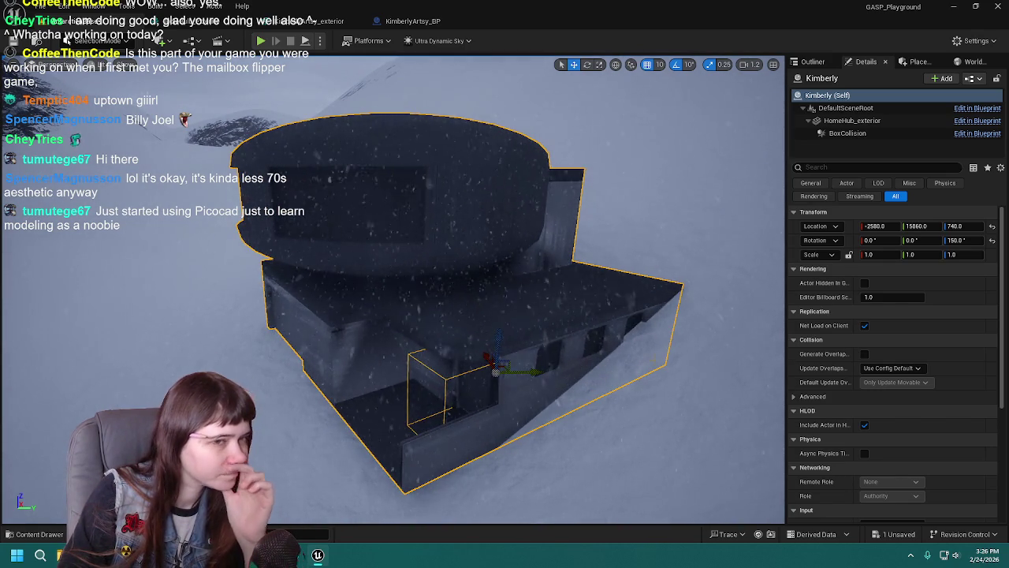
Deselect the building actor in the Outliner and save the level.
{"action": "left_click", "coordinate": [813, 61]}
{"action": "left_click", "coordinate": [868, 311]}
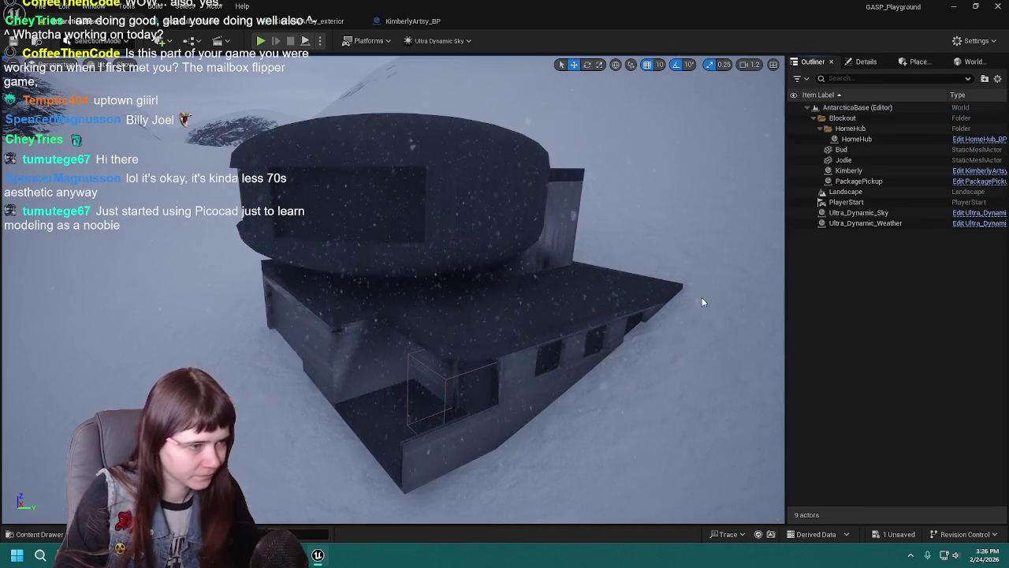
{"action": "mouse_move", "coordinate": [509, 295]}
{"action": "left_mouse_down"}
{"action": "mouse_move", "coordinate": [551, 288]}
{"action": "mouse_move", "coordinate": [551, 268]}
{"action": "mouse_move", "coordinate": [603, 260]}
{"action": "left_mouse_up"}
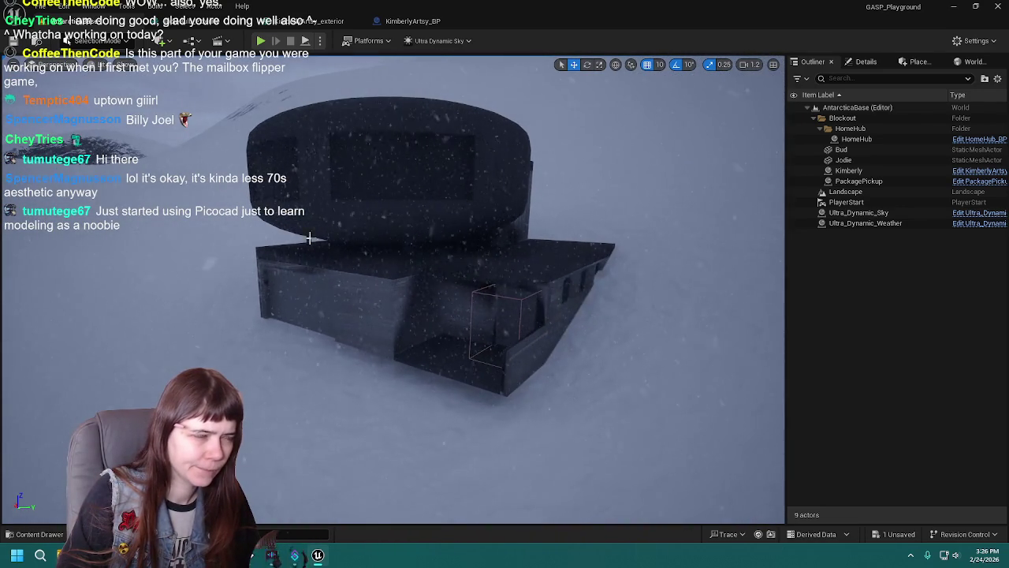
{"action": "key", "text": "ctrl+s"}
{"action": "left_click", "coordinate": [94, 40]}
Enter Landscape mode and set the sculpt brush size to 150.
{"action": "left_click", "coordinate": [134, 93]}
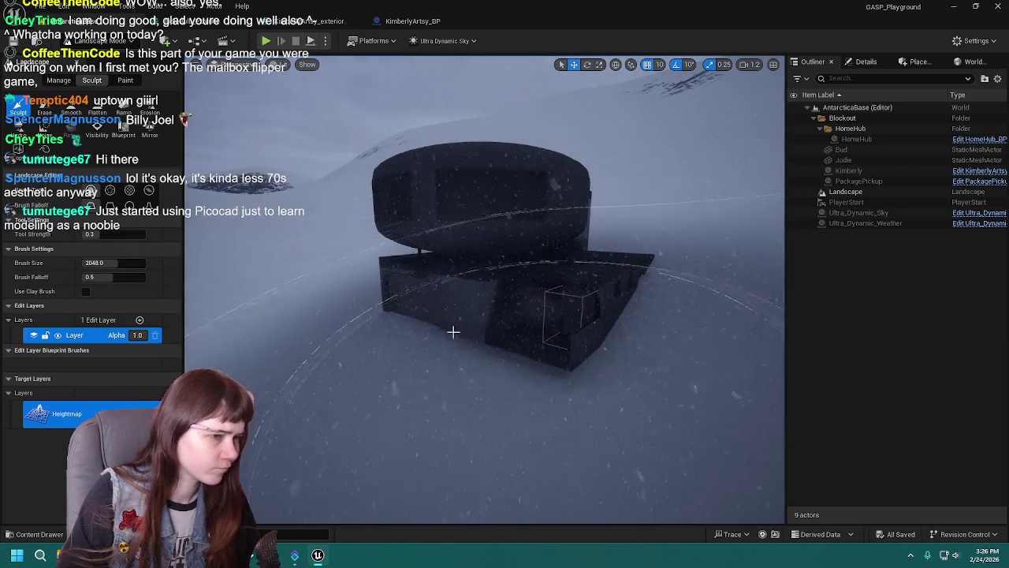
{"action": "left_click", "coordinate": [111, 263]}
{"action": "type", "text": "1.0"}
{"action": "key", "text": "Return"}
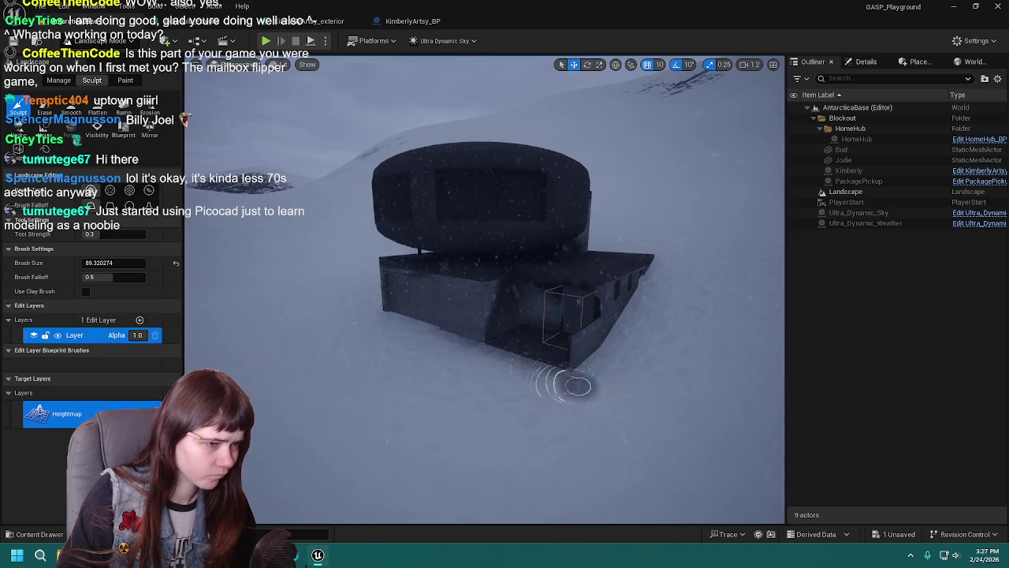
Sculpt snow up along the building's front, undoing the last stroke.
{"action": "scroll", "coordinate": [560, 382], "scroll_direction": "up", "scroll_amount": 10}
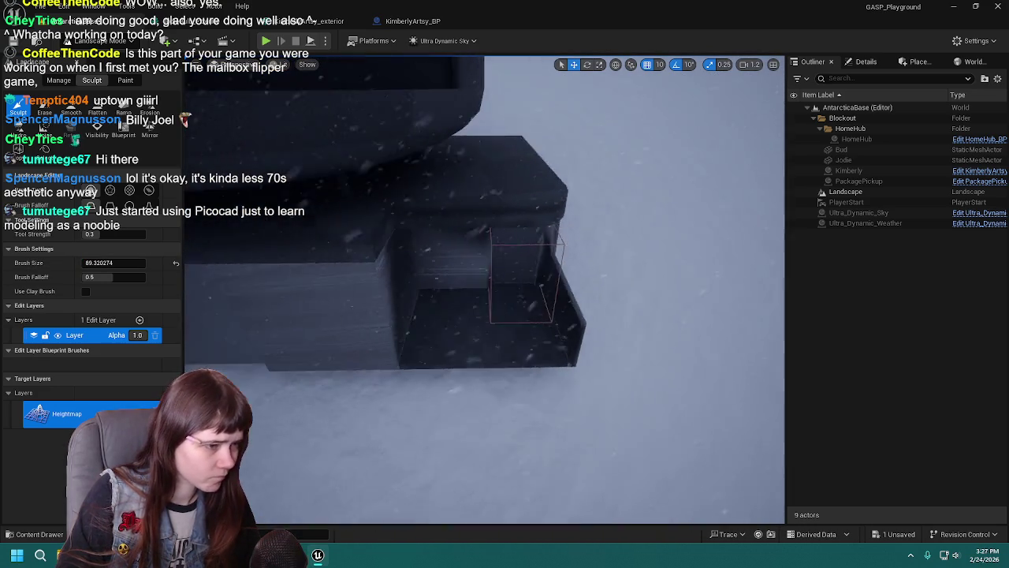
{"action": "scroll", "coordinate": [485, 287], "scroll_direction": "down", "scroll_amount": 5}
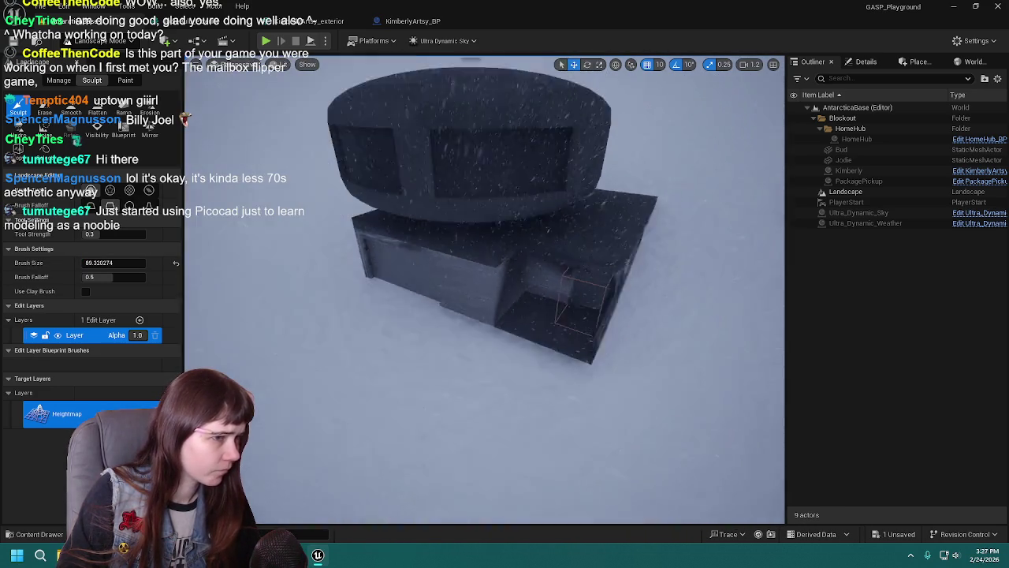
{"action": "scroll", "coordinate": [584, 278], "scroll_direction": "down", "scroll_amount": 3}
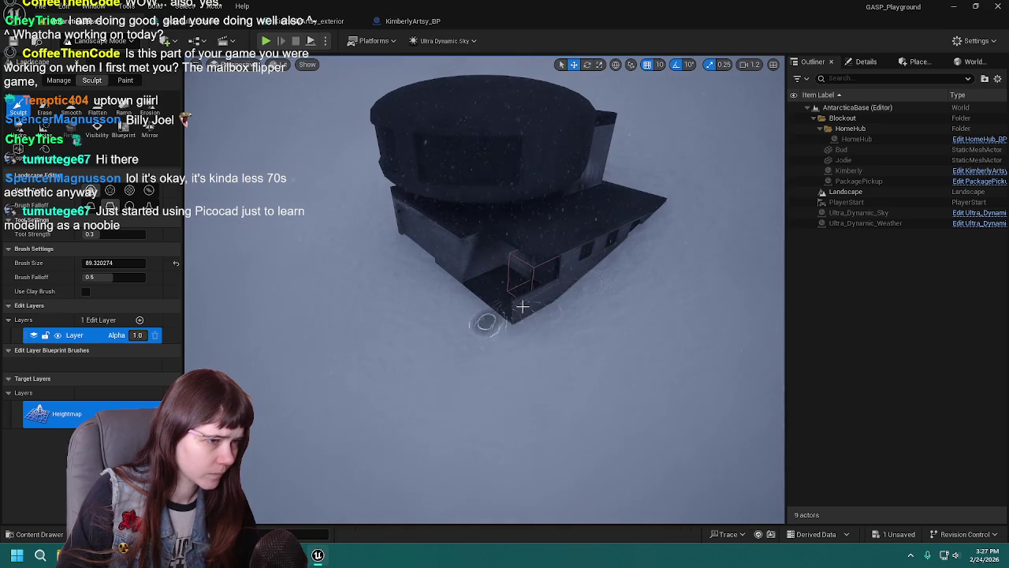
{"action": "scroll", "coordinate": [502, 325], "scroll_direction": "up", "scroll_amount": 8}
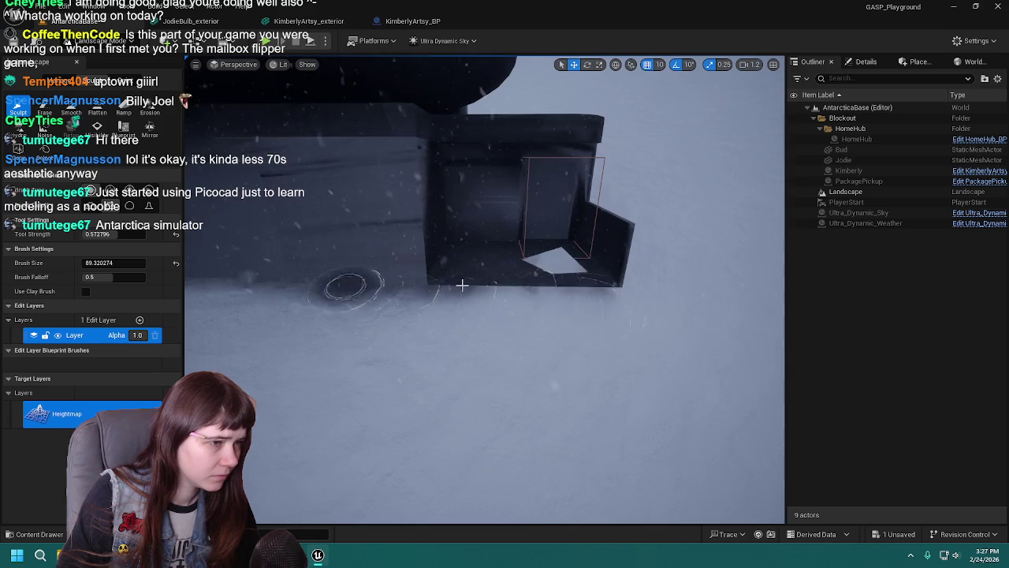
{"action": "scroll", "coordinate": [656, 303], "scroll_direction": "down", "scroll_amount": 5}
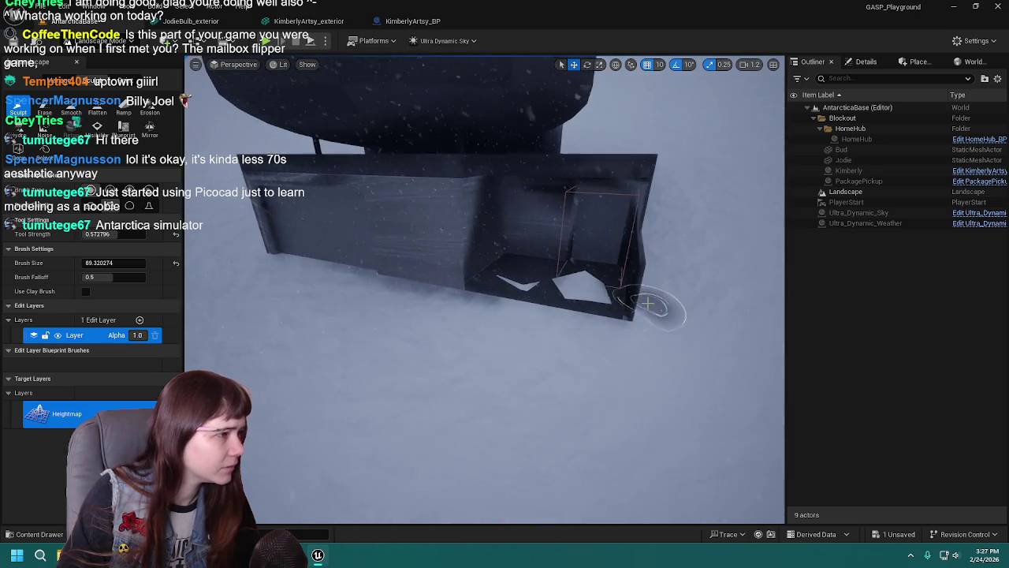
{"action": "key", "text": "ctrl+z"}
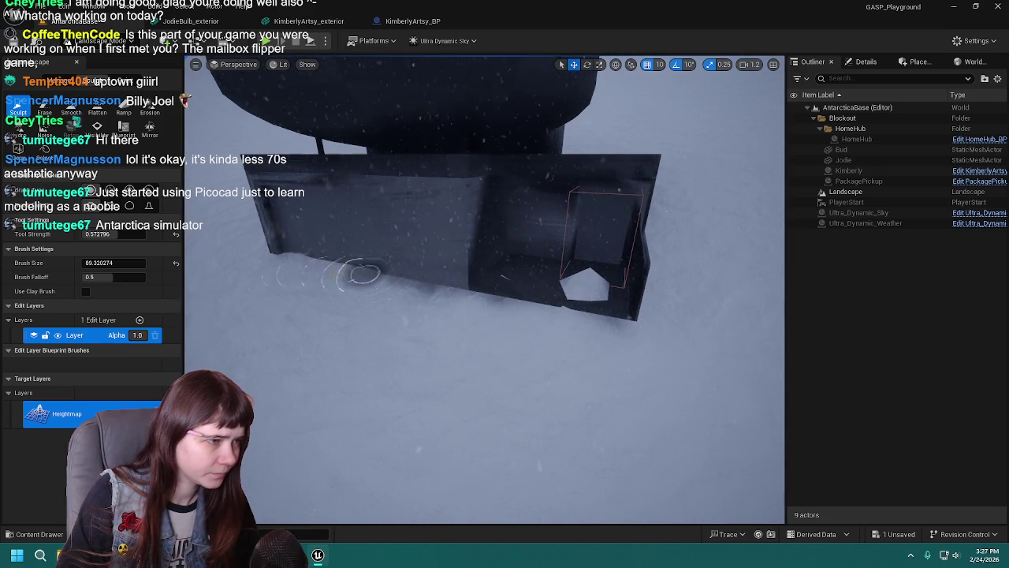
Raise more snow in front of the building, then flatten the lumpy mound.
{"action": "scroll", "coordinate": [369, 272], "scroll_direction": "up", "scroll_amount": 5}
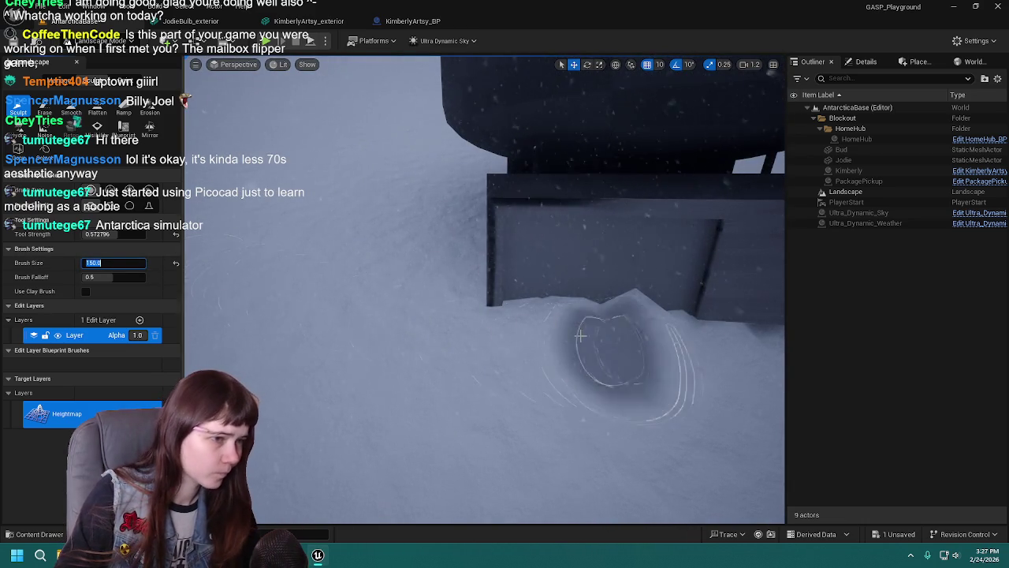
{"action": "scroll", "coordinate": [571, 325], "scroll_direction": "down", "scroll_amount": 5}
{"action": "scroll", "coordinate": [570, 326], "scroll_direction": "up", "scroll_amount": 5}
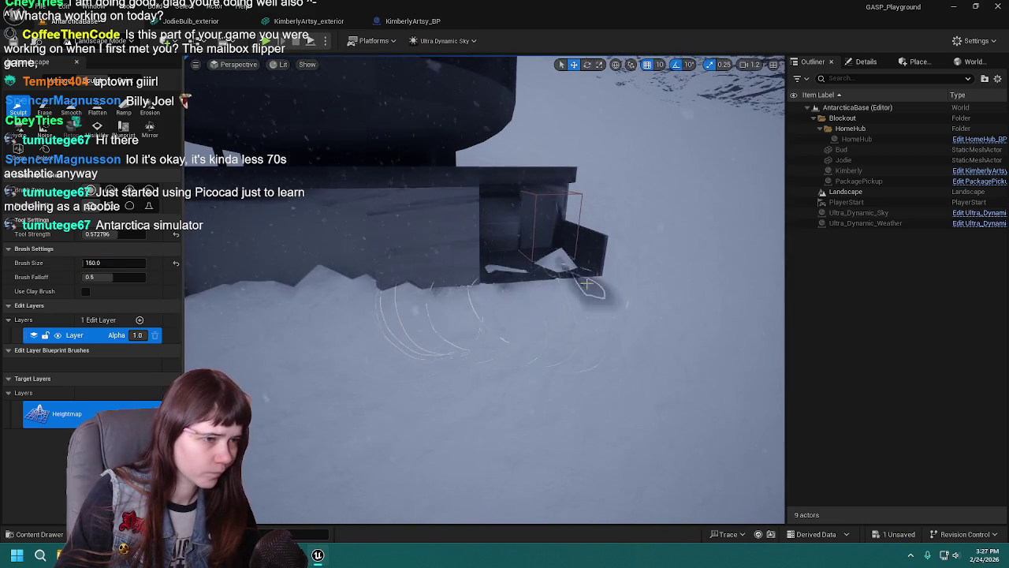
{"action": "scroll", "coordinate": [485, 288], "scroll_direction": "up", "scroll_amount": 3}
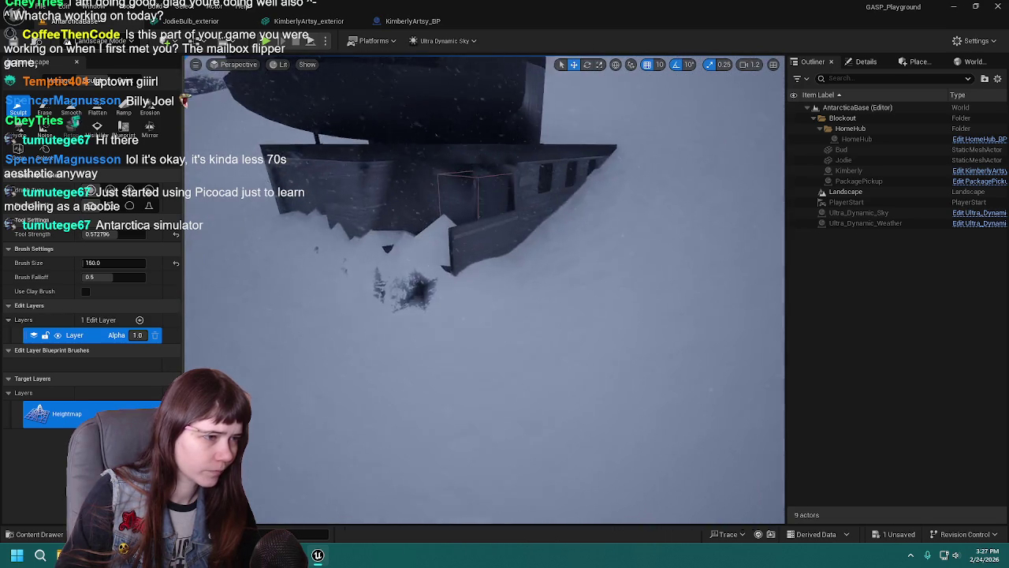
{"action": "mouse_move", "coordinate": [567, 331]}
{"action": "left_mouse_down"}
{"action": "mouse_move", "coordinate": [574, 337]}
{"action": "mouse_move", "coordinate": [473, 316]}
{"action": "left_mouse_up"}
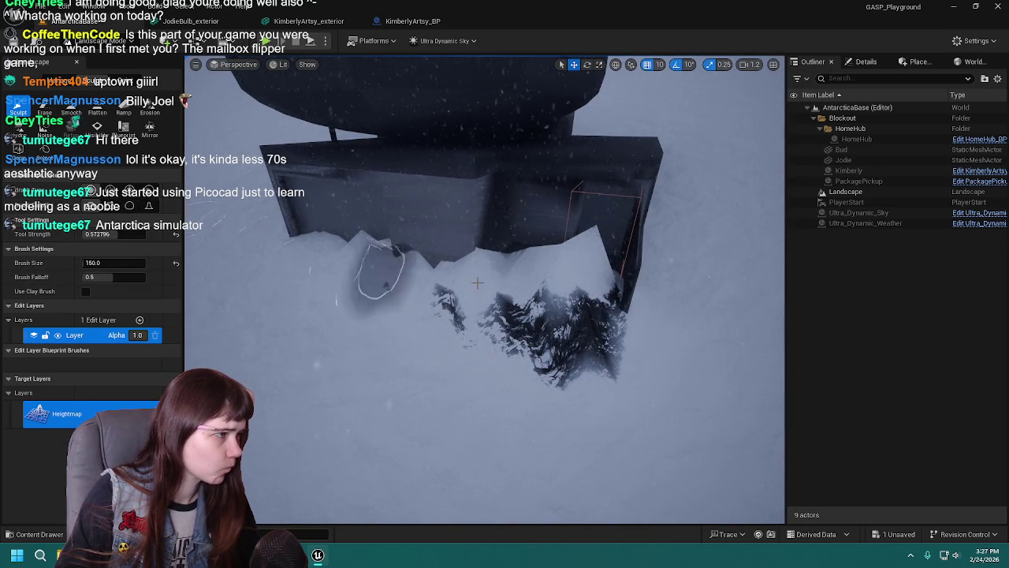
{"action": "left_click", "coordinate": [97, 112]}
{"action": "mouse_move", "coordinate": [693, 347]}
{"action": "left_mouse_down"}
{"action": "mouse_move", "coordinate": [635, 336]}
{"action": "mouse_move", "coordinate": [544, 347]}
{"action": "mouse_move", "coordinate": [331, 284]}
{"action": "mouse_move", "coordinate": [420, 248]}
{"action": "left_mouse_up"}
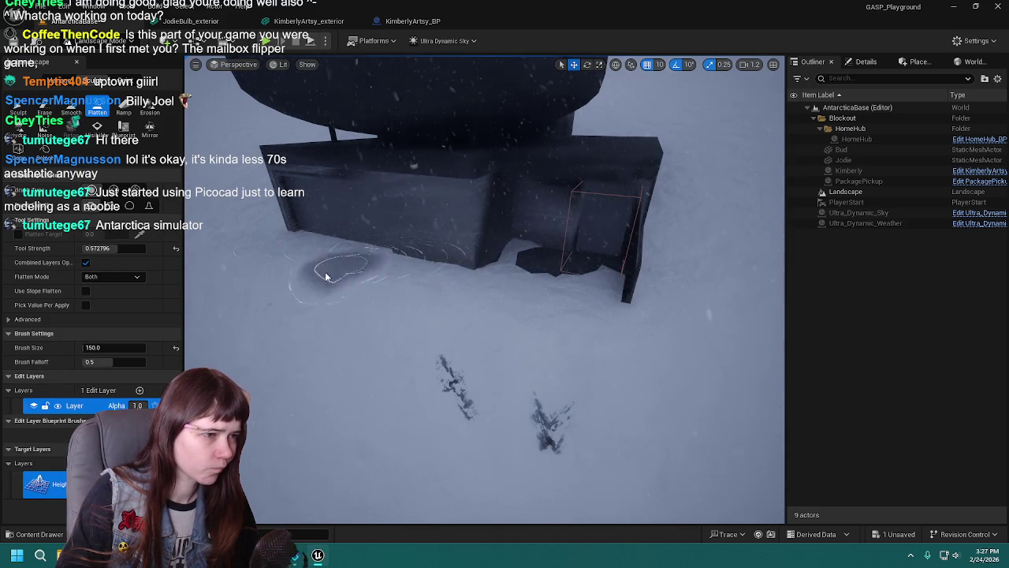
Undo the flatten edit and one more sculpt stroke near the building.
{"action": "scroll", "coordinate": [581, 406], "scroll_direction": "up", "scroll_amount": 3}
{"action": "scroll", "coordinate": [266, 178], "scroll_direction": "down", "scroll_amount": 4}
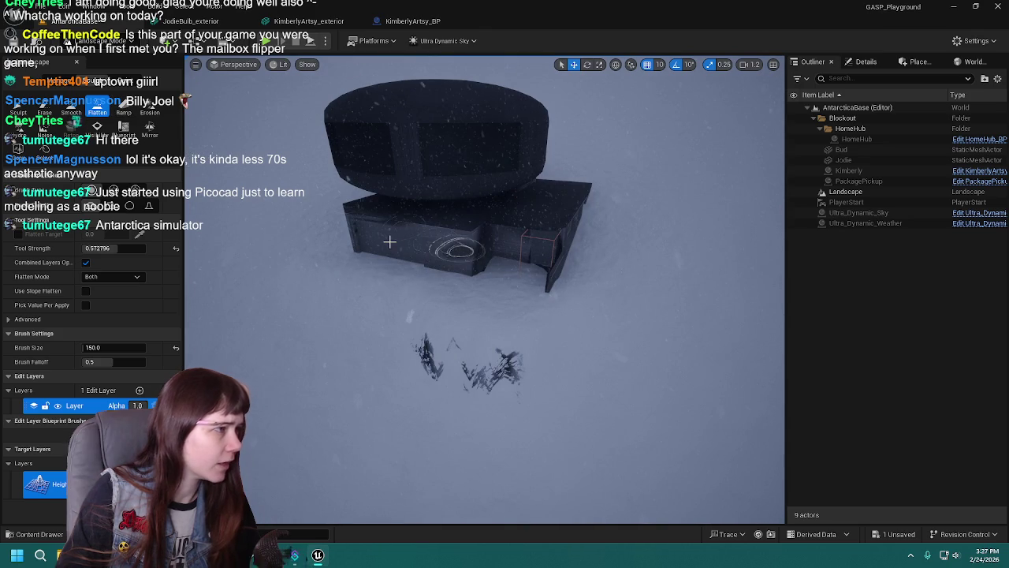
{"action": "key", "text": "ctrl+z"}
{"action": "key", "text": "ctrl+z"}
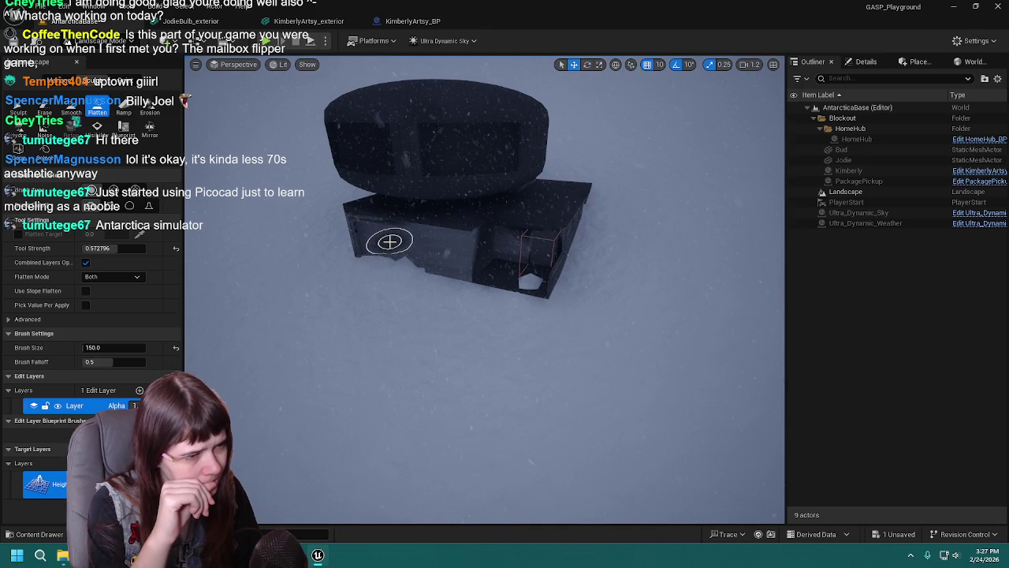
{"action": "key", "text": "ctrl+z"}
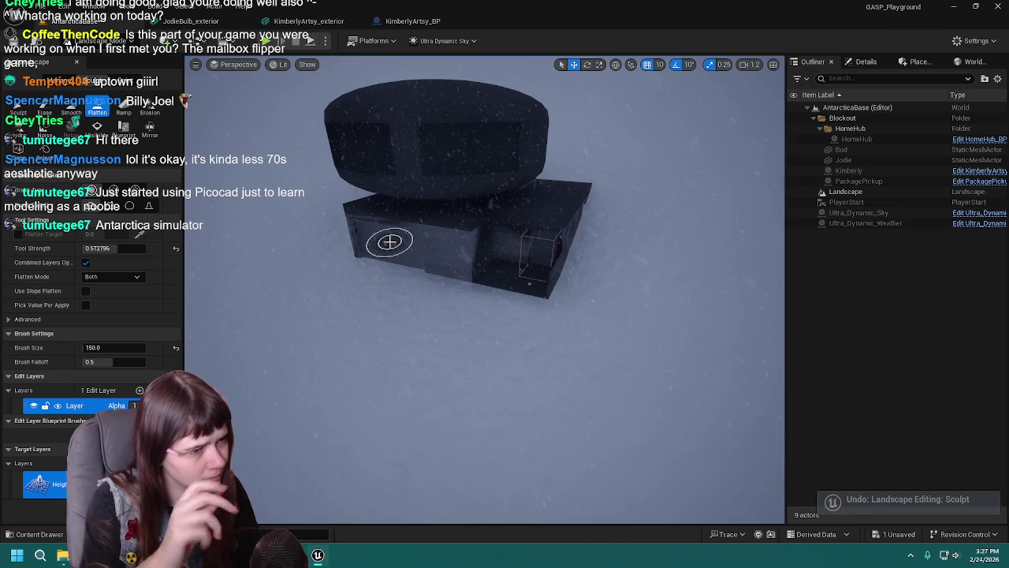
{"action": "left_click", "coordinate": [123, 110]}
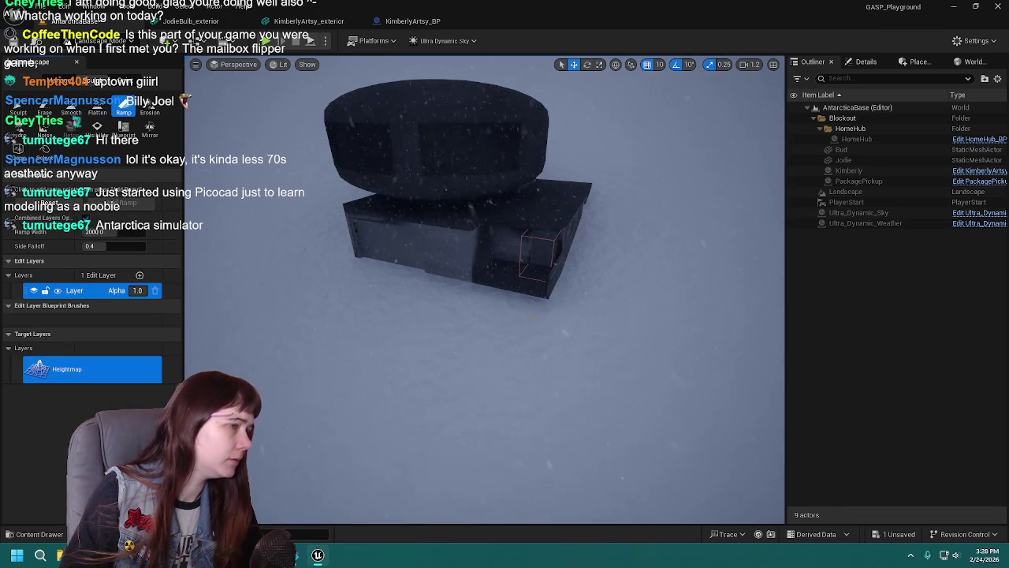
{"action": "key", "text": "w"}
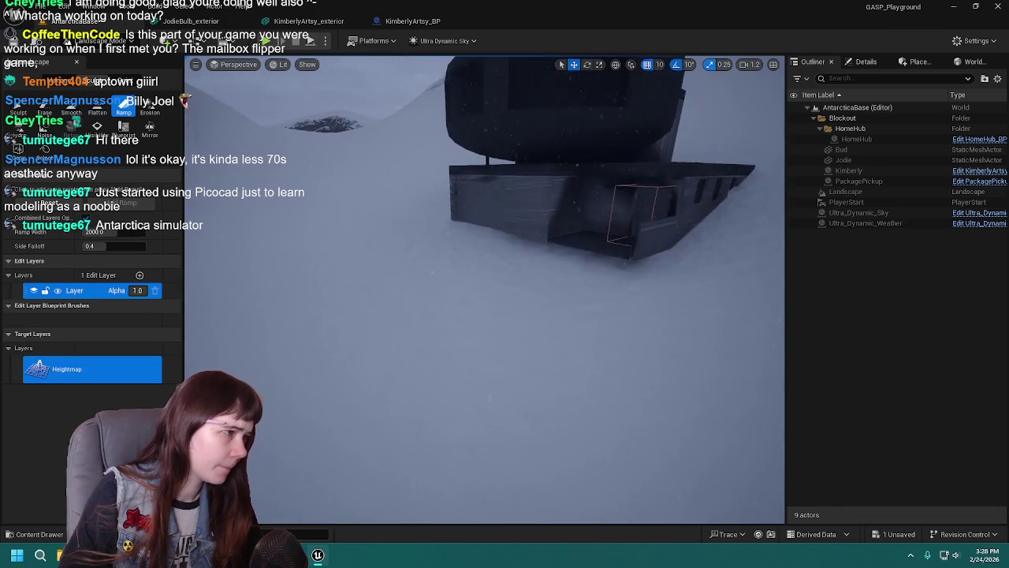
{"action": "key", "text": "d"}
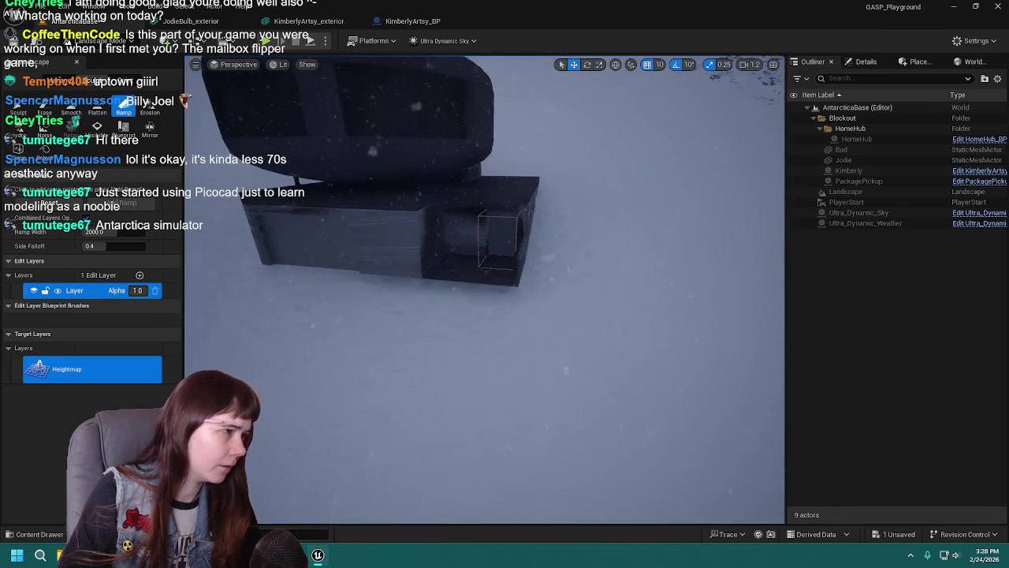
Smooth the snow ripples around the building's base with the Smooth tool, then reselect Sculpt.
{"action": "left_click", "coordinate": [70, 109]}
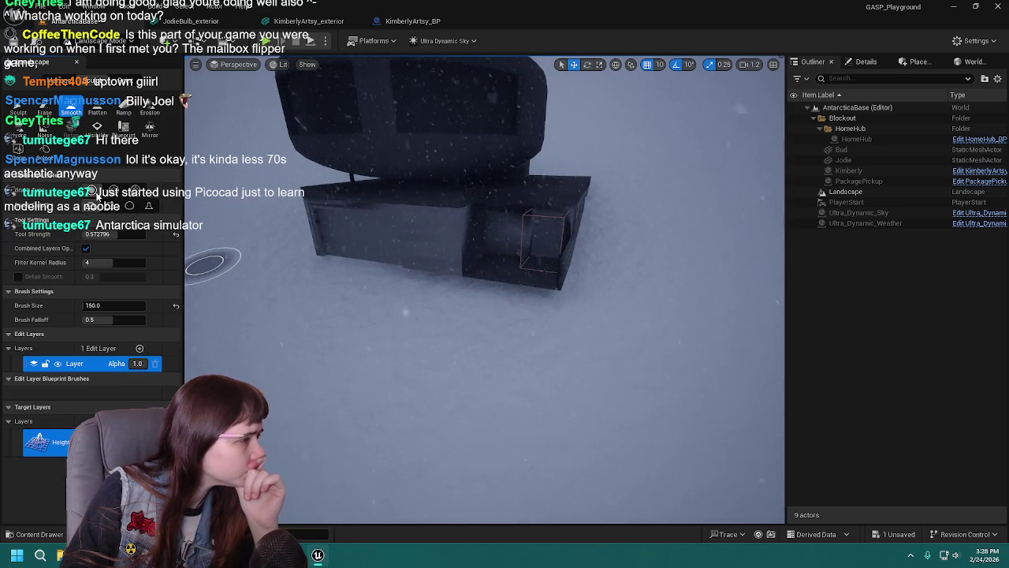
{"action": "left_click", "coordinate": [133, 233]}
{"action": "type", "text": "0.5"}
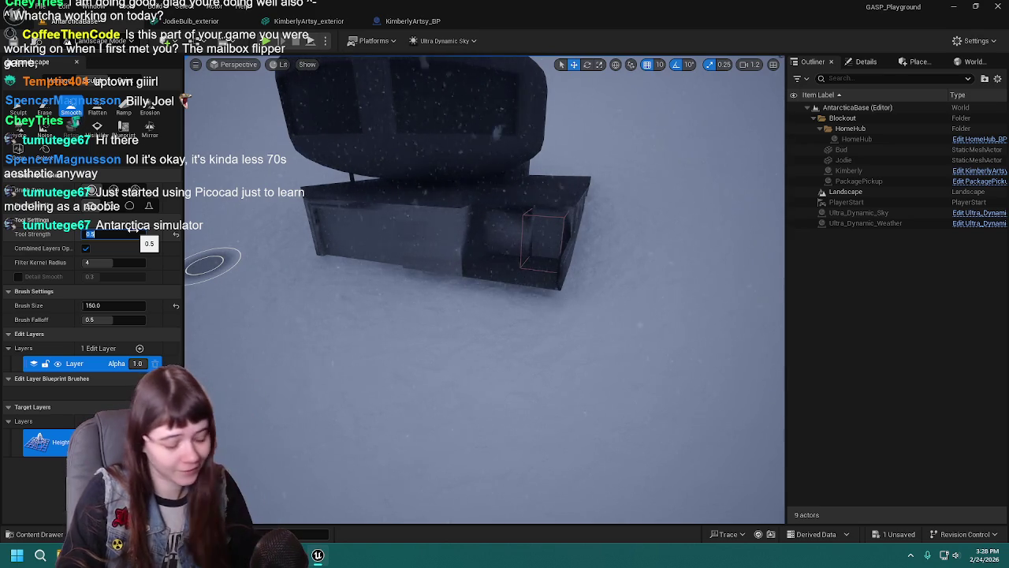
{"action": "scroll", "coordinate": [471, 283], "scroll_direction": "up", "scroll_amount": 5}
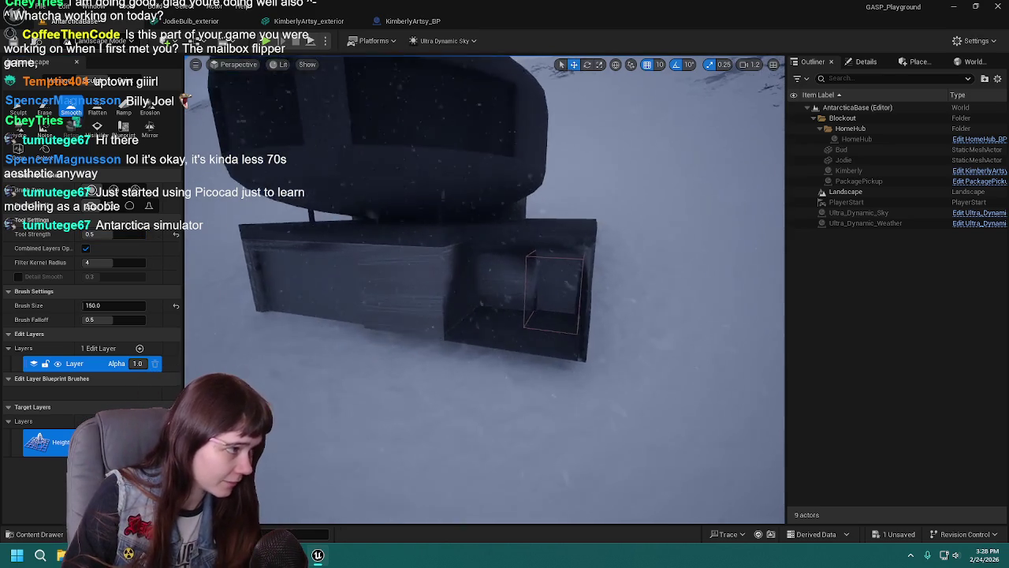
{"action": "mouse_move", "coordinate": [471, 366]}
{"action": "left_mouse_down"}
{"action": "mouse_move", "coordinate": [491, 428]}
{"action": "mouse_move", "coordinate": [733, 394]}
{"action": "left_mouse_up"}
{"action": "key", "text": "s"}
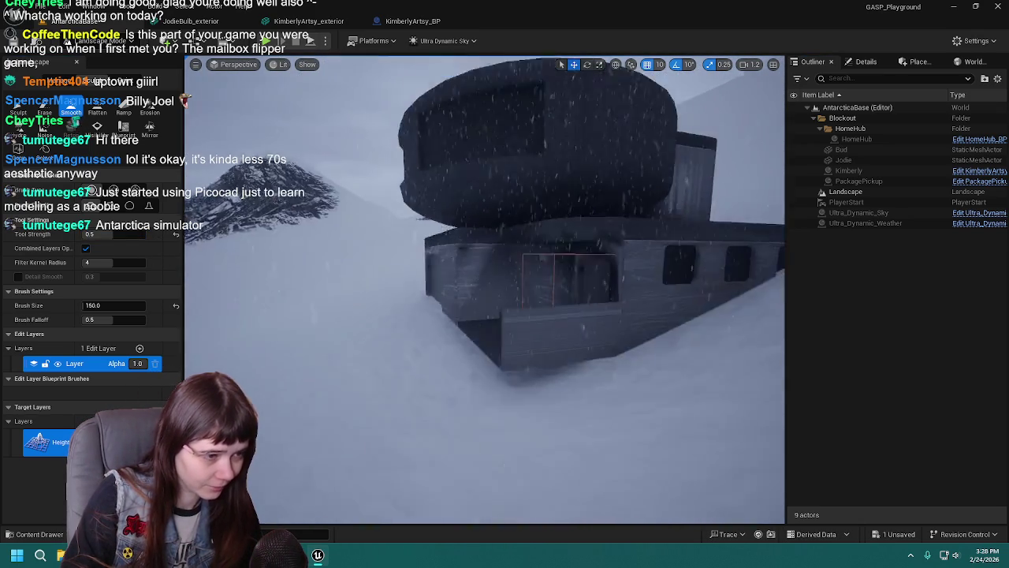
{"action": "key", "text": "w"}
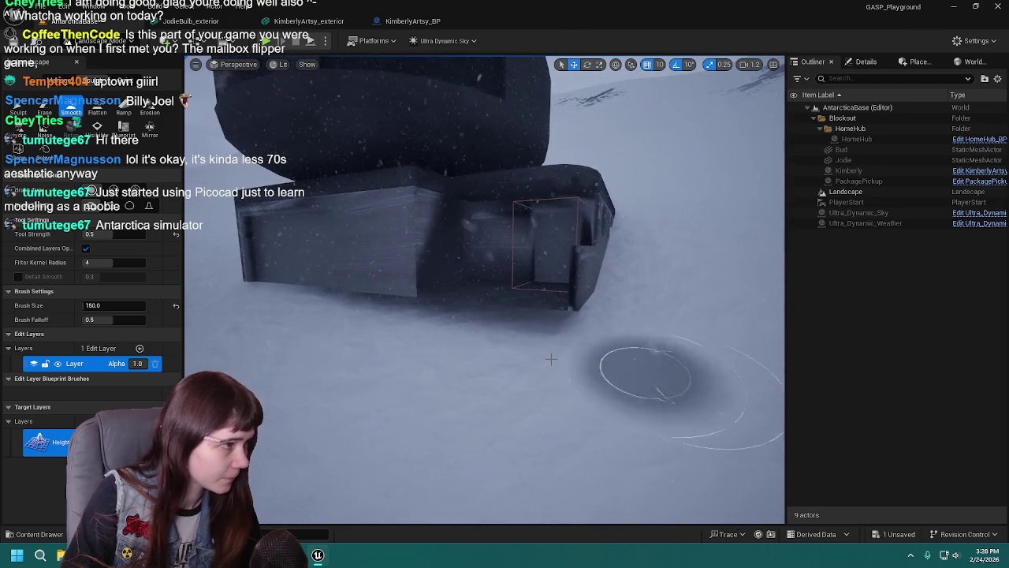
{"action": "key", "text": "w"}
{"action": "left_click", "coordinate": [17, 109]}
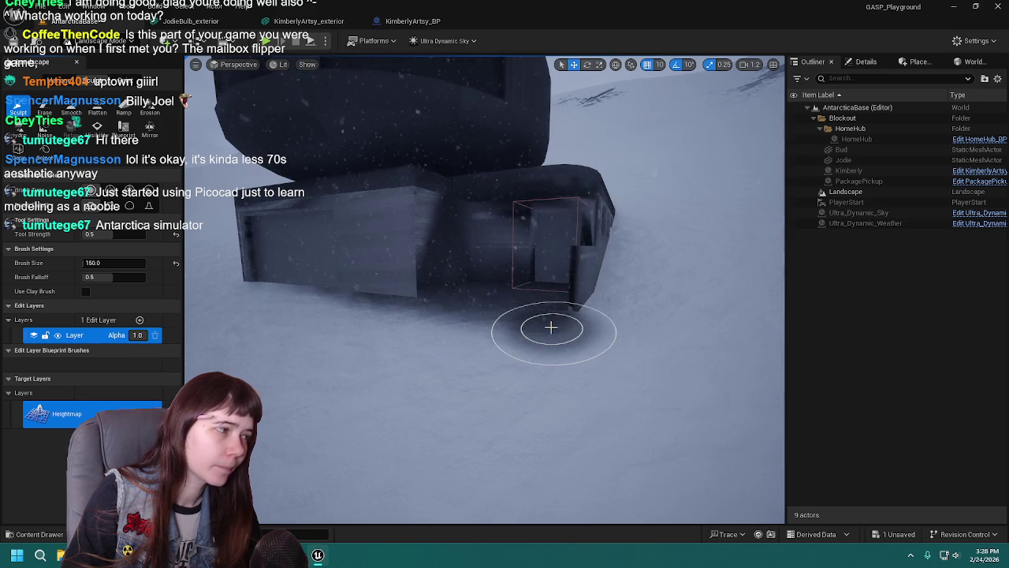
Undo a first snow bump, then set brush size to 100 and build snow around the building corner.
{"action": "mouse_move", "coordinate": [564, 326]}
{"action": "left_mouse_down"}
{"action": "mouse_move", "coordinate": [507, 308]}
{"action": "mouse_move", "coordinate": [484, 337]}
{"action": "mouse_move", "coordinate": [552, 356]}
{"action": "left_mouse_up"}
{"action": "key", "text": "w"}
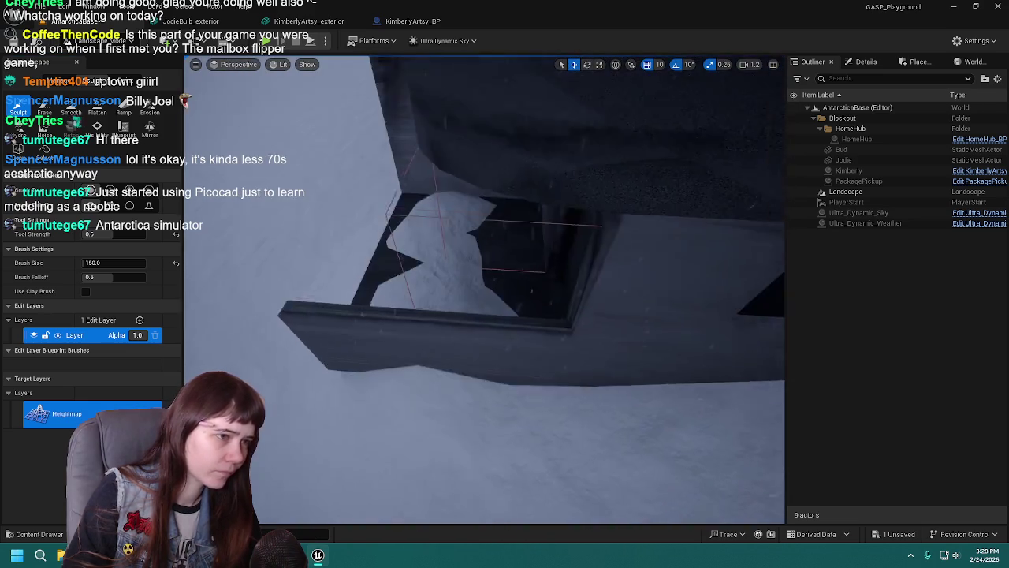
{"action": "key", "text": "ctrl+z"}
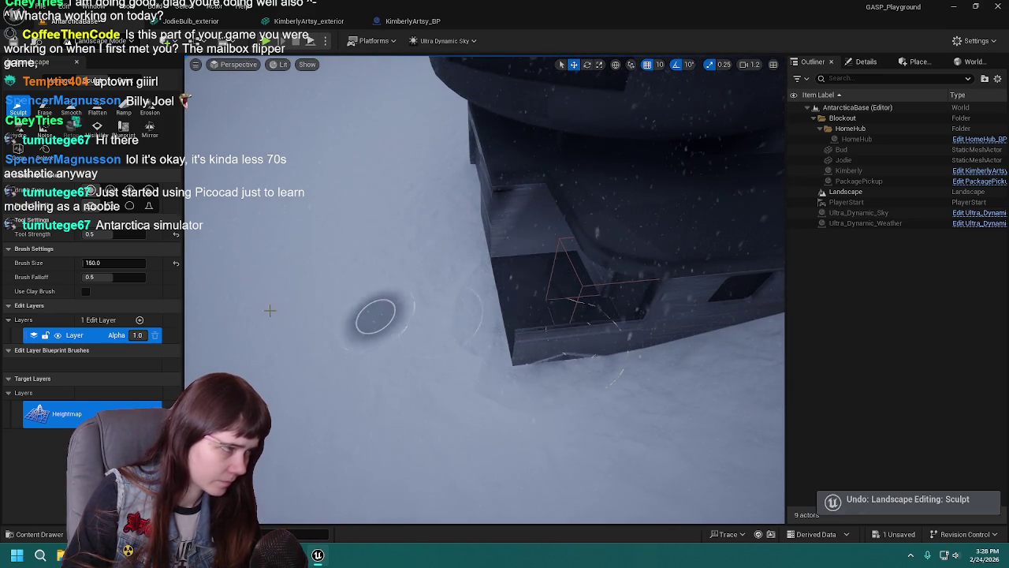
{"action": "left_click", "coordinate": [104, 264]}
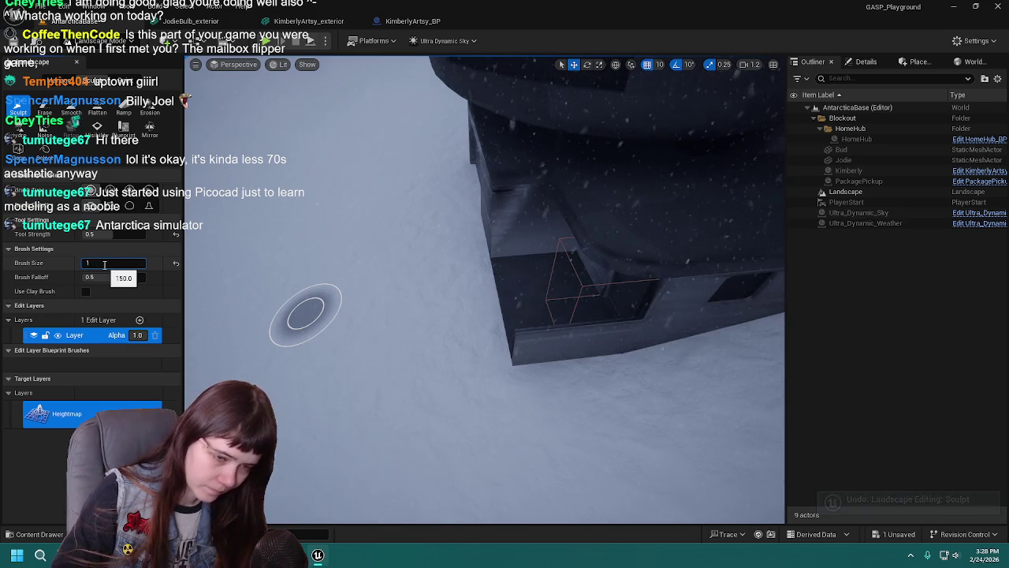
{"action": "type", "text": "00.0"}
{"action": "key", "text": "Return"}
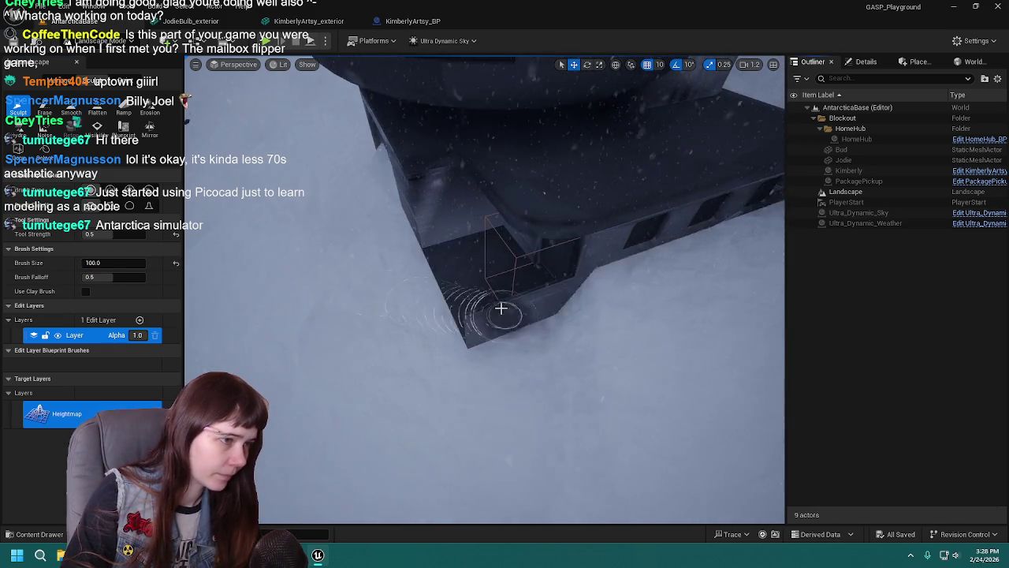
{"action": "mouse_move", "coordinate": [428, 281]}
{"action": "left_mouse_down"}
{"action": "mouse_move", "coordinate": [473, 311]}
{"action": "mouse_move", "coordinate": [500, 349]}
{"action": "mouse_move", "coordinate": [473, 313]}
{"action": "left_mouse_up"}
{"action": "left_click_drag", "start_coordinate": [412, 289], "coordinate": [412, 232]}
{"action": "mouse_move", "coordinate": [510, 260]}
{"action": "left_mouse_down"}
{"action": "mouse_move", "coordinate": [509, 300]}
{"action": "mouse_move", "coordinate": [520, 311]}
{"action": "mouse_move", "coordinate": [335, 327]}
{"action": "mouse_move", "coordinate": [504, 307]}
{"action": "mouse_move", "coordinate": [434, 331]}
{"action": "mouse_move", "coordinate": [465, 323]}
{"action": "mouse_move", "coordinate": [244, 313]}
{"action": "left_mouse_up"}
Try flattening the snow at the wall base, then undo the flattening.
{"action": "left_click", "coordinate": [97, 106]}
{"action": "scroll", "coordinate": [244, 313], "scroll_direction": "up", "scroll_amount": 5}
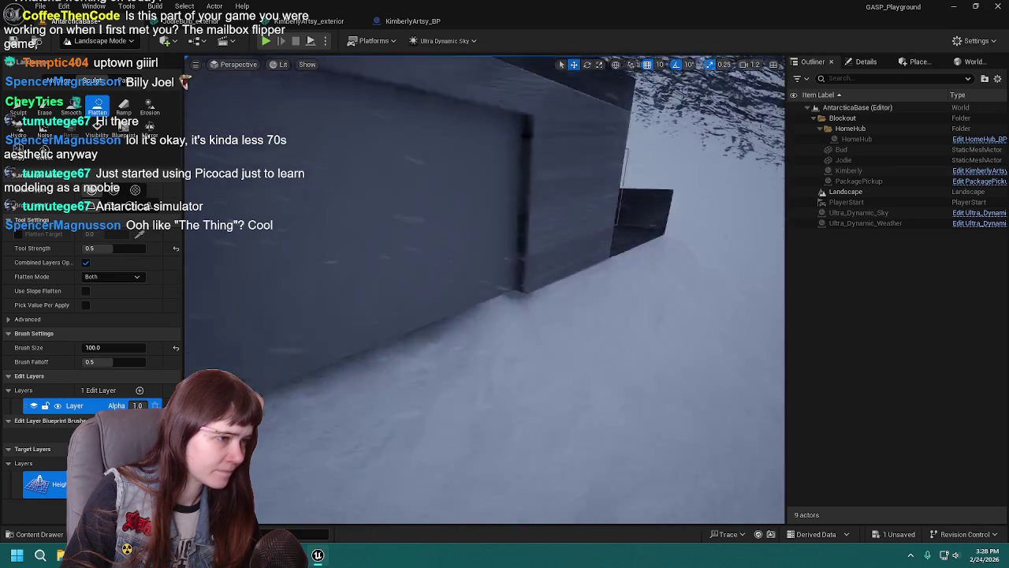
{"action": "scroll", "coordinate": [589, 268], "scroll_direction": "down", "scroll_amount": 5}
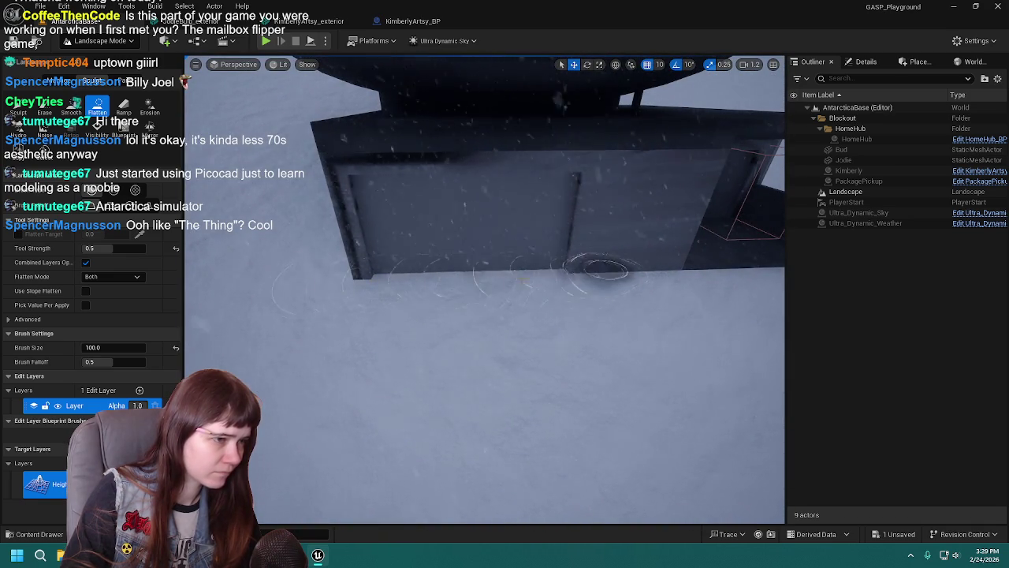
{"action": "scroll", "coordinate": [494, 274], "scroll_direction": "up", "scroll_amount": 5}
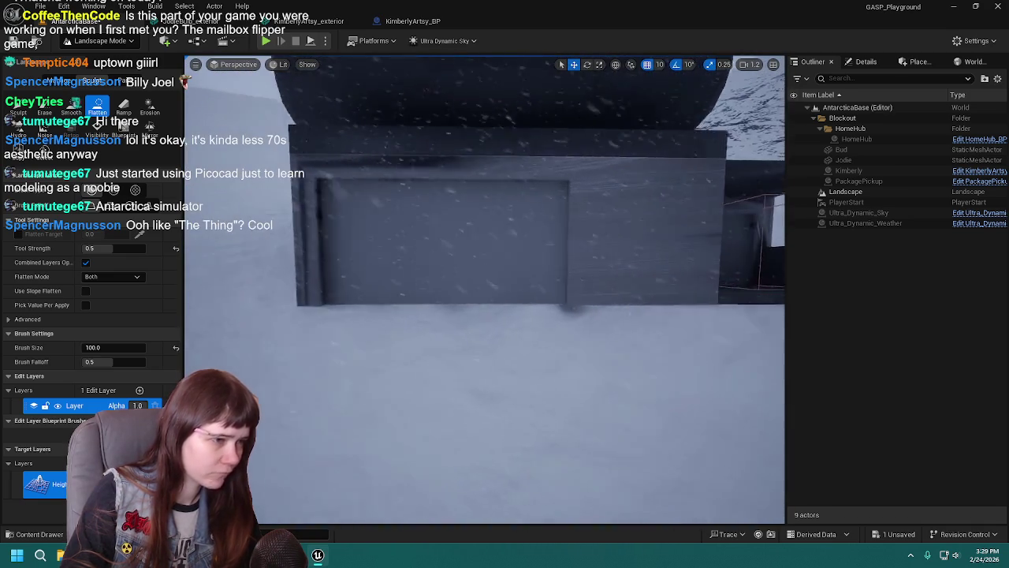
{"action": "scroll", "coordinate": [537, 261], "scroll_direction": "down", "scroll_amount": 3}
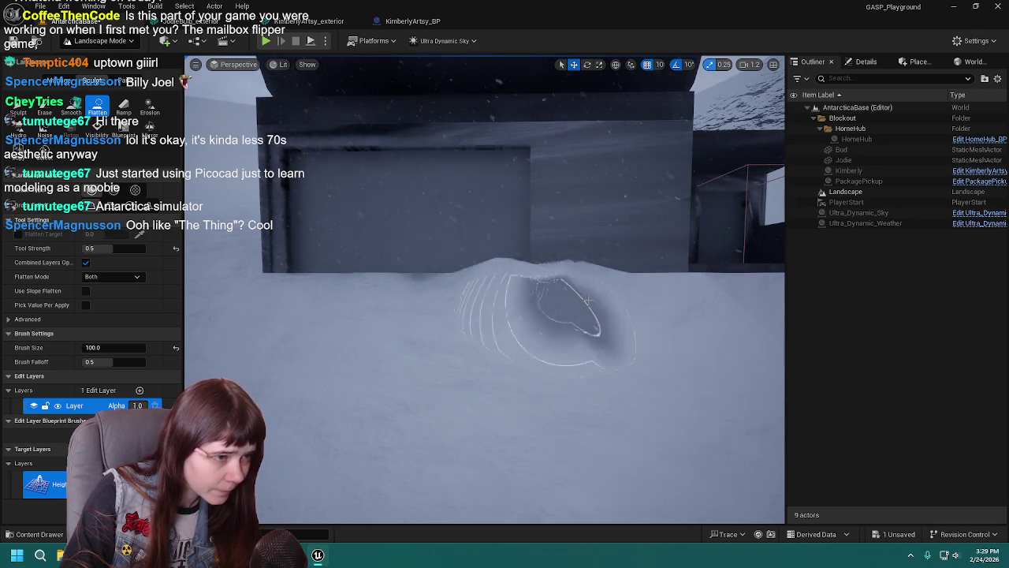
{"action": "scroll", "coordinate": [544, 307], "scroll_direction": "up", "scroll_amount": 2}
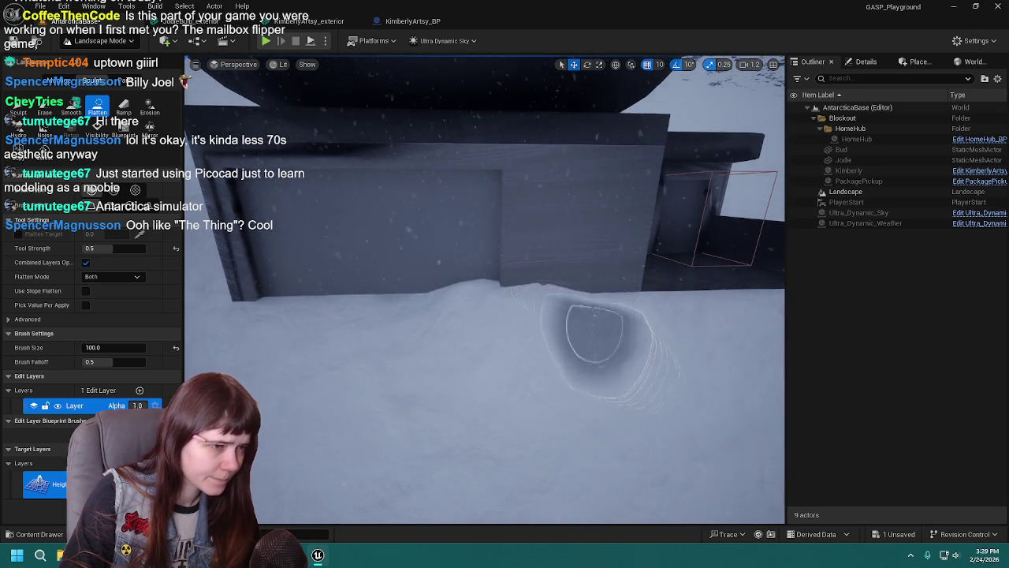
{"action": "scroll", "coordinate": [591, 327], "scroll_direction": "up", "scroll_amount": 1}
{"action": "key", "text": "ctrl+z"}
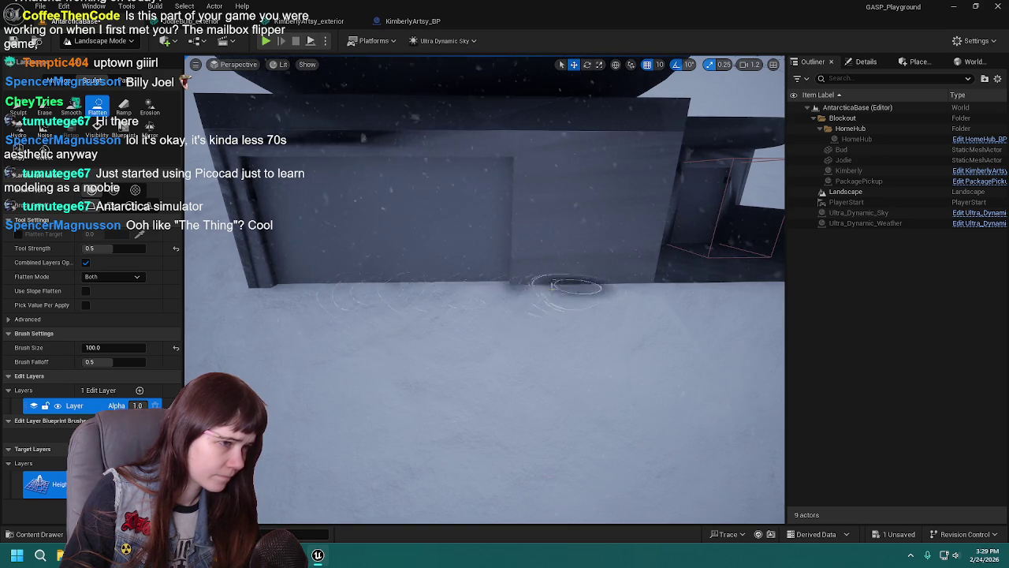
{"action": "mouse_move", "coordinate": [516, 278]}
{"action": "left_mouse_down"}
{"action": "mouse_move", "coordinate": [442, 272]}
{"action": "mouse_move", "coordinate": [362, 236]}
{"action": "mouse_move", "coordinate": [284, 261]}
{"action": "mouse_move", "coordinate": [213, 258]}
{"action": "left_mouse_up"}
{"action": "left_click", "coordinate": [18, 106]}
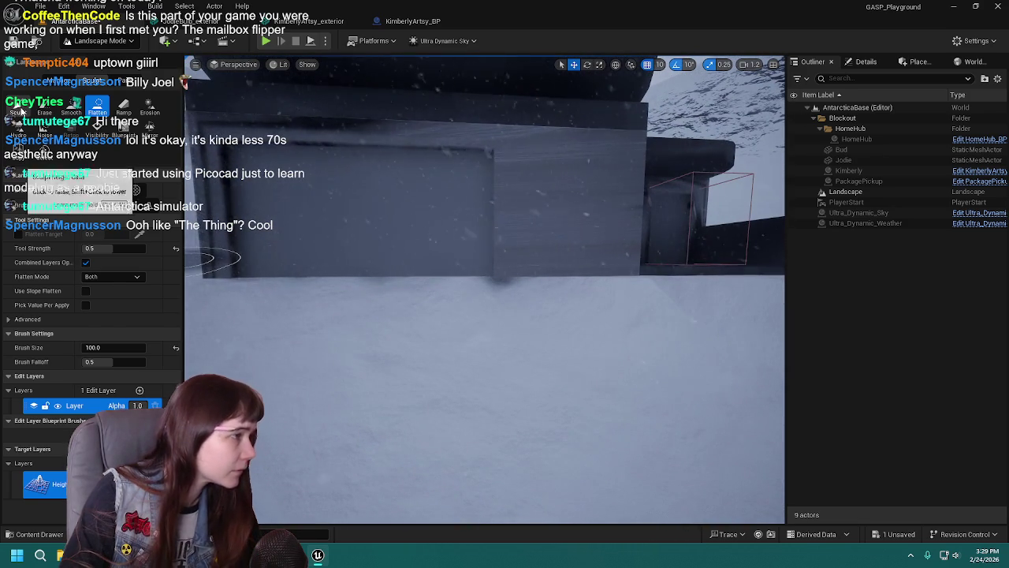
Smooth the snow bump at the wall base, then flatten it and undo the last flatten stroke.
{"action": "mouse_move", "coordinate": [551, 361]}
{"action": "left_mouse_down"}
{"action": "mouse_move", "coordinate": [441, 315]}
{"action": "mouse_move", "coordinate": [529, 338]}
{"action": "left_mouse_up"}
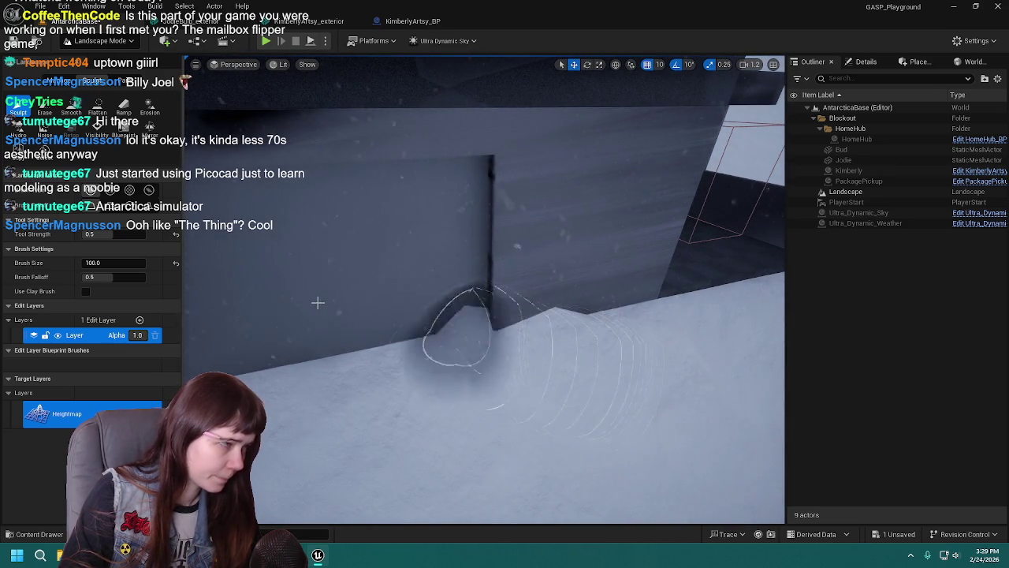
{"action": "left_click", "coordinate": [71, 108]}
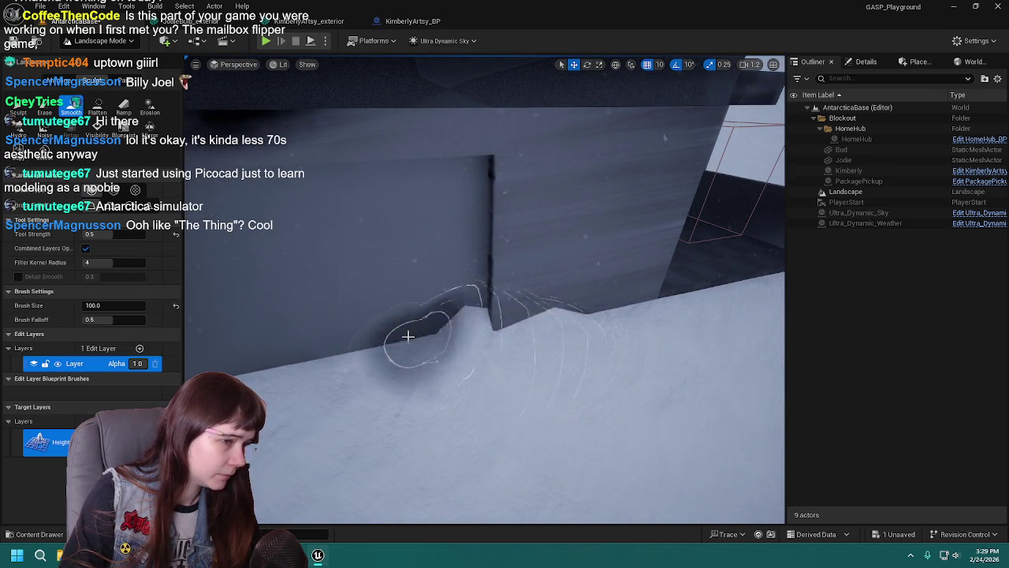
{"action": "mouse_move", "coordinate": [587, 316]}
{"action": "left_mouse_down"}
{"action": "mouse_move", "coordinate": [530, 360]}
{"action": "mouse_move", "coordinate": [552, 371]}
{"action": "mouse_move", "coordinate": [545, 299]}
{"action": "mouse_move", "coordinate": [486, 332]}
{"action": "left_mouse_up"}
{"action": "left_click", "coordinate": [98, 105]}
{"action": "mouse_move", "coordinate": [434, 361]}
{"action": "left_mouse_down"}
{"action": "mouse_move", "coordinate": [592, 333]}
{"action": "mouse_move", "coordinate": [384, 363]}
{"action": "left_mouse_up"}
{"action": "scroll", "coordinate": [544, 441], "scroll_direction": "up", "scroll_amount": 2}
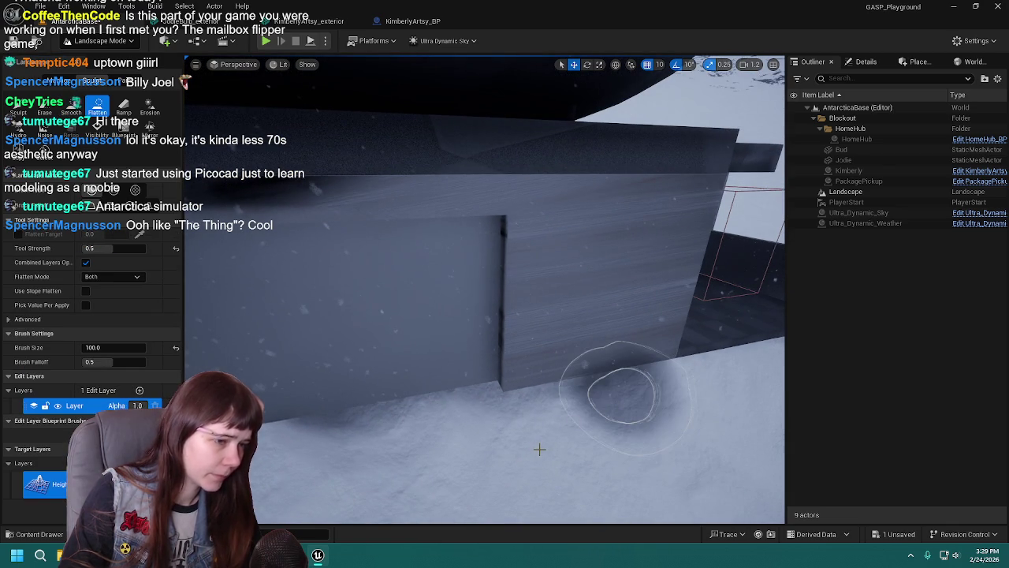
{"action": "key", "text": "ctrl+z"}
{"action": "scroll", "coordinate": [544, 410], "scroll_direction": "down", "scroll_amount": 3}
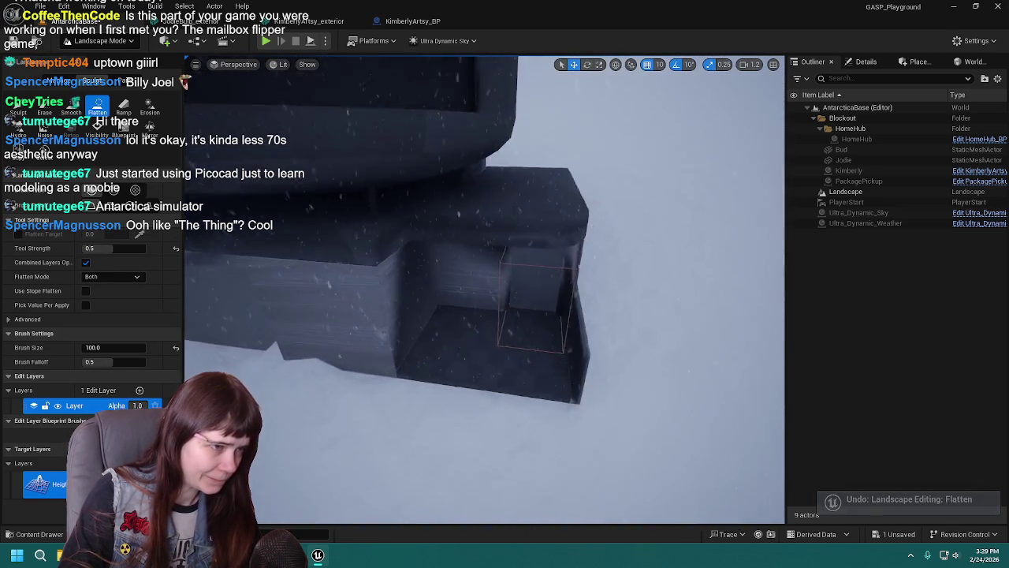
Sculpt snow along the base by the garage-door side, undoing the strokes that don't fit.
{"action": "mouse_move", "coordinate": [510, 344]}
{"action": "left_mouse_down"}
{"action": "mouse_move", "coordinate": [543, 343]}
{"action": "mouse_move", "coordinate": [203, 261]}
{"action": "left_mouse_up"}
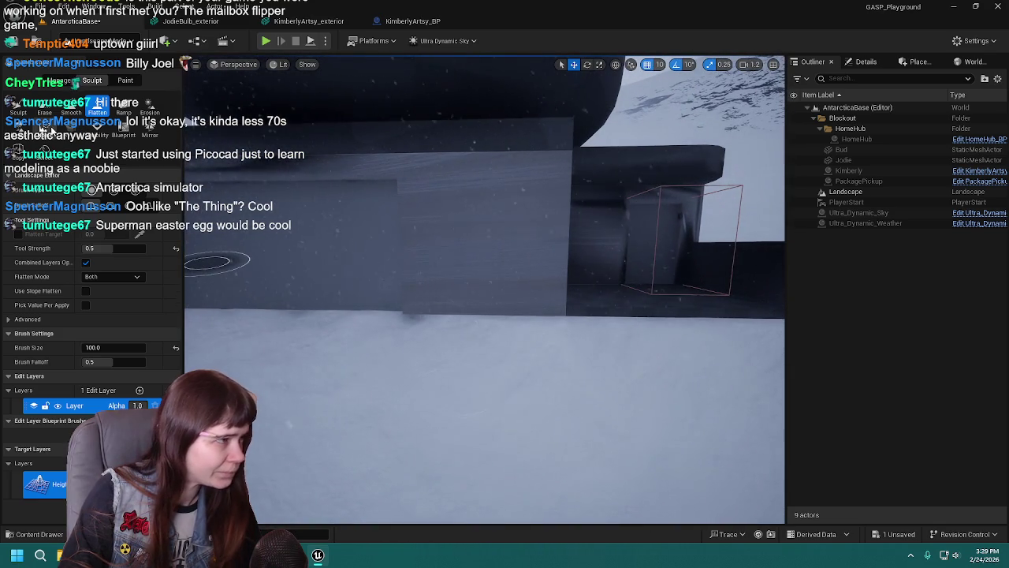
{"action": "left_click", "coordinate": [26, 113]}
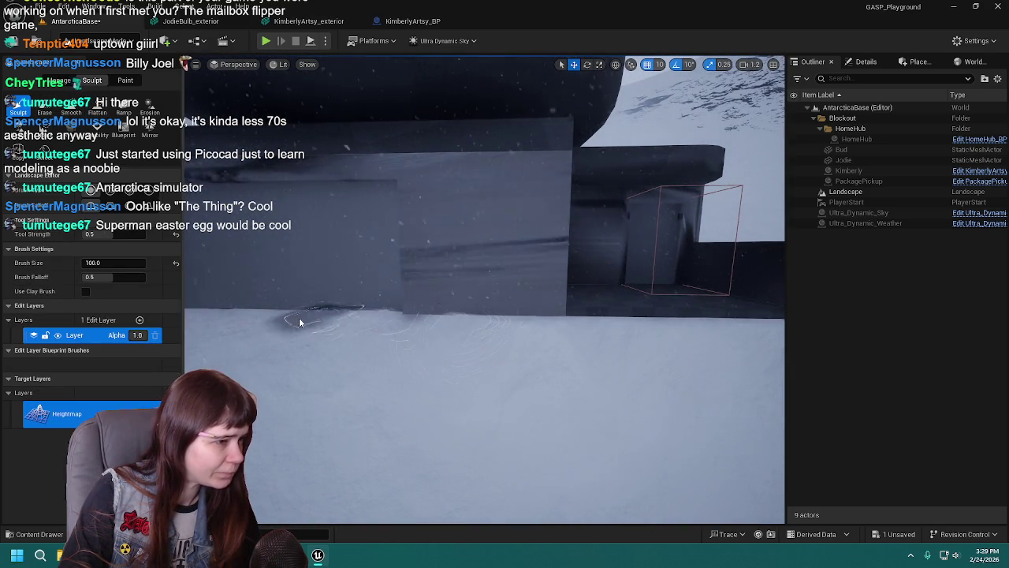
{"action": "mouse_move", "coordinate": [515, 360]}
{"action": "left_mouse_down"}
{"action": "mouse_move", "coordinate": [515, 347]}
{"action": "mouse_move", "coordinate": [607, 356]}
{"action": "mouse_move", "coordinate": [547, 417]}
{"action": "left_mouse_up"}
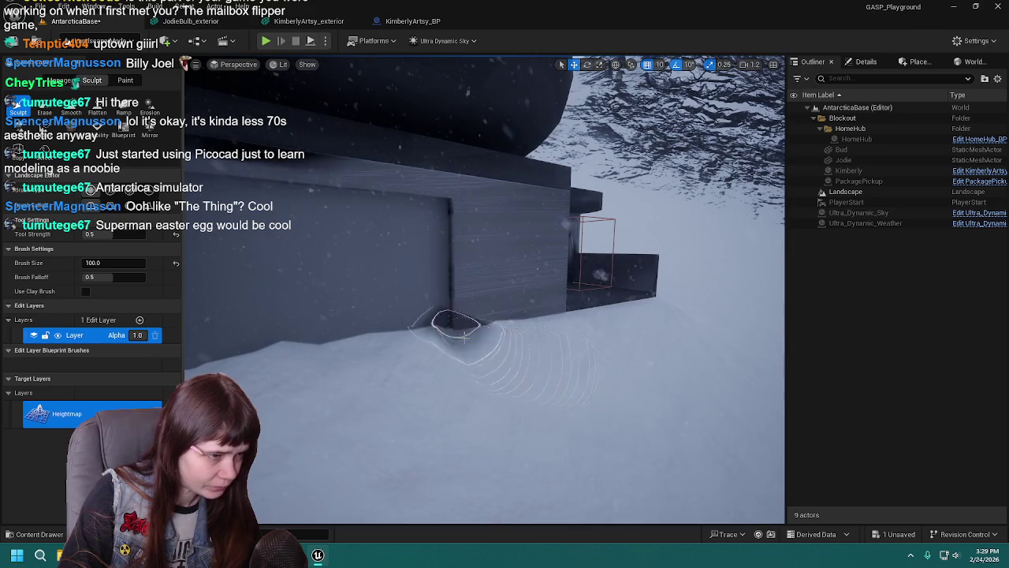
{"action": "mouse_move", "coordinate": [614, 402]}
{"action": "left_mouse_down"}
{"action": "mouse_move", "coordinate": [500, 387]}
{"action": "mouse_move", "coordinate": [599, 371]}
{"action": "mouse_move", "coordinate": [611, 398]}
{"action": "mouse_move", "coordinate": [623, 367]}
{"action": "mouse_move", "coordinate": [574, 342]}
{"action": "mouse_move", "coordinate": [513, 400]}
{"action": "mouse_move", "coordinate": [686, 394]}
{"action": "mouse_move", "coordinate": [665, 365]}
{"action": "mouse_move", "coordinate": [299, 325]}
{"action": "left_mouse_up"}
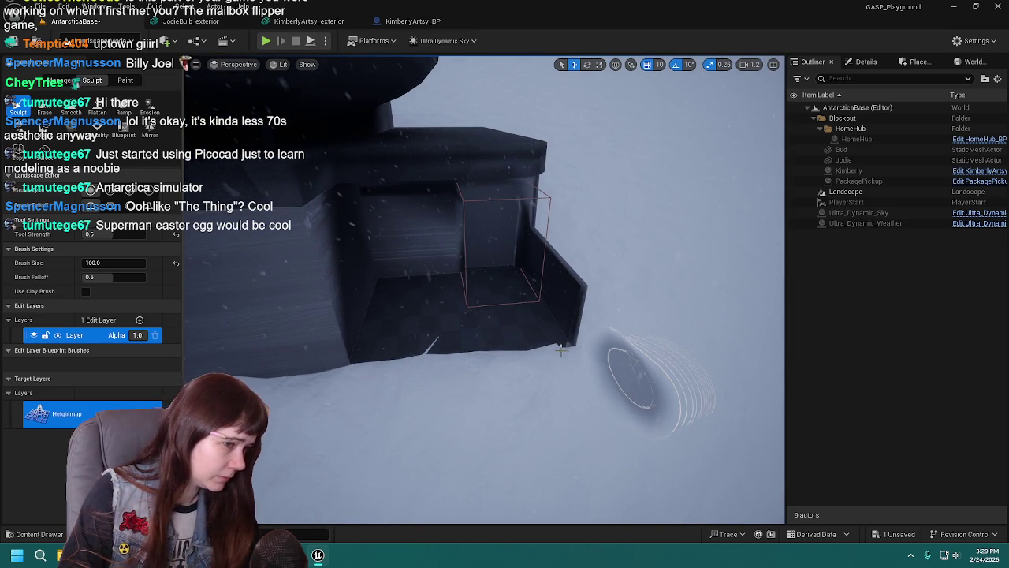
{"action": "key", "text": "ctrl+z"}
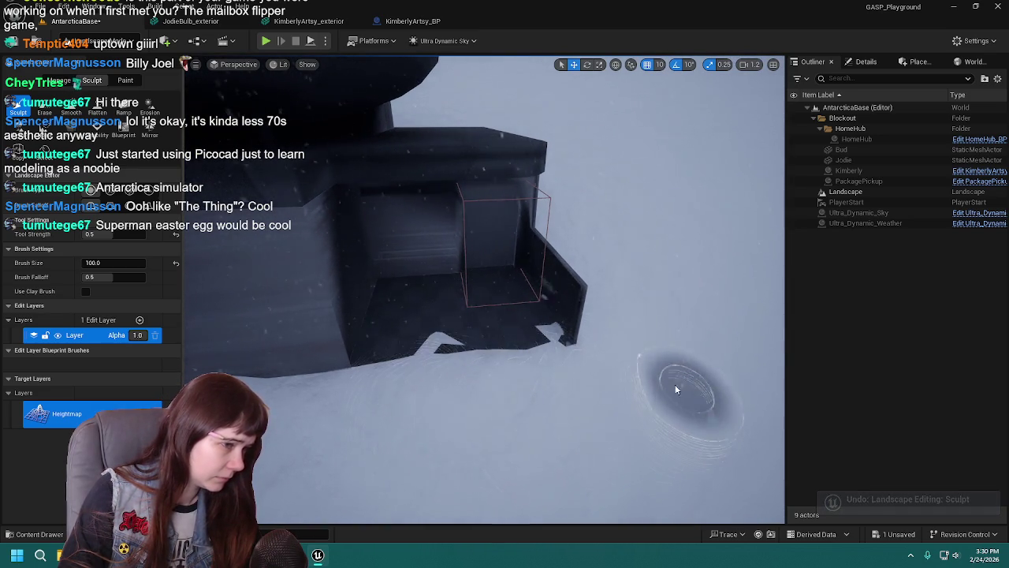
{"action": "left_click_drag", "start_coordinate": [683, 389], "coordinate": [595, 379]}
{"action": "left_click_drag", "start_coordinate": [502, 405], "coordinate": [552, 394]}
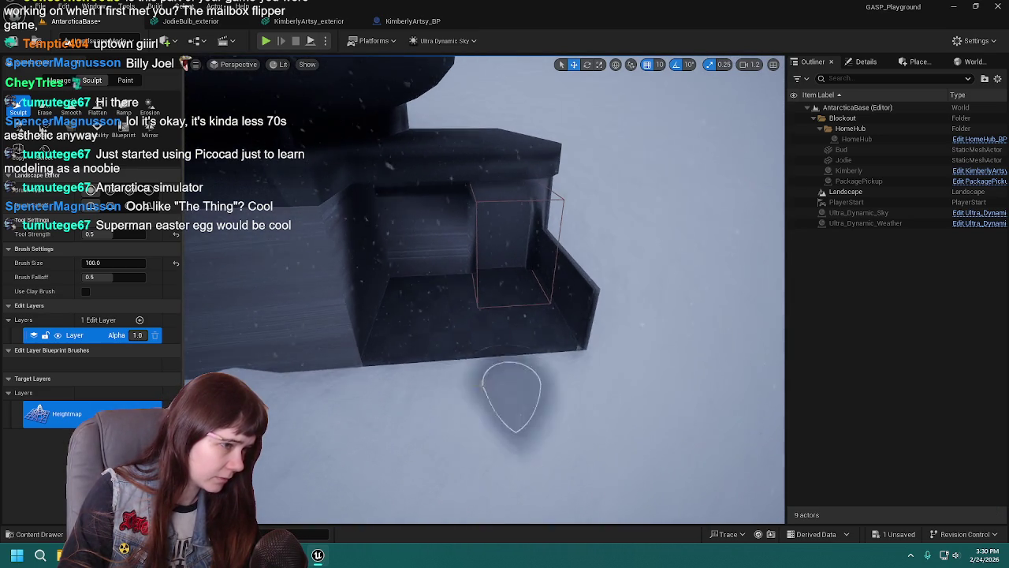
{"action": "left_click_drag", "start_coordinate": [714, 378], "coordinate": [713, 379]}
{"action": "key", "text": "ctrl+z"}
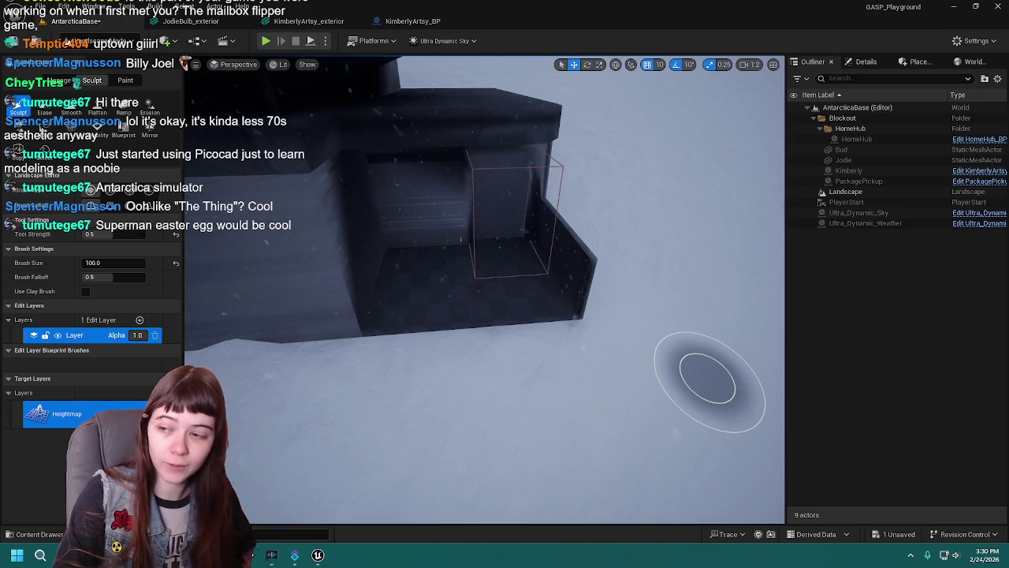
Raise a little snow against the building's base beside the corner and save the level.
{"action": "scroll", "coordinate": [505, 355], "scroll_direction": "up", "scroll_amount": 2}
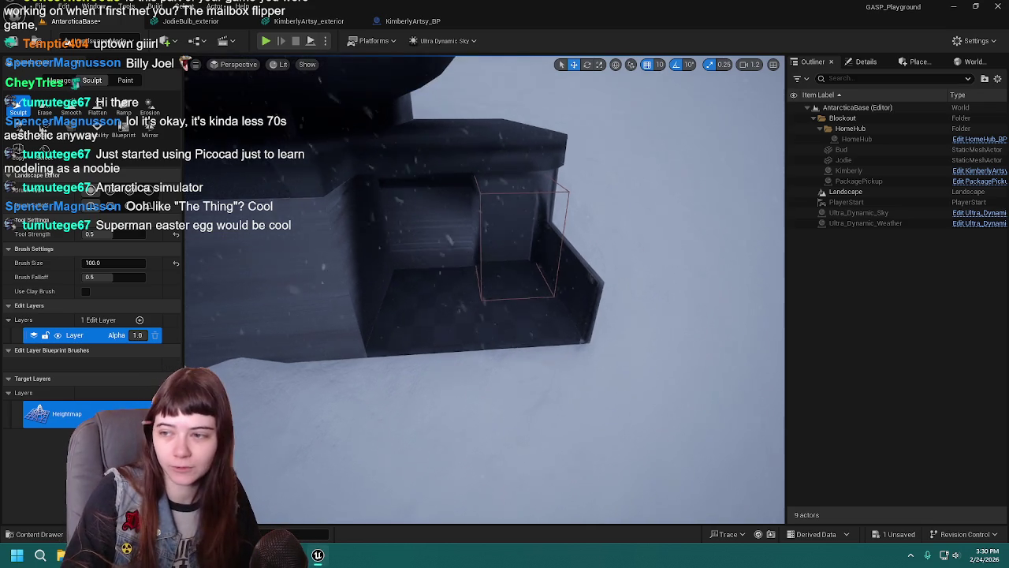
{"action": "left_click", "coordinate": [540, 345]}
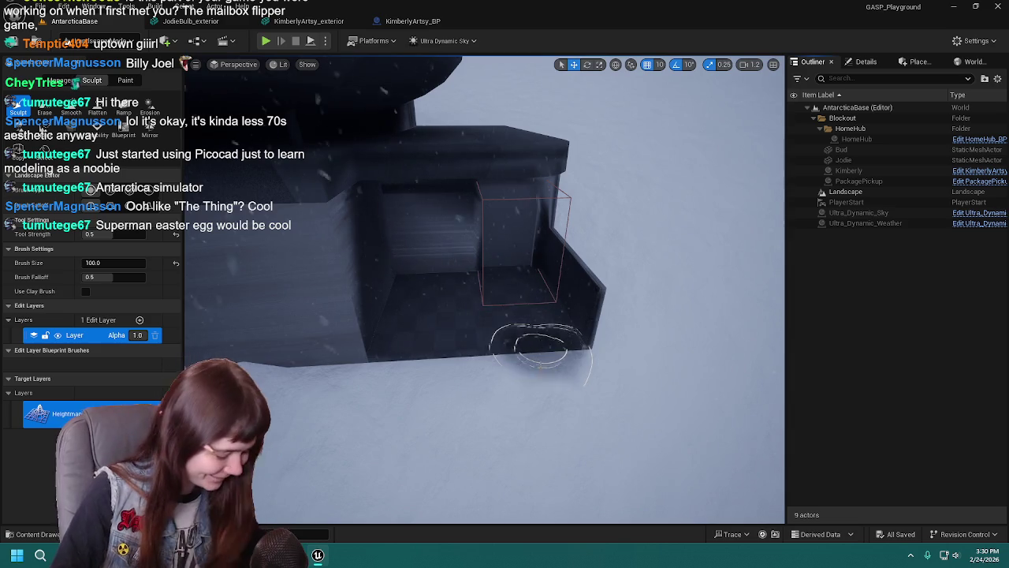
{"action": "key", "text": "ctrl+s"}
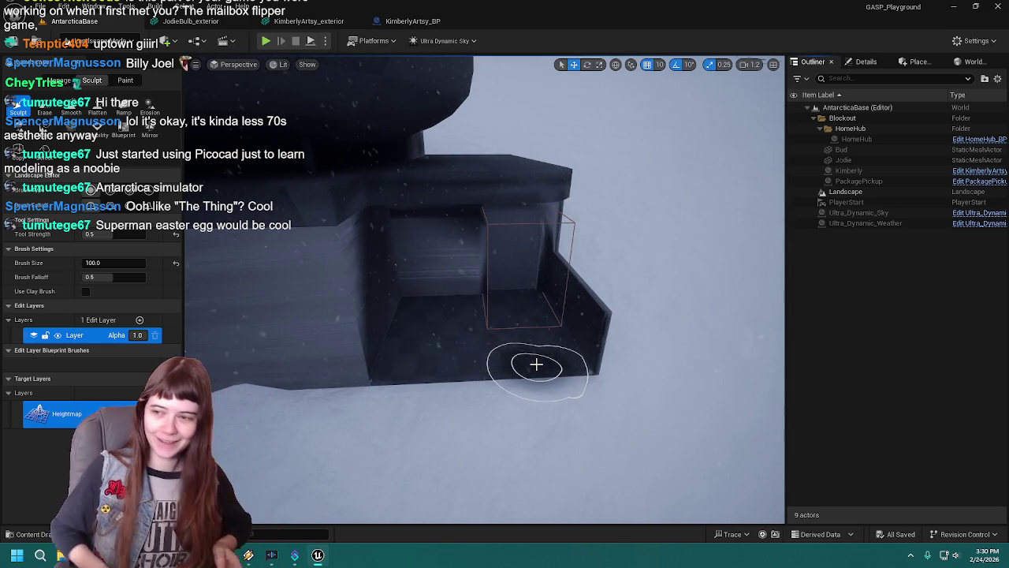
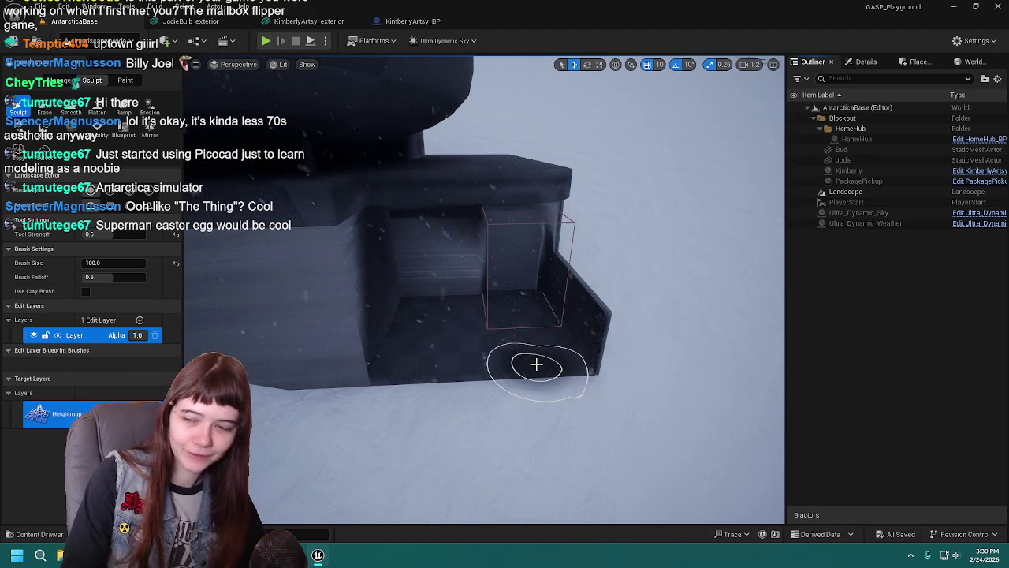
Sculpt trial strokes in the snow beside and in front of the base entrance, undoing the first.
{"action": "scroll", "coordinate": [488, 312], "scroll_direction": "up", "scroll_amount": 2}
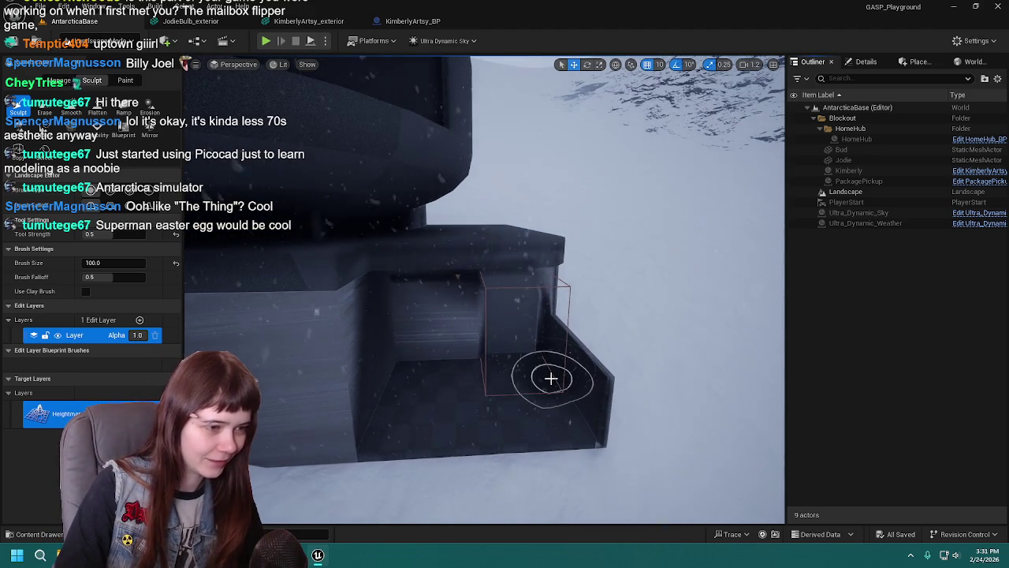
{"action": "scroll", "coordinate": [528, 381], "scroll_direction": "down", "scroll_amount": 2}
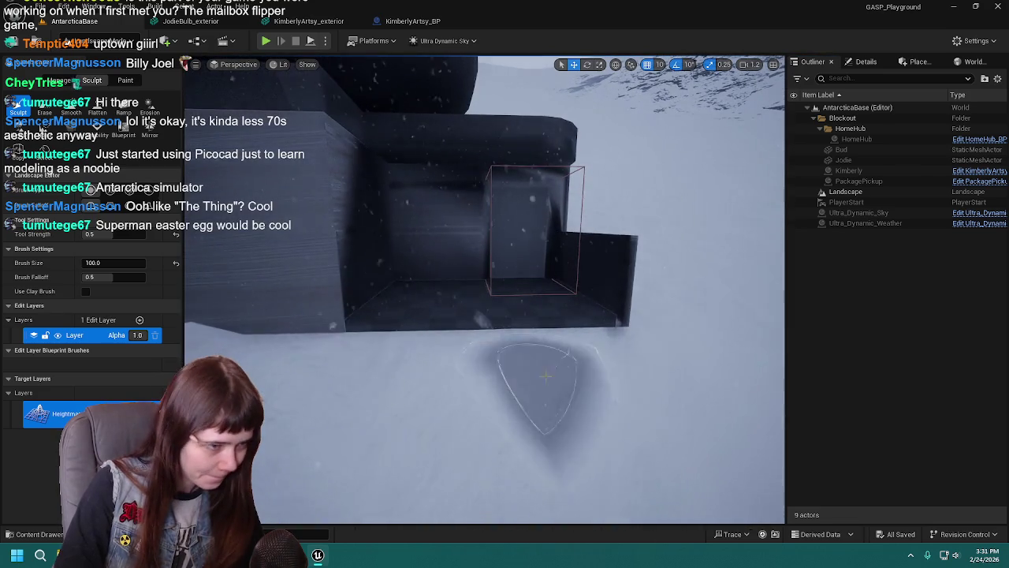
{"action": "left_click", "coordinate": [401, 341]}
{"action": "key", "text": "Left"}
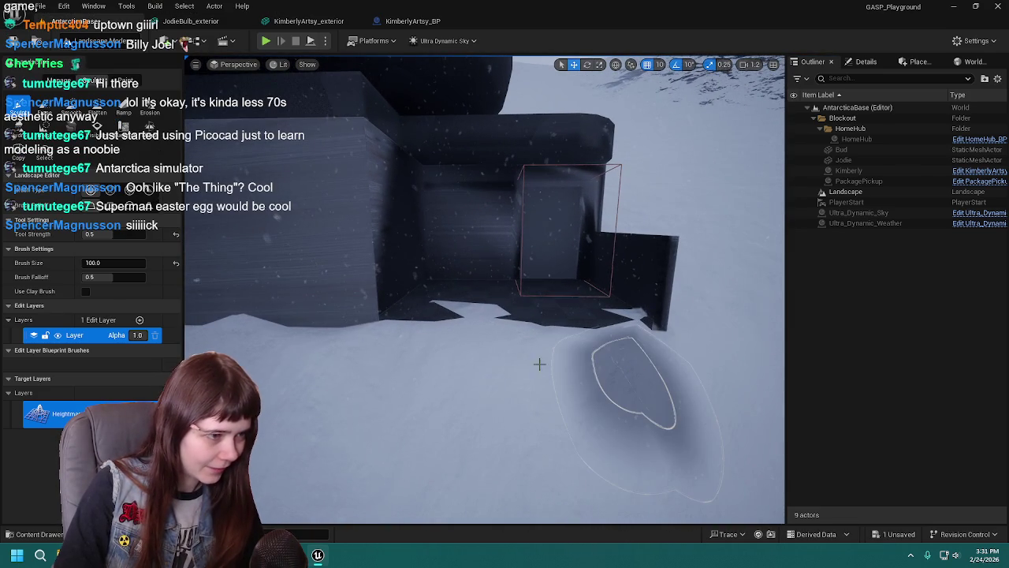
{"action": "key", "text": "ctrl+z"}
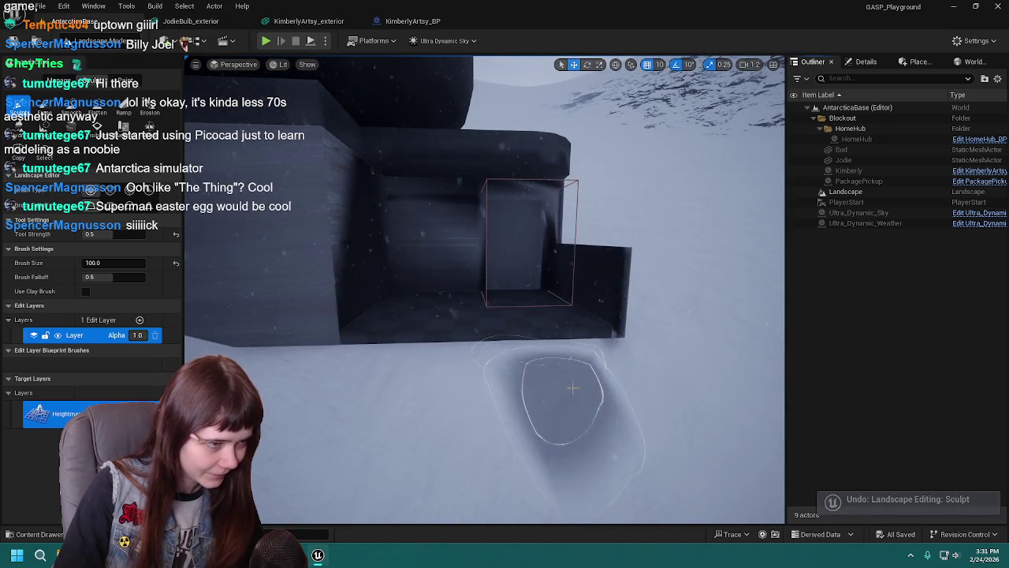
{"action": "key", "text": "Down"}
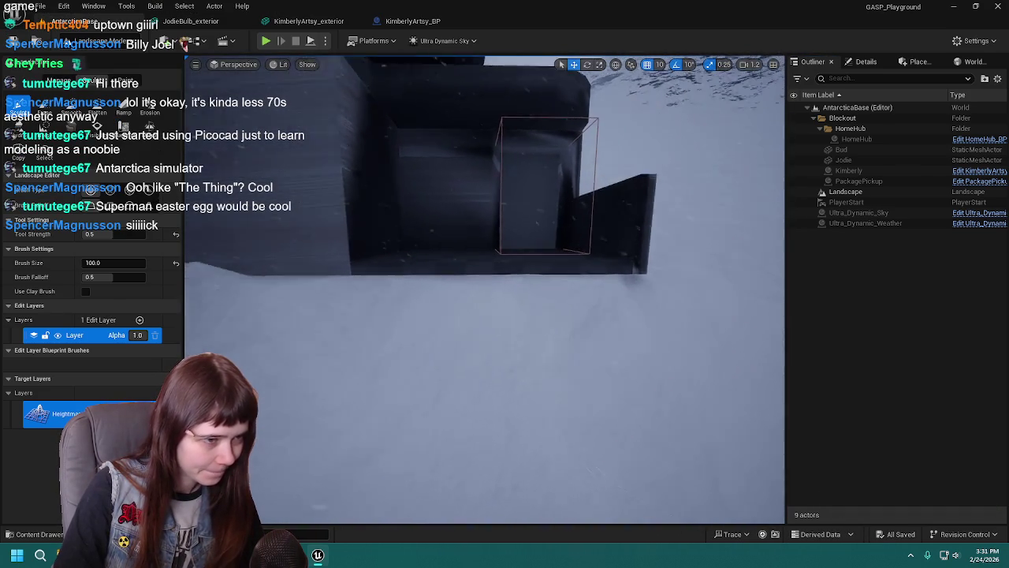
{"action": "key", "text": "Up"}
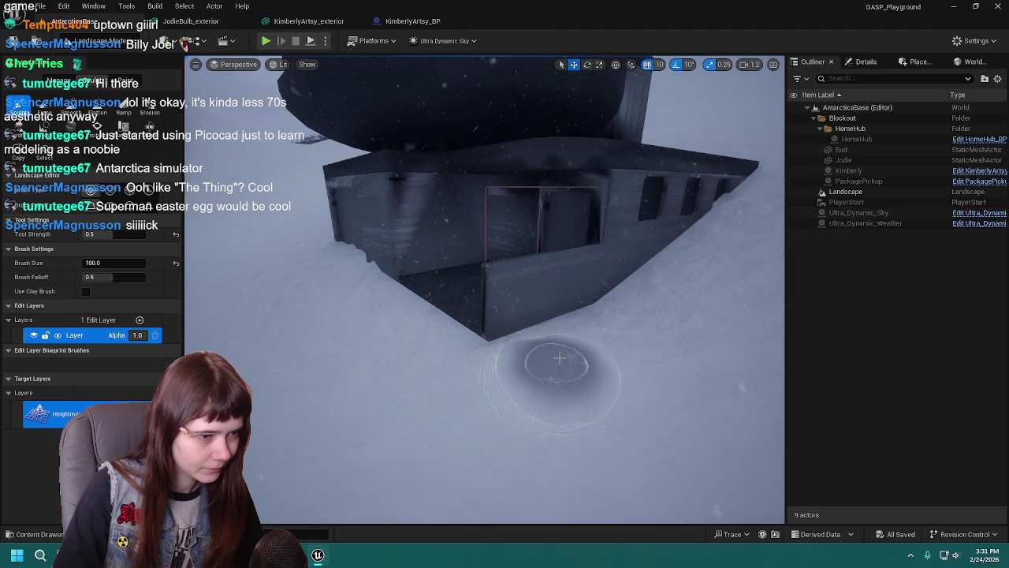
{"action": "left_click_drag", "start_coordinate": [554, 428], "coordinate": [574, 303]}
{"action": "key", "text": "Up"}
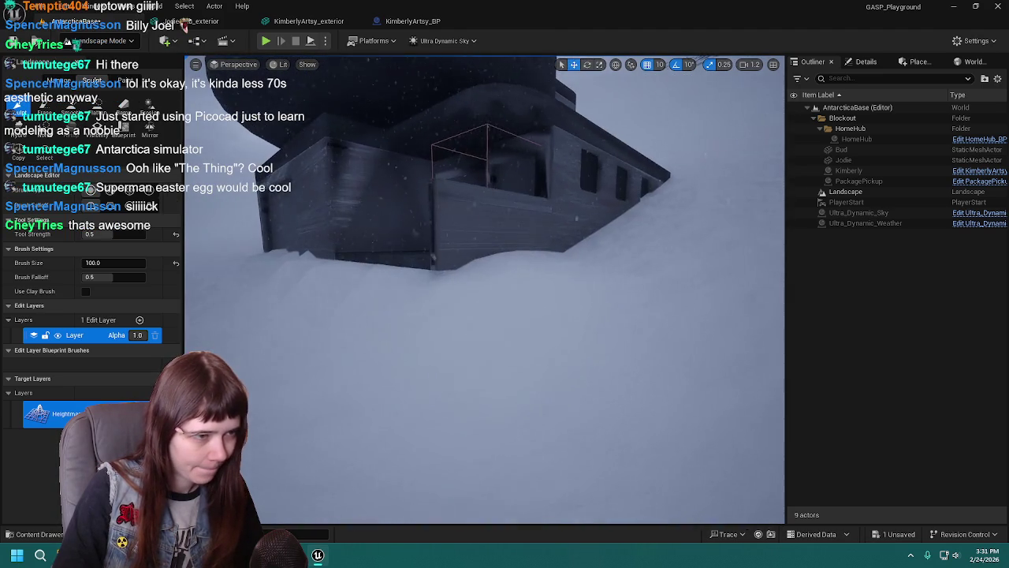
Smooth the snow in front of the building, then undo the smoothing stroke.
{"action": "left_click", "coordinate": [72, 107]}
{"action": "left_click_drag", "start_coordinate": [355, 286], "coordinate": [456, 369]}
{"action": "key", "text": "w"}
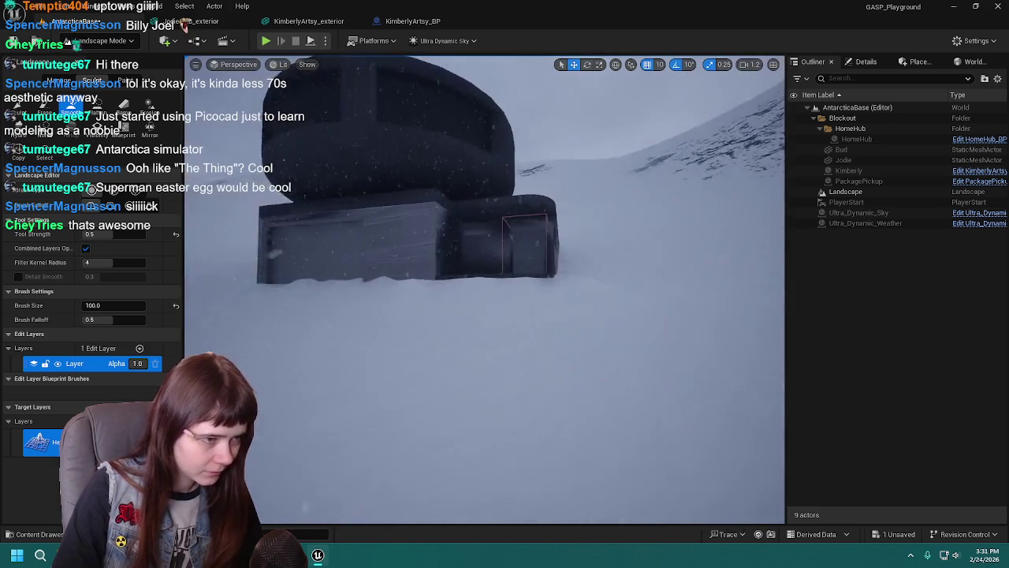
{"action": "key", "text": "w"}
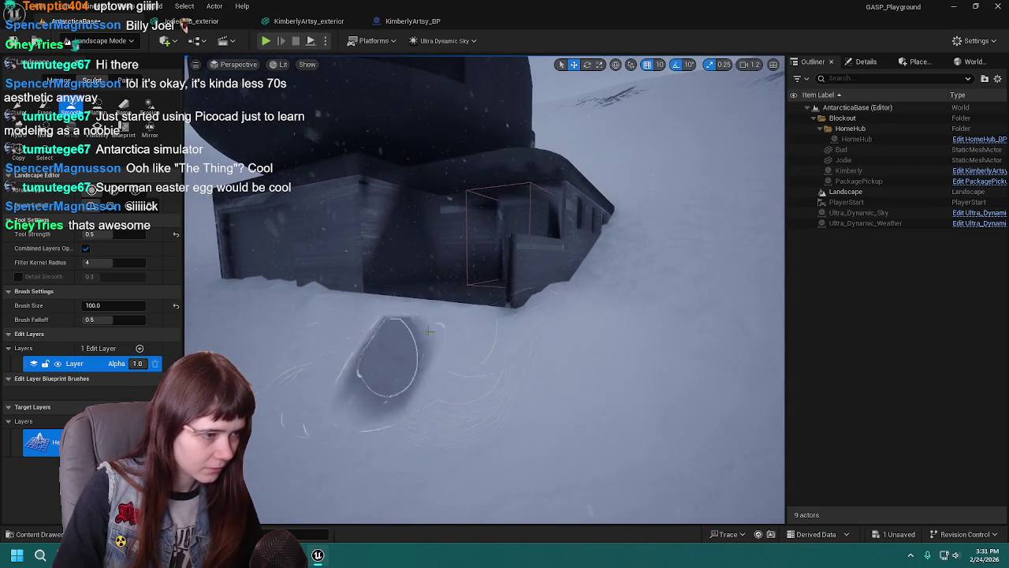
{"action": "key", "text": "w"}
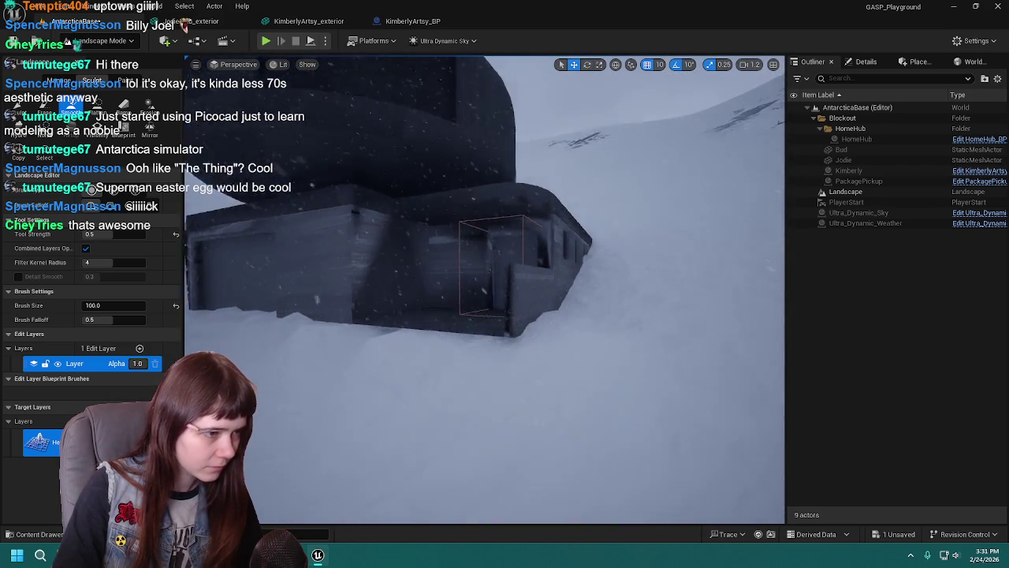
{"action": "key", "text": "ctrl+z"}
Return to the Sculpt tool and undo the remaining sculpt strokes around the base.
{"action": "left_click", "coordinate": [17, 105]}
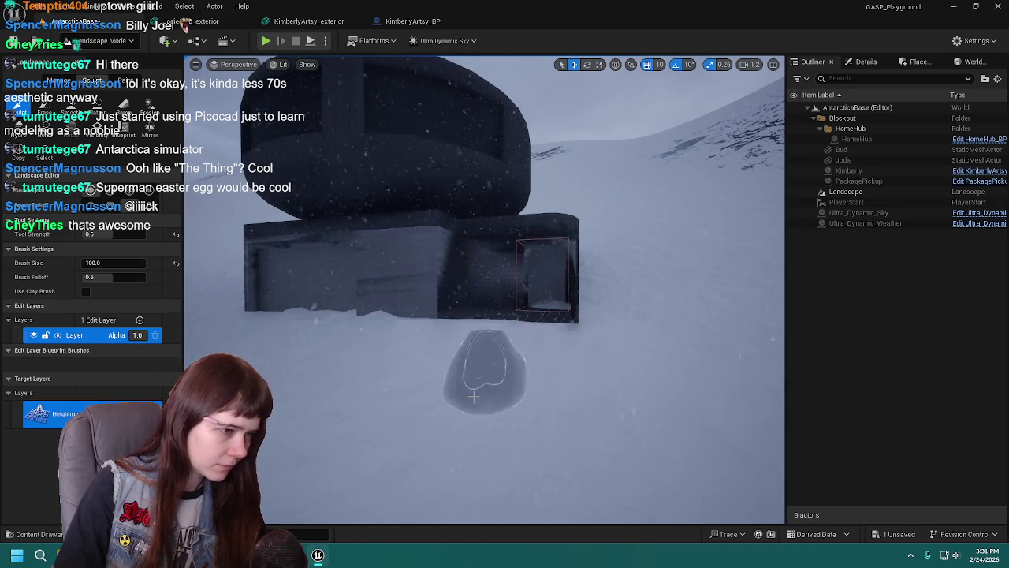
{"action": "key", "text": "w"}
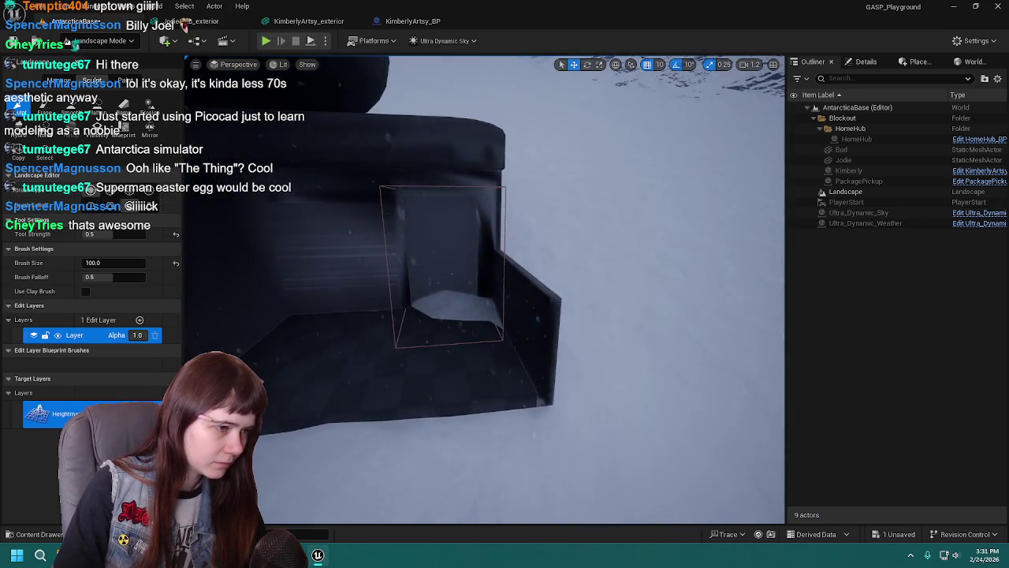
{"action": "key", "text": "s"}
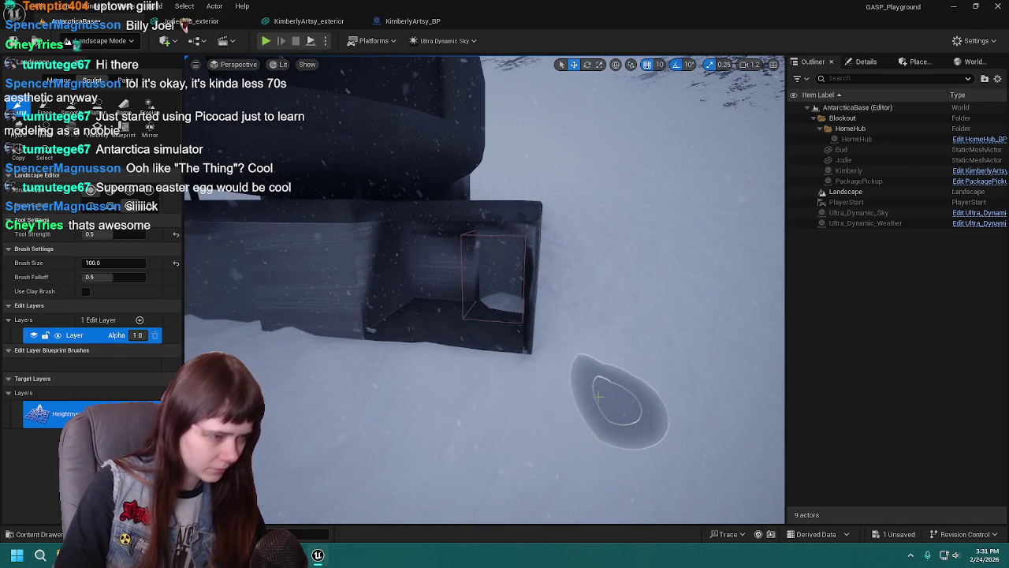
{"action": "key", "text": "ctrl+z"}
{"action": "key", "text": "d"}
{"action": "key", "text": "ctrl+z"}
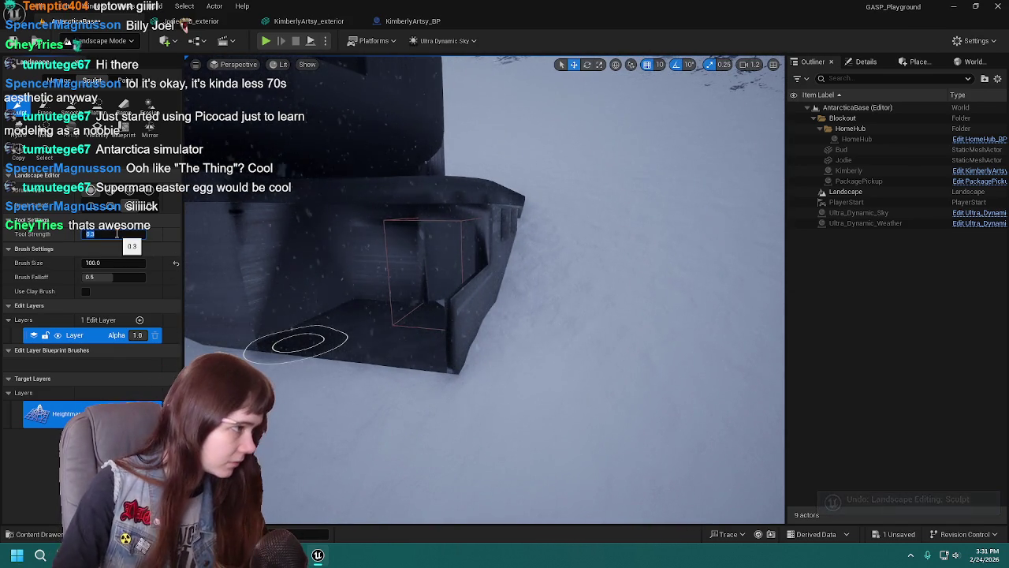
{"action": "key", "text": "w"}
{"action": "key", "text": "w"}
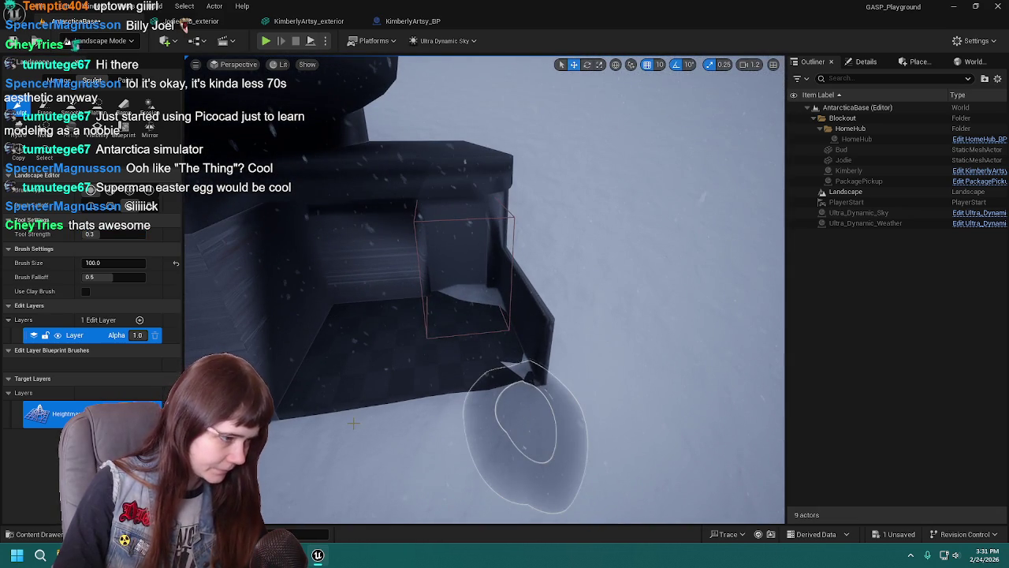
{"action": "key", "text": "ctrl+z"}
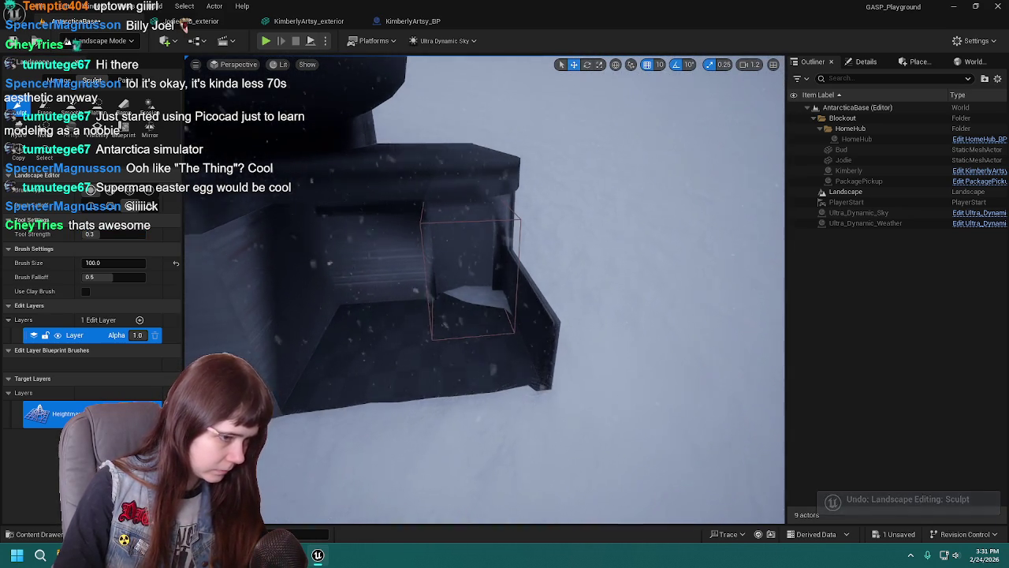
{"action": "key", "text": "s"}
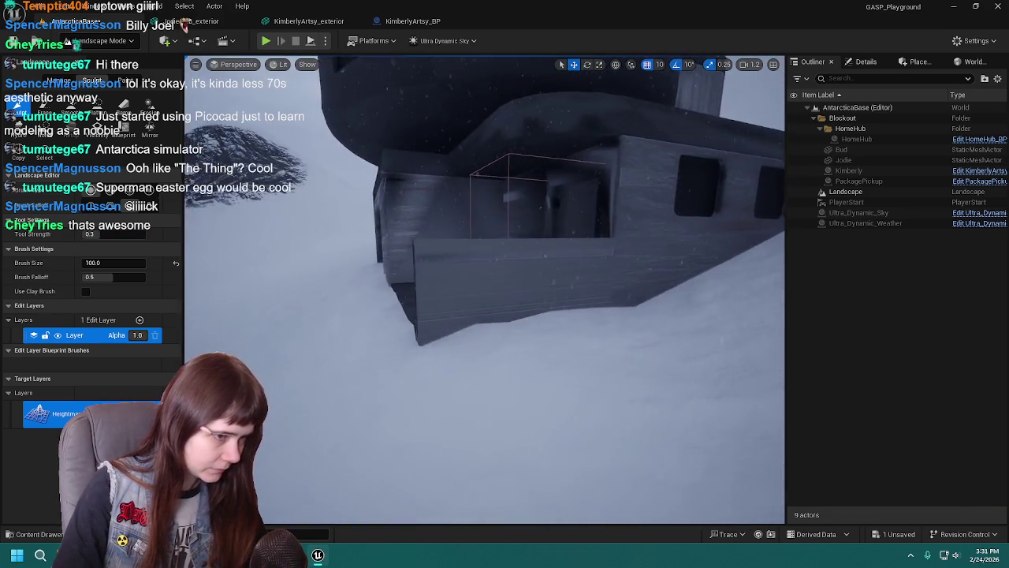
{"action": "key", "text": "w"}
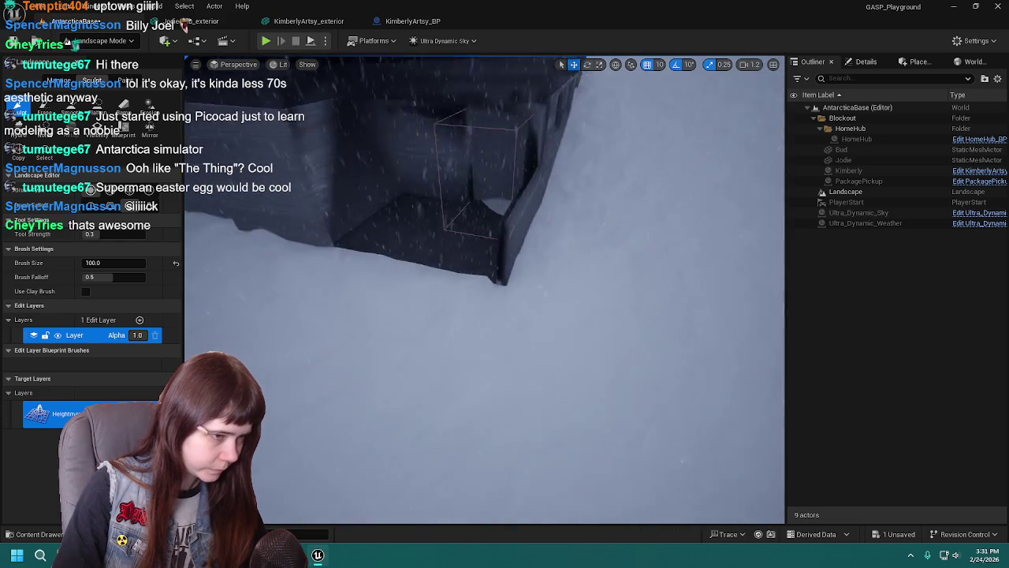
{"action": "key", "text": "w"}
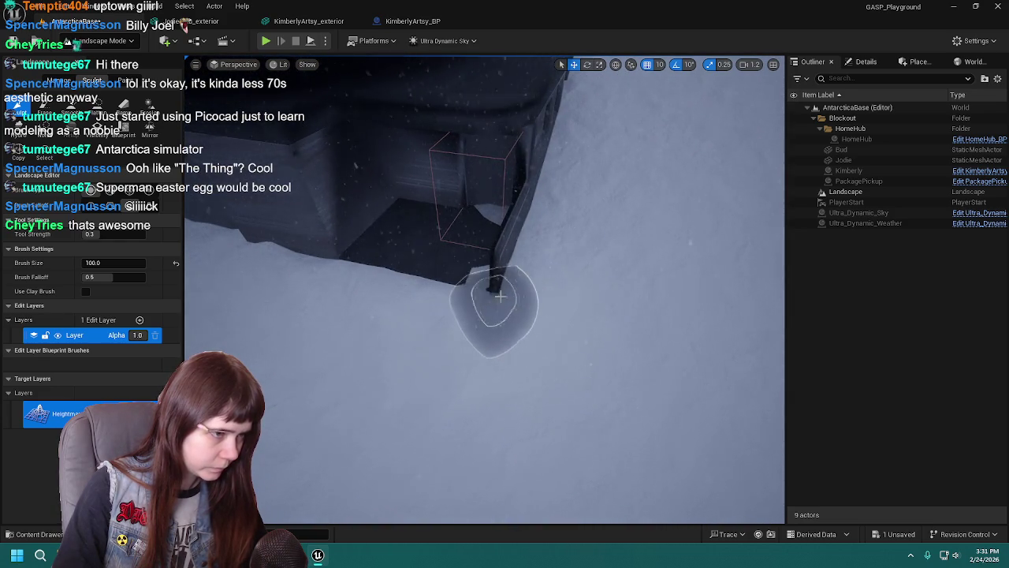
{"action": "key", "text": "w"}
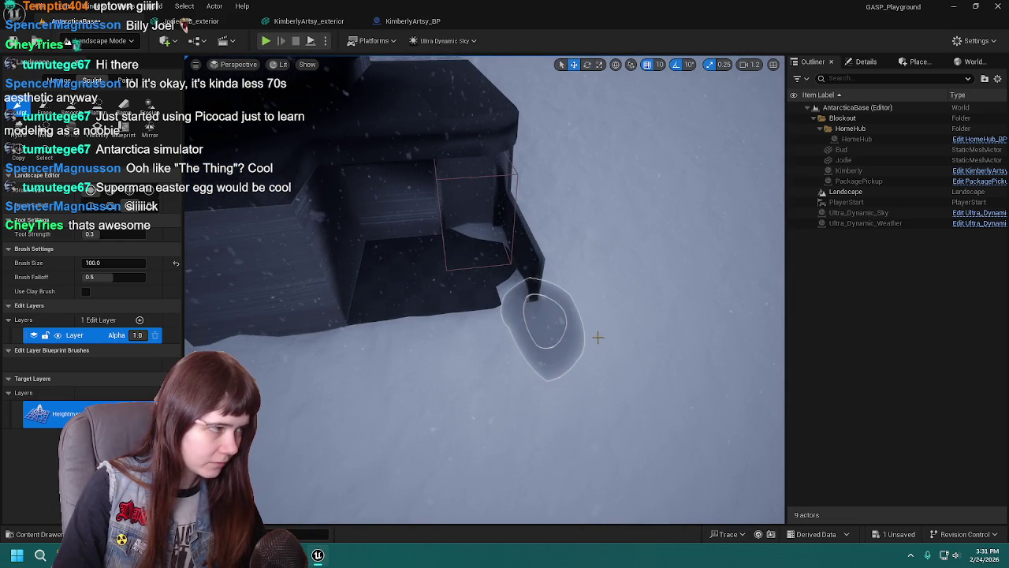
{"action": "key", "text": "ctrl+z"}
{"action": "key", "text": "w"}
{"action": "key", "text": "s"}
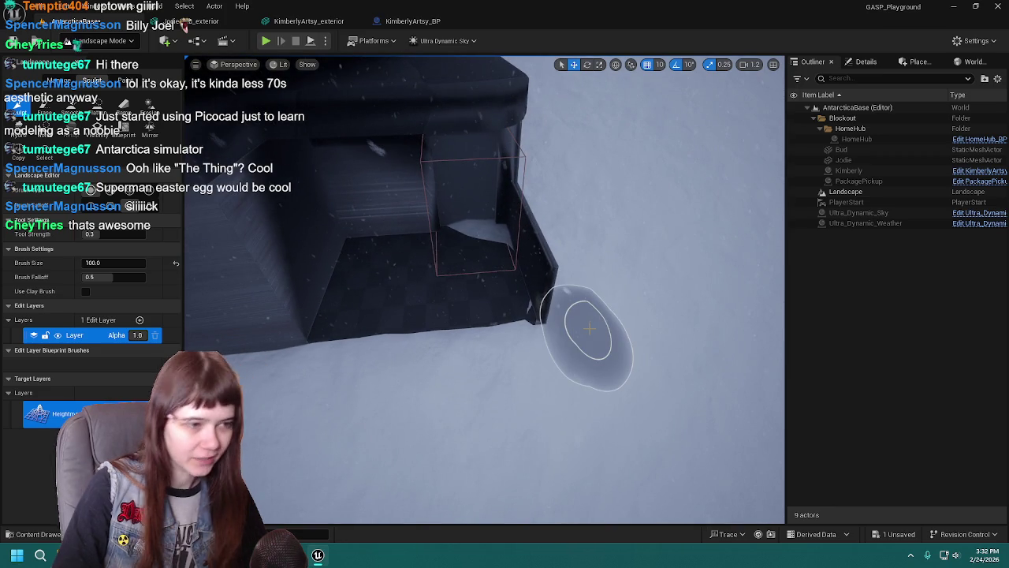
{"action": "key", "text": "ctrl+z"}
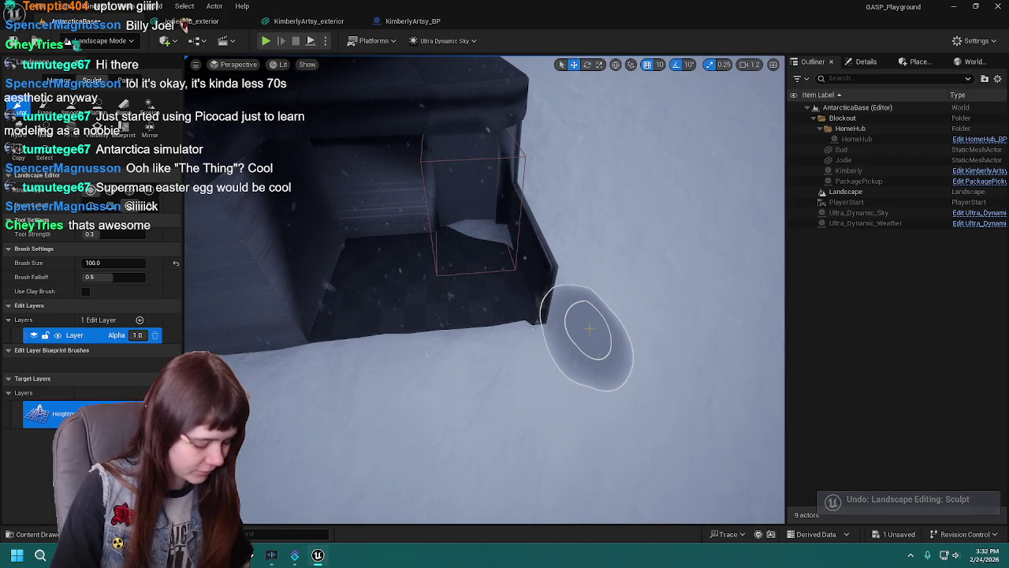
{"action": "key", "text": "w"}
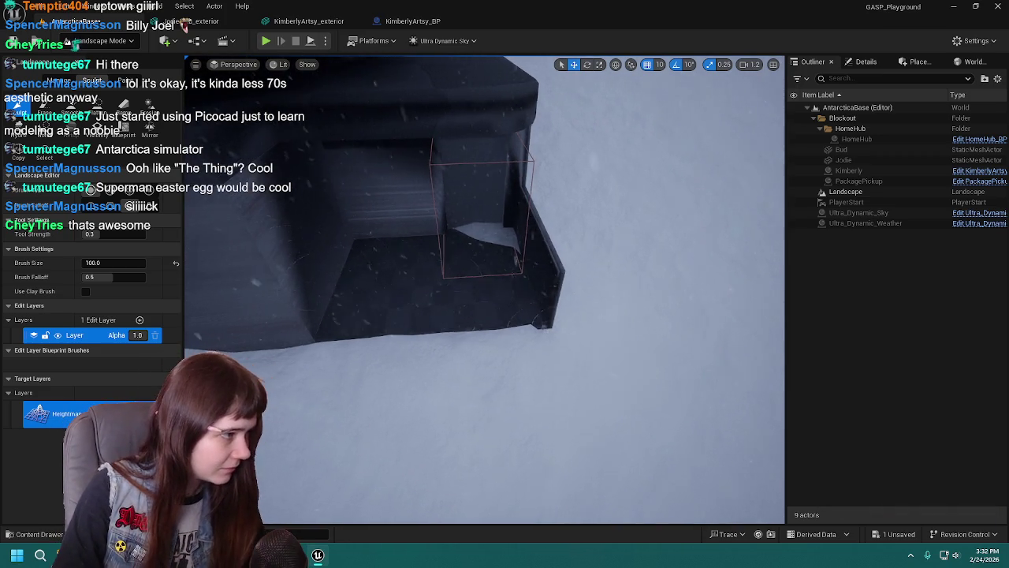
{"action": "key", "text": "ctrl+z"}
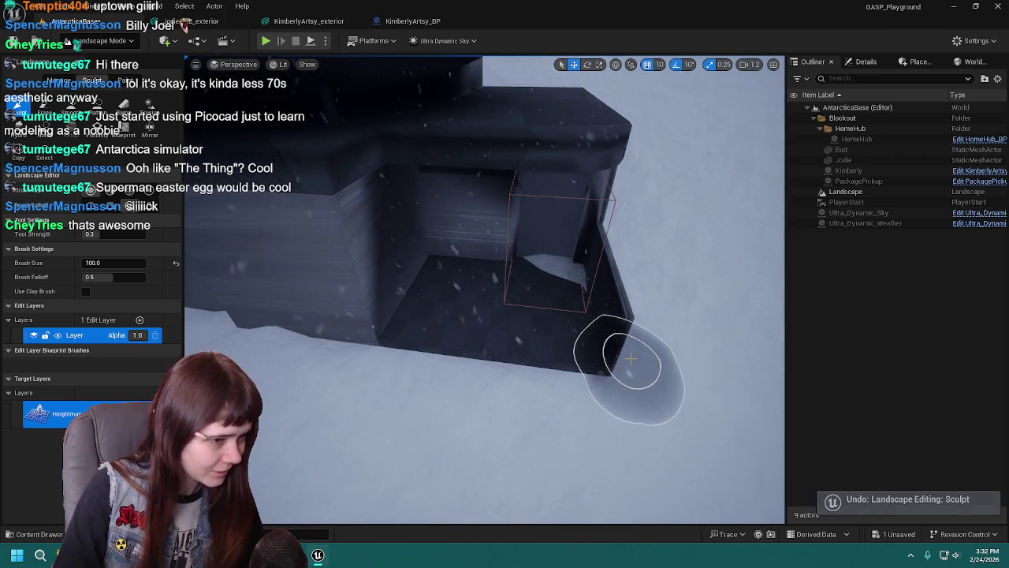
{"action": "key", "text": "s"}
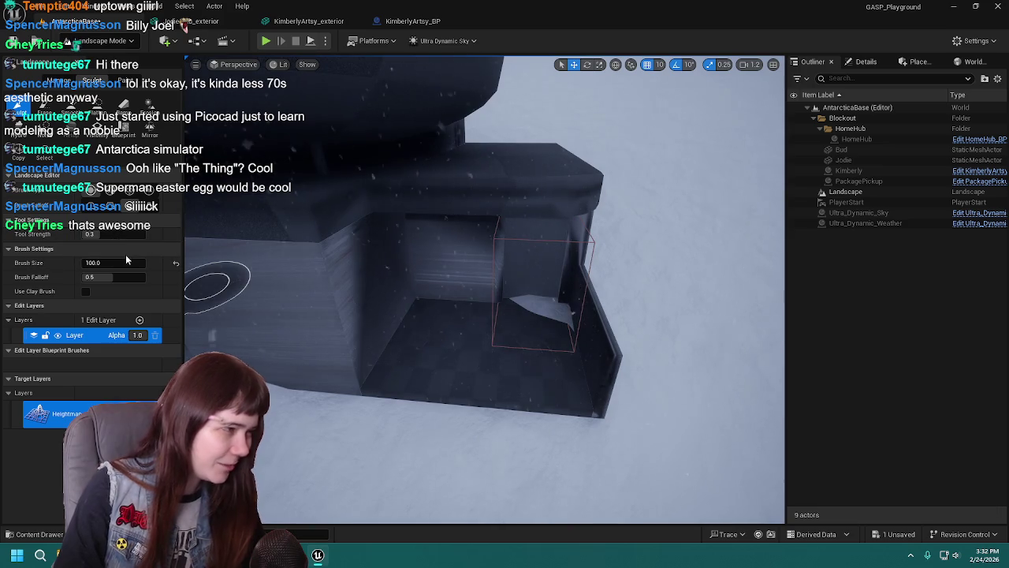
{"action": "left_click", "coordinate": [127, 261]}
{"action": "type", "text": "50"}
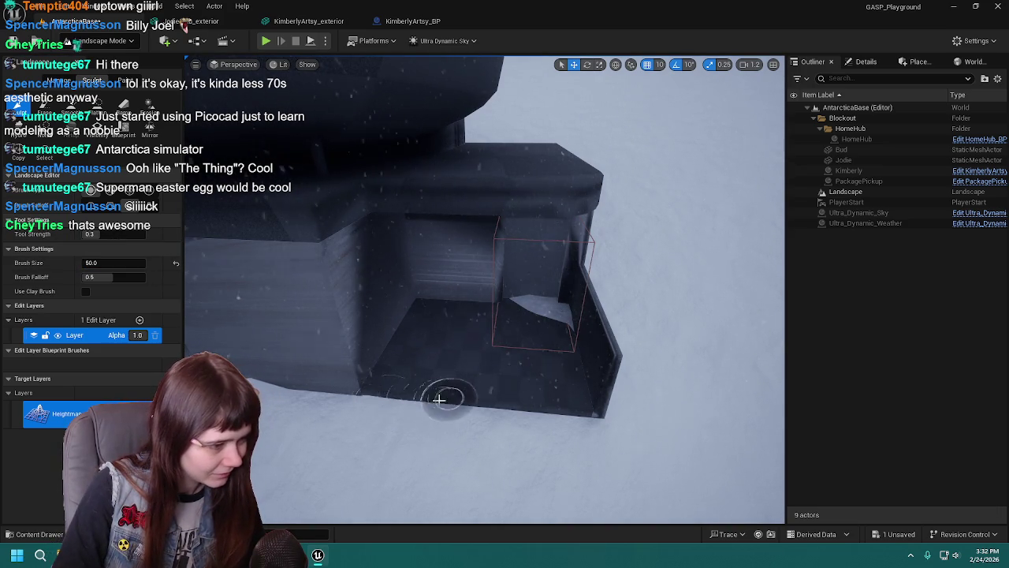
Lower the snow at the entrance corner and flatten the wedge and ground in front of the entrance.
{"action": "mouse_move", "coordinate": [557, 426]}
{"action": "left_mouse_down"}
{"action": "mouse_move", "coordinate": [540, 416]}
{"action": "mouse_move", "coordinate": [581, 416]}
{"action": "mouse_move", "coordinate": [574, 405]}
{"action": "mouse_move", "coordinate": [565, 407]}
{"action": "mouse_move", "coordinate": [607, 412]}
{"action": "left_mouse_up"}
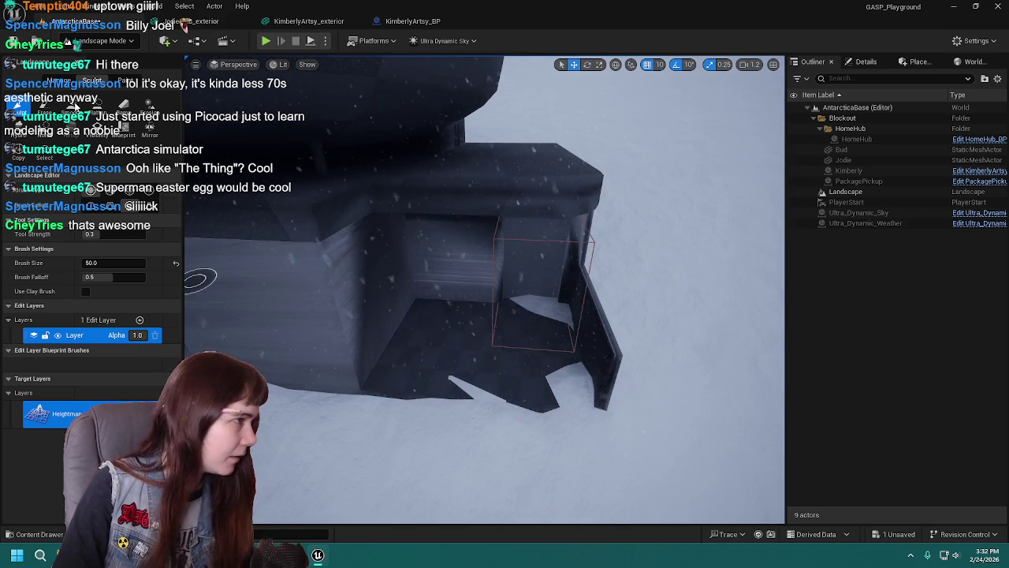
{"action": "left_click", "coordinate": [97, 106]}
{"action": "mouse_move", "coordinate": [450, 371]}
{"action": "left_mouse_down"}
{"action": "mouse_move", "coordinate": [481, 400]}
{"action": "mouse_move", "coordinate": [508, 385]}
{"action": "left_mouse_up"}
{"action": "left_click", "coordinate": [513, 411]}
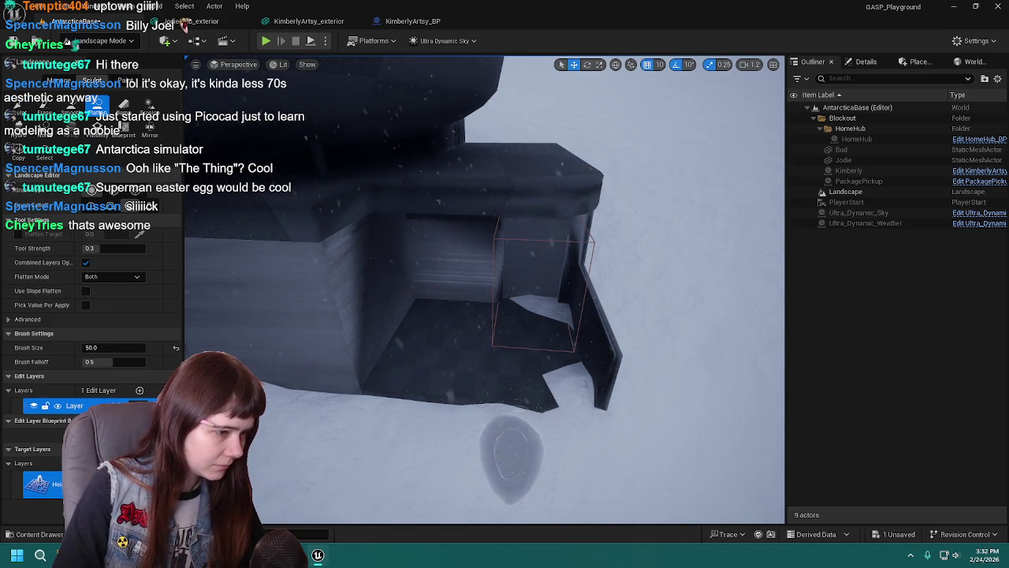
{"action": "mouse_move", "coordinate": [485, 292]}
{"action": "left_mouse_down"}
{"action": "mouse_move", "coordinate": [363, 293]}
{"action": "mouse_move", "coordinate": [386, 276]}
{"action": "left_mouse_up"}
{"action": "left_click", "coordinate": [70, 104]}
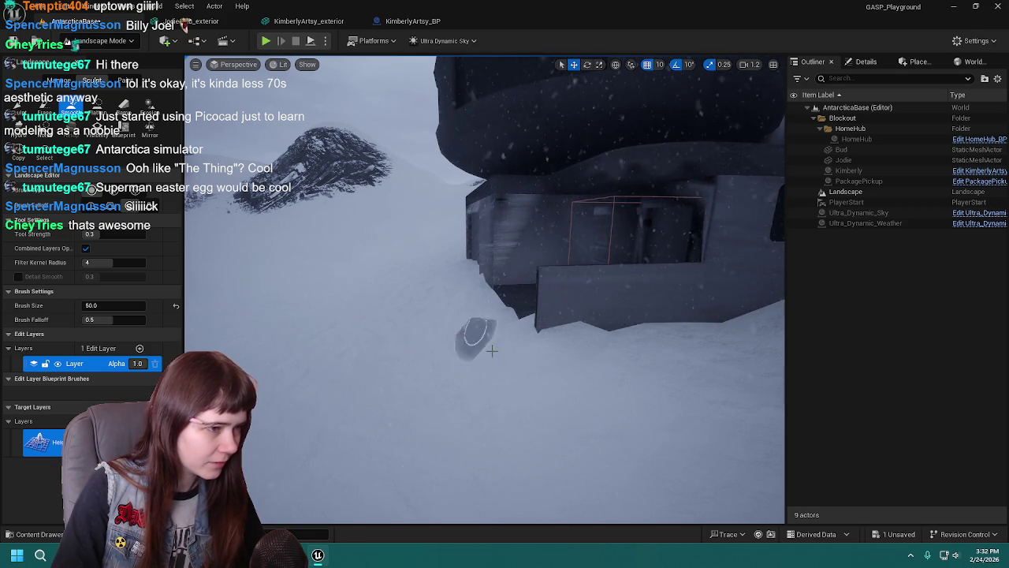
{"action": "mouse_move", "coordinate": [513, 372]}
{"action": "left_mouse_down"}
{"action": "mouse_move", "coordinate": [513, 339]}
{"action": "mouse_move", "coordinate": [481, 351]}
{"action": "mouse_move", "coordinate": [504, 326]}
{"action": "left_mouse_up"}
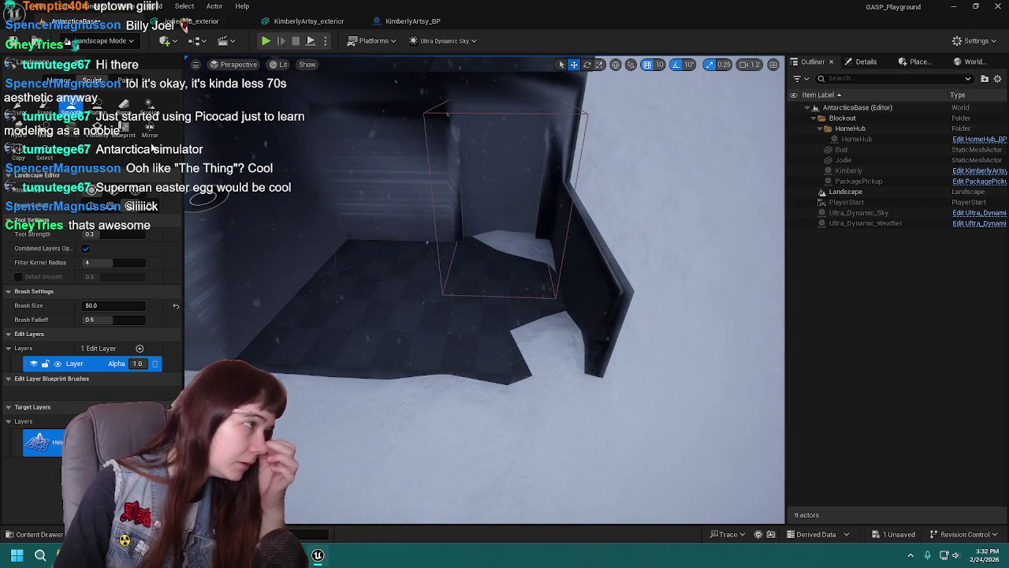
{"action": "left_click", "coordinate": [96, 109]}
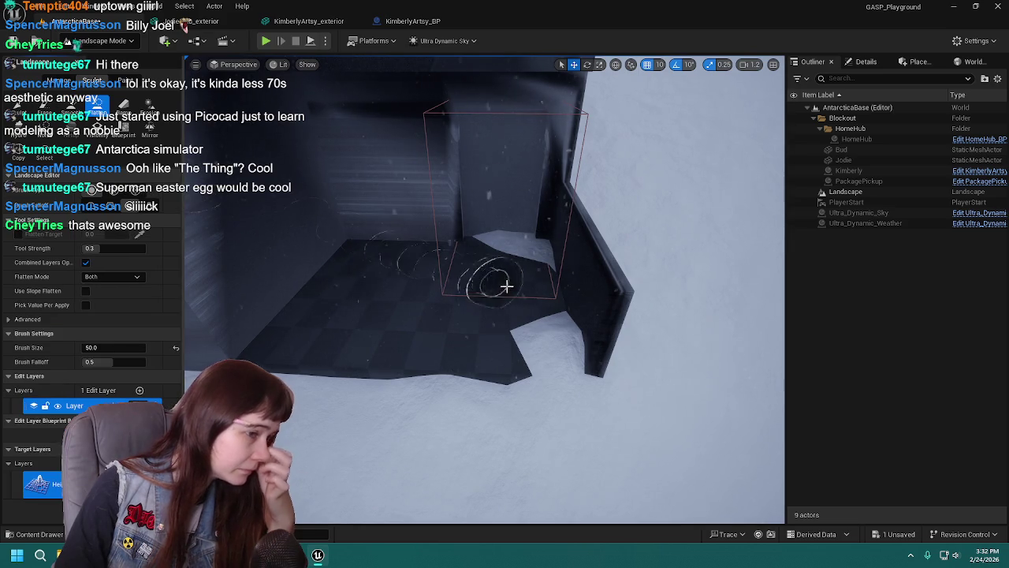
Flatten the snow jutting into the room corner and save the level.
{"action": "mouse_move", "coordinate": [533, 337]}
{"action": "left_mouse_down"}
{"action": "mouse_move", "coordinate": [543, 328]}
{"action": "mouse_move", "coordinate": [473, 251]}
{"action": "left_mouse_up"}
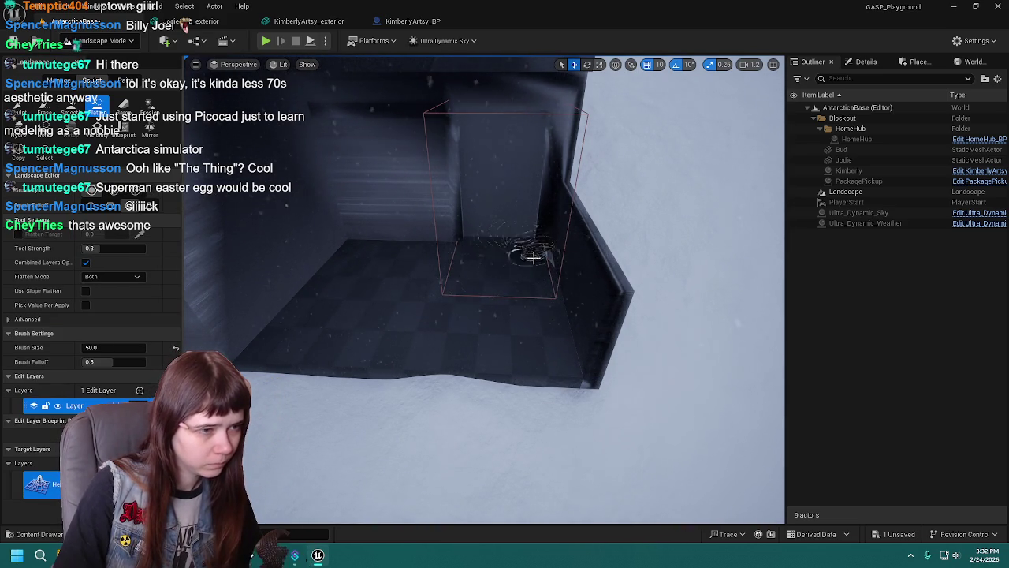
{"action": "mouse_move", "coordinate": [540, 273]}
{"action": "left_mouse_down"}
{"action": "mouse_move", "coordinate": [473, 303]}
{"action": "mouse_move", "coordinate": [504, 287]}
{"action": "left_mouse_up"}
{"action": "key", "text": "ctrl+s"}
Raise the snow along the wall base, undoing a stray stroke.
{"action": "key", "text": "shift"}
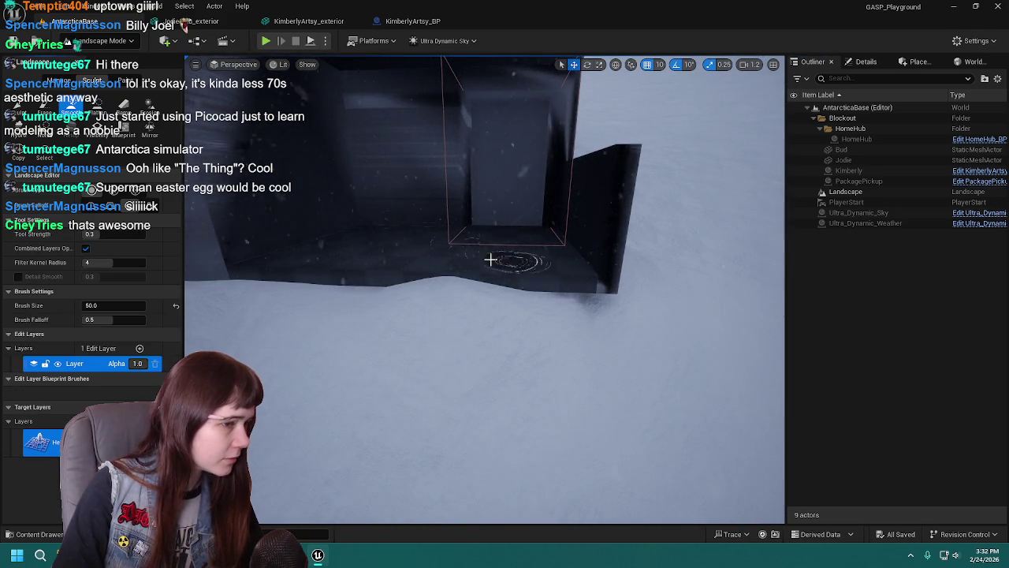
{"action": "mouse_move", "coordinate": [504, 303]}
{"action": "left_mouse_down"}
{"action": "mouse_move", "coordinate": [594, 296]}
{"action": "mouse_move", "coordinate": [527, 328]}
{"action": "mouse_move", "coordinate": [485, 322]}
{"action": "mouse_move", "coordinate": [590, 313]}
{"action": "mouse_move", "coordinate": [552, 300]}
{"action": "mouse_move", "coordinate": [591, 312]}
{"action": "mouse_move", "coordinate": [421, 308]}
{"action": "mouse_move", "coordinate": [489, 288]}
{"action": "mouse_move", "coordinate": [465, 283]}
{"action": "left_mouse_up"}
{"action": "key", "text": "ctrl+z"}
{"action": "mouse_move", "coordinate": [500, 371]}
{"action": "left_mouse_down"}
{"action": "mouse_move", "coordinate": [507, 360]}
{"action": "mouse_move", "coordinate": [541, 394]}
{"action": "left_mouse_up"}
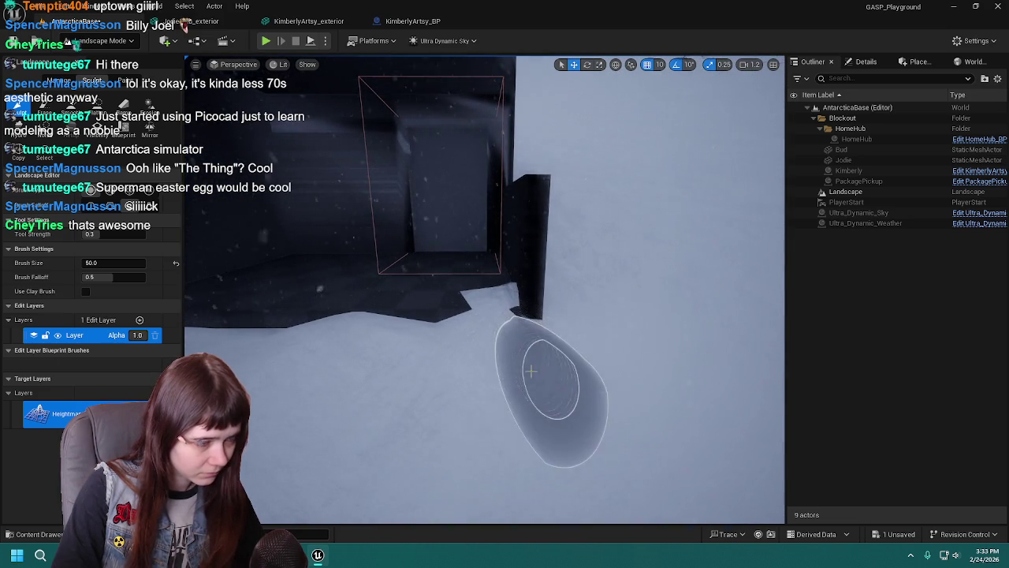
Undo a flatten stroke by the box and wall, then reselect Flatten for a wider view.
{"action": "left_click", "coordinate": [97, 105]}
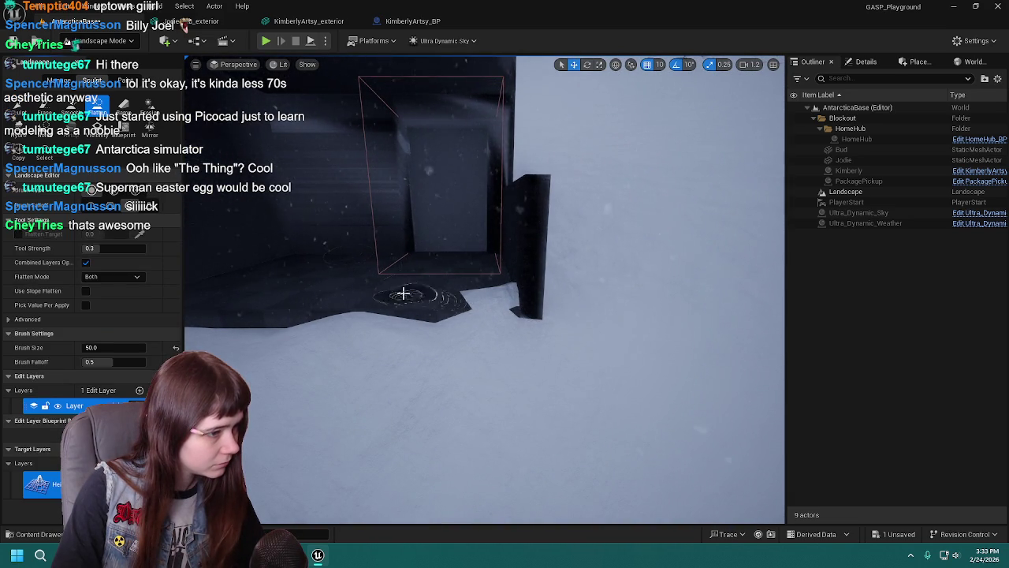
{"action": "mouse_move", "coordinate": [642, 360]}
{"action": "left_mouse_down"}
{"action": "mouse_move", "coordinate": [610, 362]}
{"action": "mouse_move", "coordinate": [585, 391]}
{"action": "left_mouse_up"}
{"action": "key", "text": "ctrl+z"}
{"action": "left_click_drag", "start_coordinate": [462, 373], "coordinate": [462, 373]}
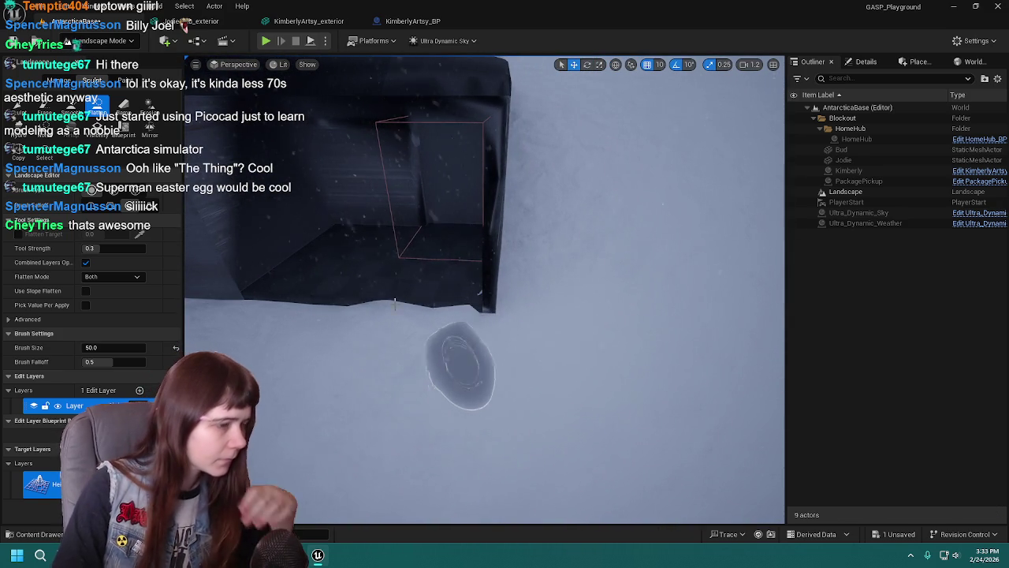
{"action": "left_click", "coordinate": [71, 107]}
{"action": "left_click", "coordinate": [97, 107]}
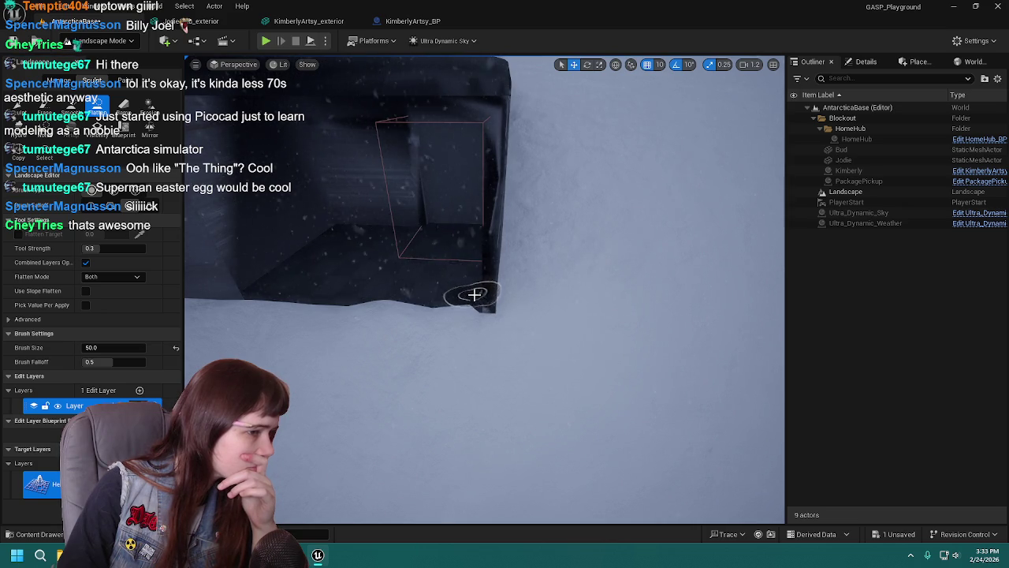
{"action": "left_click_drag", "start_coordinate": [480, 296], "coordinate": [480, 296]}
{"action": "mouse_move", "coordinate": [485, 291]}
{"action": "left_mouse_down"}
{"action": "mouse_move", "coordinate": [437, 264]}
{"action": "mouse_move", "coordinate": [473, 308]}
{"action": "mouse_move", "coordinate": [590, 350]}
{"action": "left_mouse_up"}
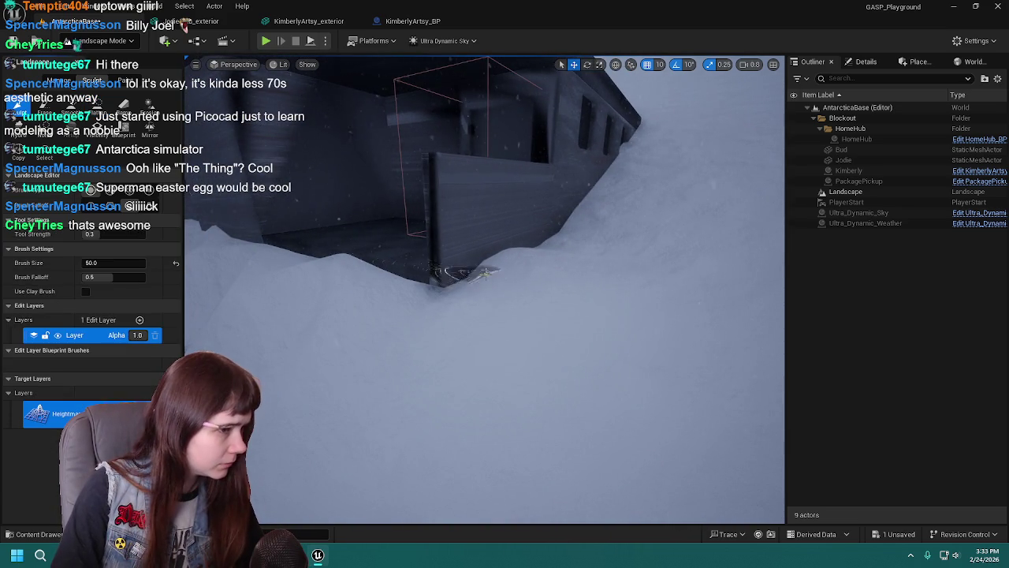
Undo the last sculpt stroke and sculpt the snow in front of the building.
{"action": "left_click_drag", "start_coordinate": [482, 351], "coordinate": [500, 349]}
{"action": "left_click_drag", "start_coordinate": [561, 325], "coordinate": [597, 320]}
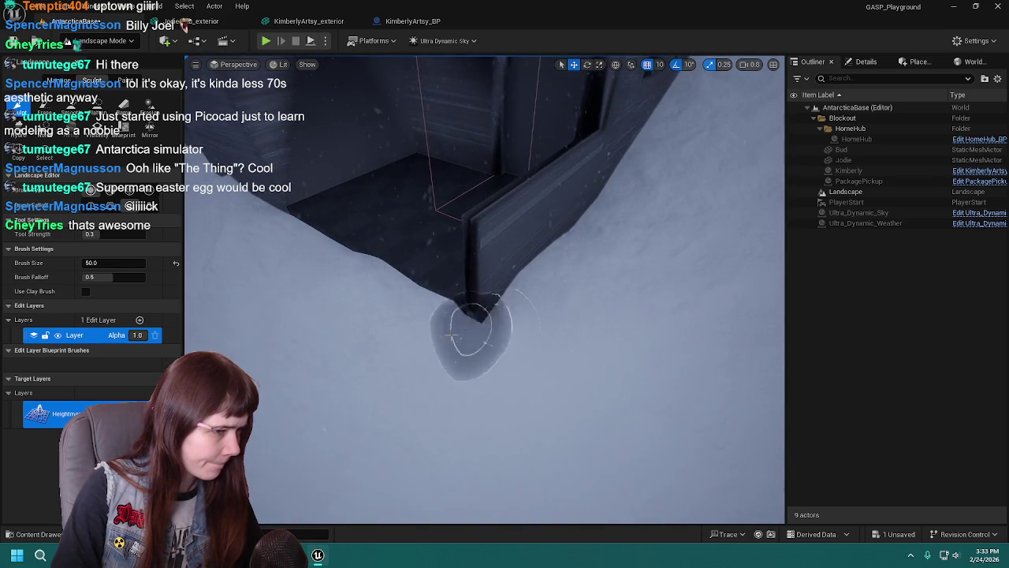
{"action": "left_click_drag", "start_coordinate": [529, 349], "coordinate": [534, 348]}
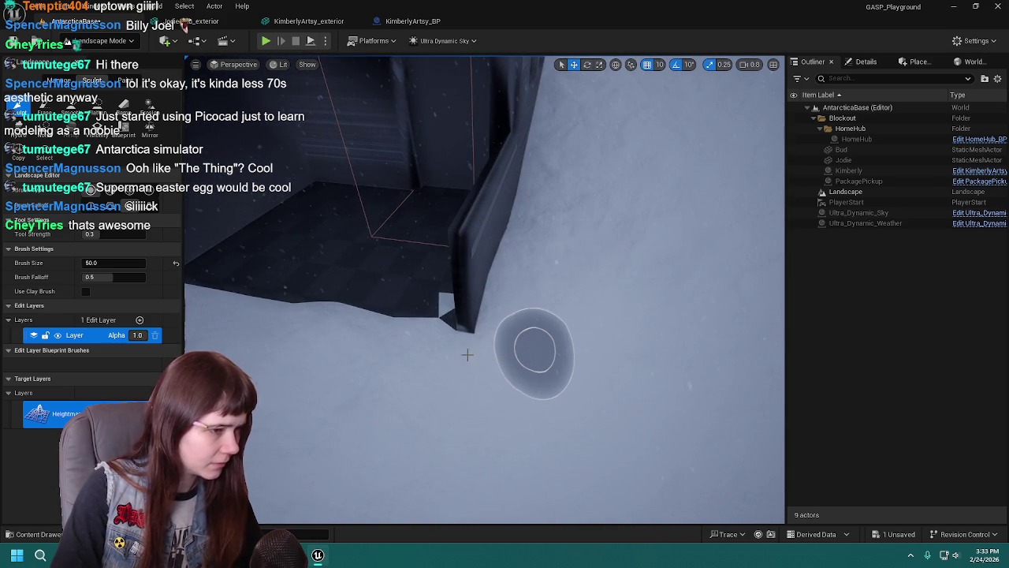
{"action": "key", "text": "ctrl+z"}
{"action": "mouse_move", "coordinate": [454, 334]}
{"action": "left_mouse_down"}
{"action": "mouse_move", "coordinate": [486, 345]}
{"action": "mouse_move", "coordinate": [523, 306]}
{"action": "mouse_move", "coordinate": [506, 354]}
{"action": "mouse_move", "coordinate": [529, 349]}
{"action": "left_mouse_up"}
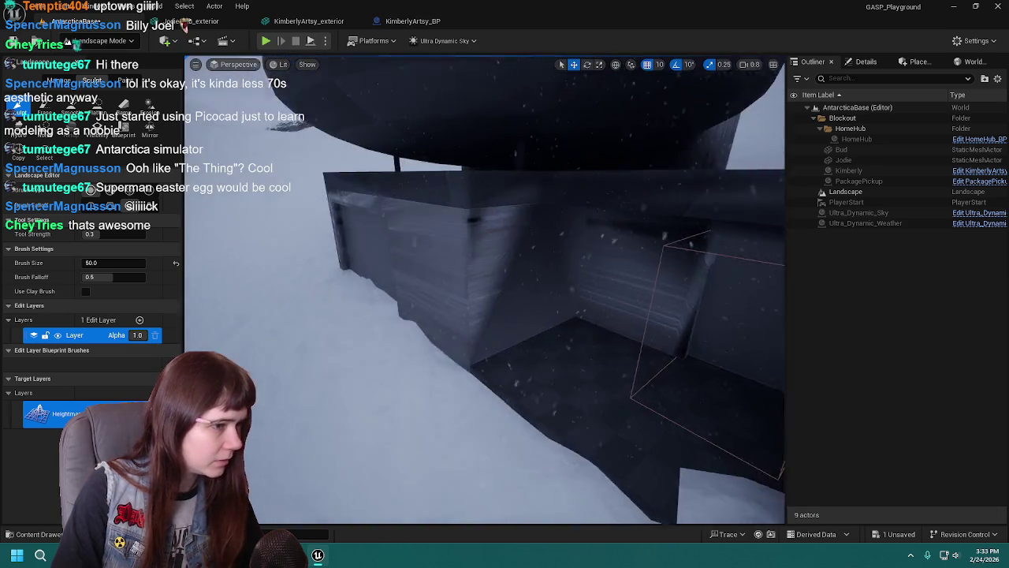
{"action": "left_click_drag", "start_coordinate": [540, 302], "coordinate": [540, 303]}
{"action": "left_click_drag", "start_coordinate": [368, 217], "coordinate": [201, 238]}
{"action": "mouse_move", "coordinate": [378, 317]}
{"action": "left_mouse_down"}
{"action": "mouse_move", "coordinate": [500, 383]}
{"action": "mouse_move", "coordinate": [401, 387]}
{"action": "mouse_move", "coordinate": [446, 405]}
{"action": "mouse_move", "coordinate": [450, 370]}
{"action": "mouse_move", "coordinate": [260, 364]}
{"action": "left_mouse_up"}
Flatten and lower the snow around the pillar base to expose more floor.
{"action": "left_click_drag", "start_coordinate": [484, 291], "coordinate": [552, 339]}
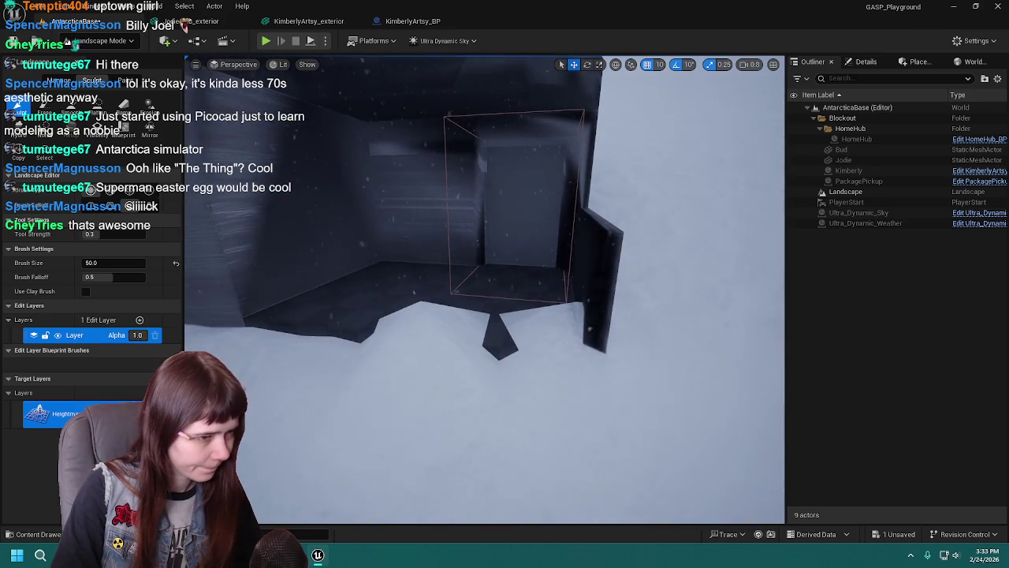
{"action": "left_click", "coordinate": [96, 104]}
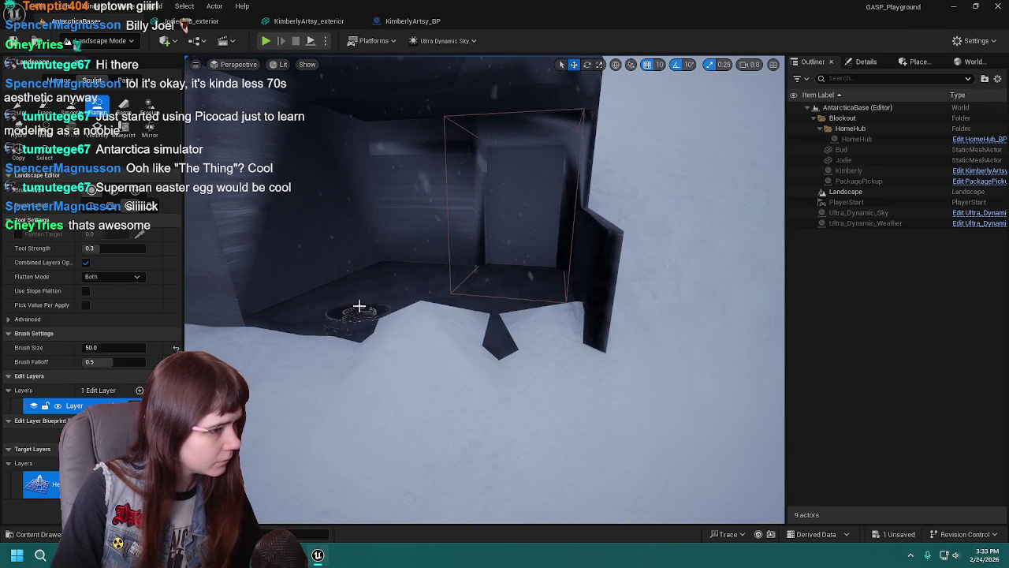
{"action": "mouse_move", "coordinate": [471, 324]}
{"action": "left_mouse_down"}
{"action": "mouse_move", "coordinate": [433, 338]}
{"action": "mouse_move", "coordinate": [516, 329]}
{"action": "mouse_move", "coordinate": [387, 352]}
{"action": "mouse_move", "coordinate": [439, 383]}
{"action": "mouse_move", "coordinate": [504, 370]}
{"action": "mouse_move", "coordinate": [465, 379]}
{"action": "mouse_move", "coordinate": [509, 350]}
{"action": "mouse_move", "coordinate": [489, 386]}
{"action": "mouse_move", "coordinate": [462, 364]}
{"action": "mouse_move", "coordinate": [469, 384]}
{"action": "mouse_move", "coordinate": [481, 370]}
{"action": "mouse_move", "coordinate": [465, 351]}
{"action": "mouse_move", "coordinate": [428, 439]}
{"action": "left_mouse_up"}
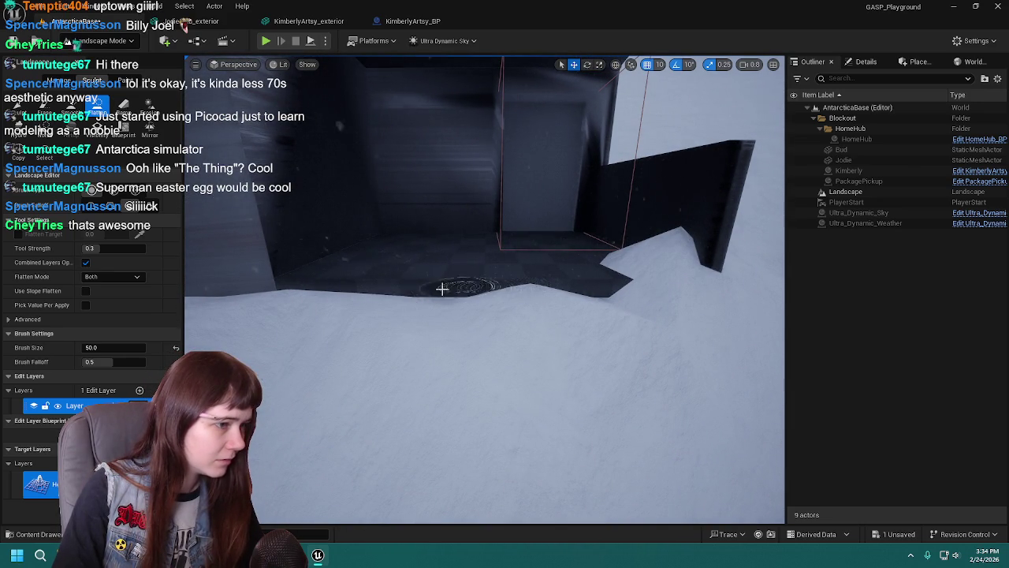
Set the Sculpt brush size to 25 and tool strength to 0.5, undoing a stray stroke.
{"action": "left_click", "coordinate": [17, 103]}
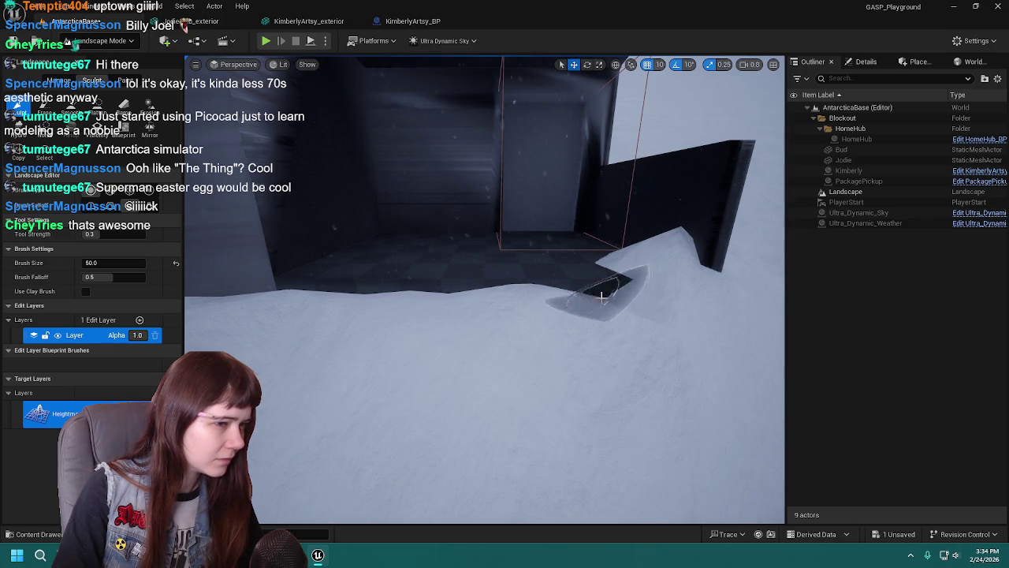
{"action": "mouse_move", "coordinate": [606, 315]}
{"action": "left_mouse_down"}
{"action": "mouse_move", "coordinate": [655, 347]}
{"action": "mouse_move", "coordinate": [241, 286]}
{"action": "left_mouse_up"}
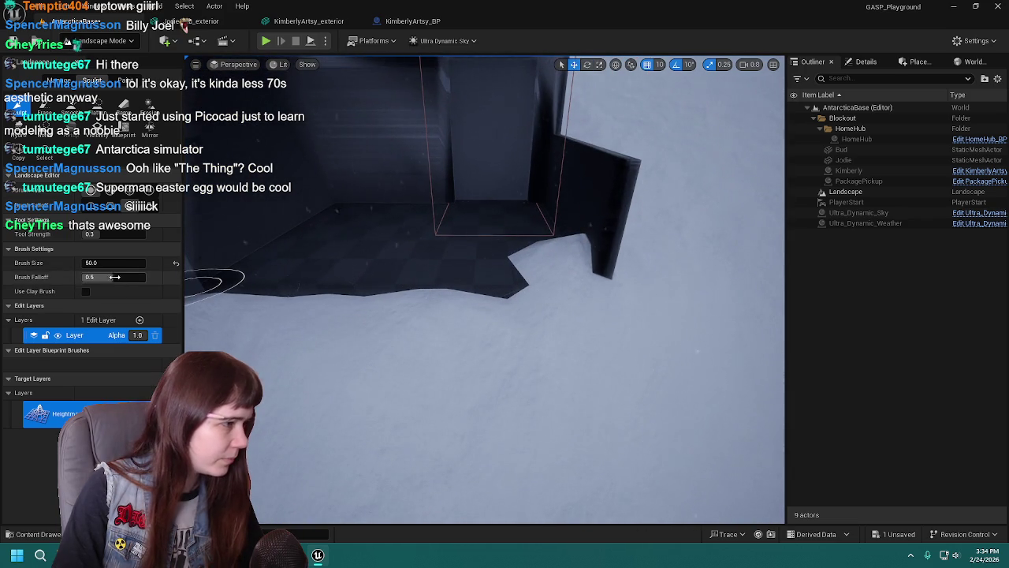
{"action": "left_click", "coordinate": [114, 263]}
{"action": "type", "text": "1"}
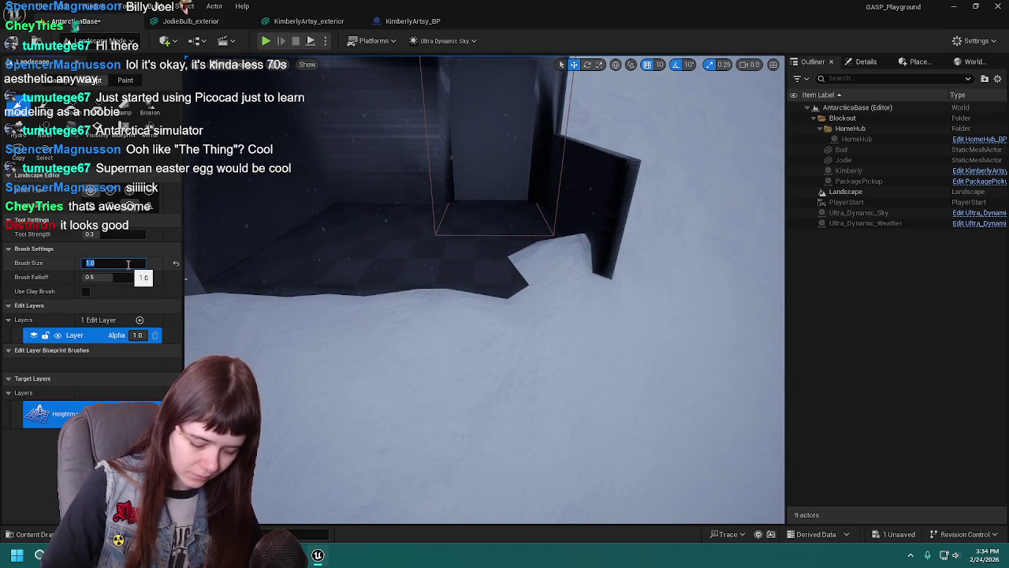
{"action": "type", "text": "25"}
{"action": "key", "text": "Return"}
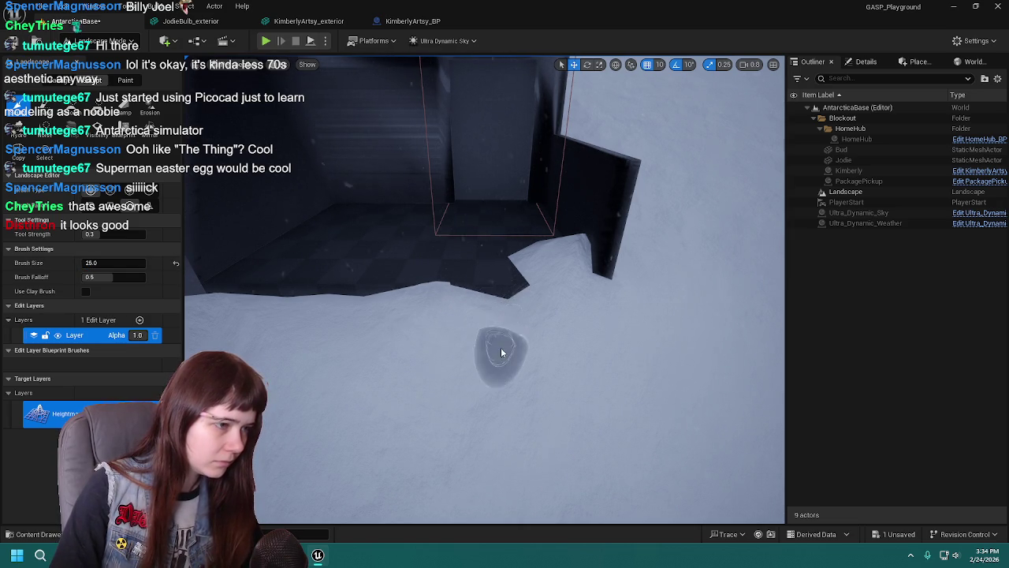
{"action": "key", "text": "ctrl+z"}
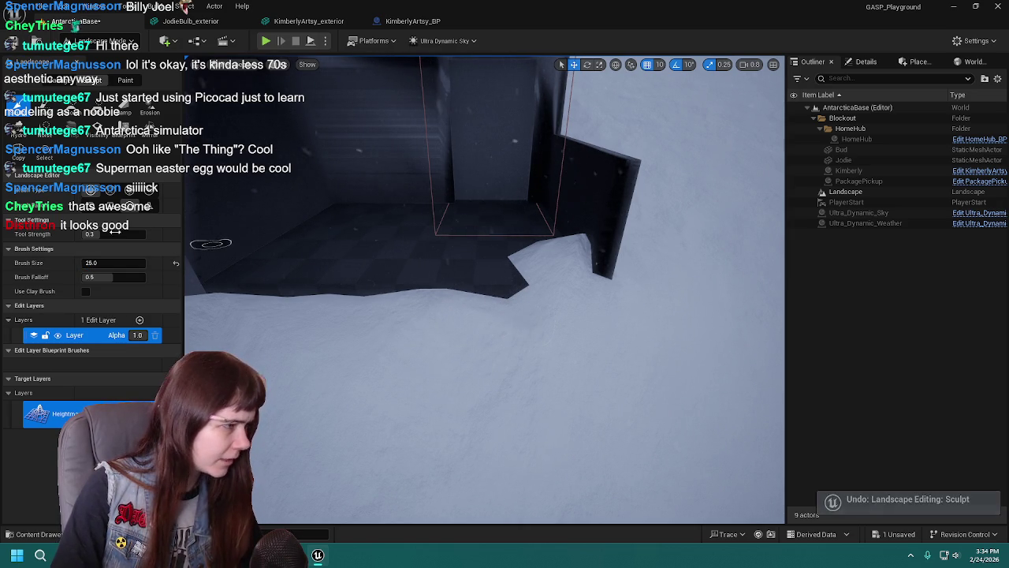
{"action": "left_click_drag", "start_coordinate": [117, 237], "coordinate": [116, 237]}
{"action": "type", "text": "0.5"}
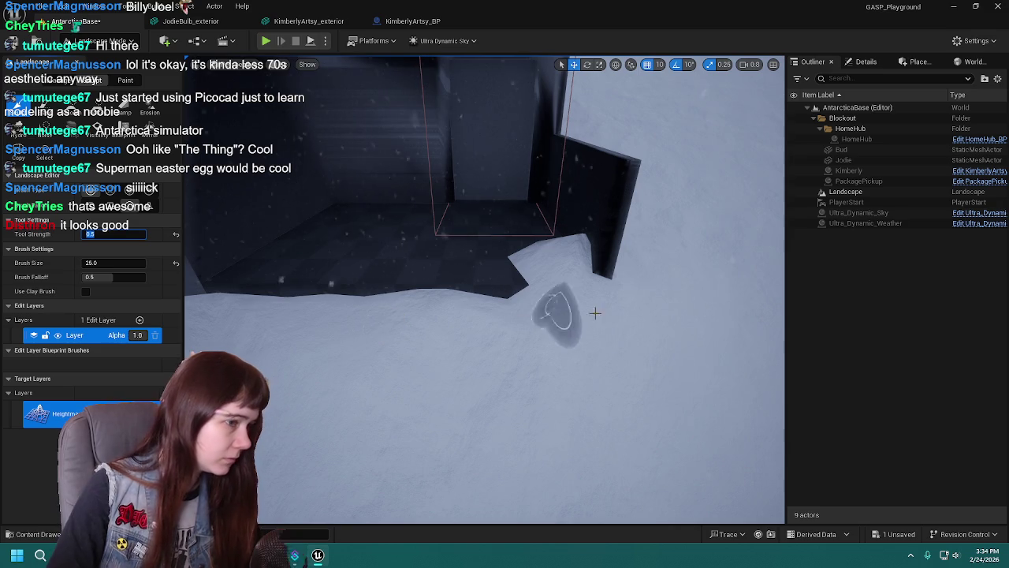
{"action": "key", "text": "Return"}
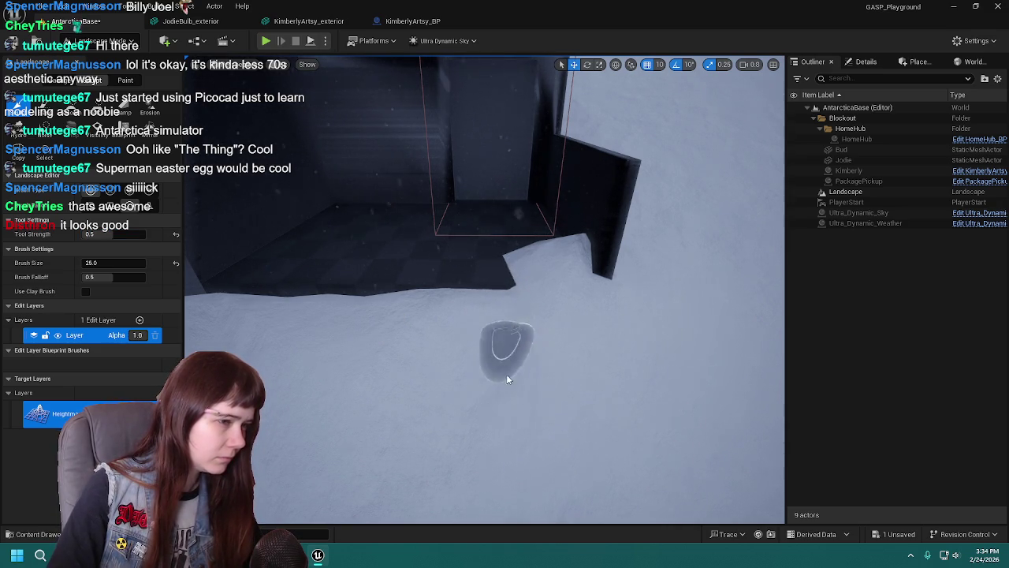
Switch back to the Flatten tool, facing the wall and ledge.
{"action": "mouse_move", "coordinate": [507, 364]}
{"action": "left_mouse_down"}
{"action": "mouse_move", "coordinate": [516, 398]}
{"action": "mouse_move", "coordinate": [576, 371]}
{"action": "left_mouse_up"}
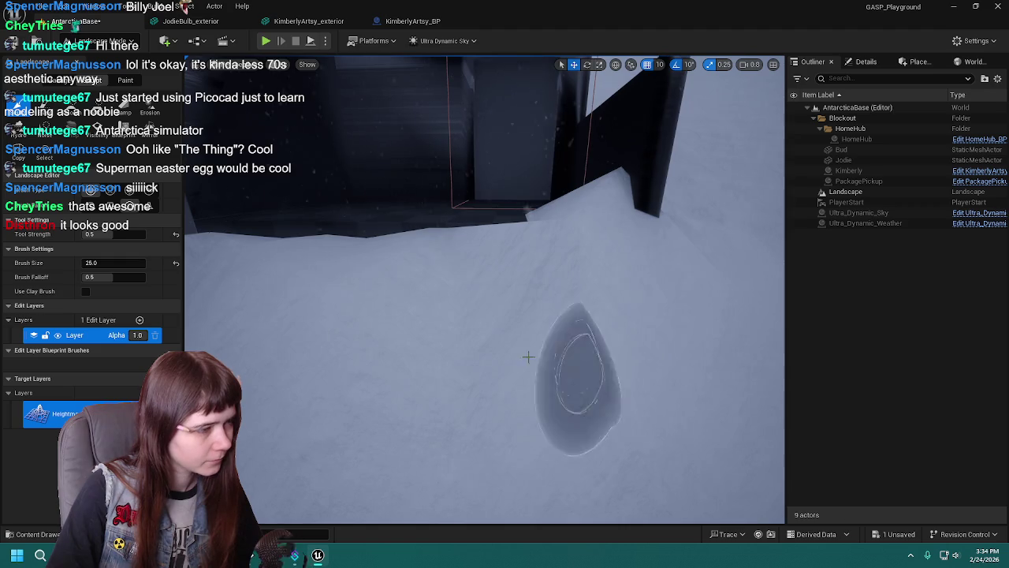
{"action": "left_click", "coordinate": [97, 107]}
{"action": "left_click_drag", "start_coordinate": [197, 224], "coordinate": [206, 234]}
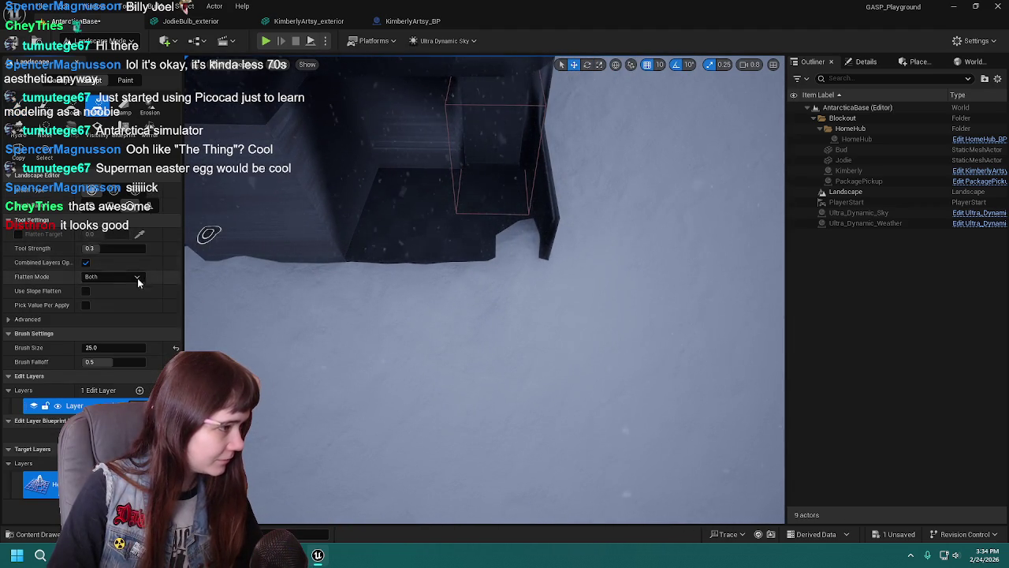
{"action": "left_click", "coordinate": [176, 349]}
Set the landscape brush size to 75.
{"action": "left_click", "coordinate": [120, 348]}
{"action": "type", "text": "5"}
{"action": "key", "text": "BackSpace"}
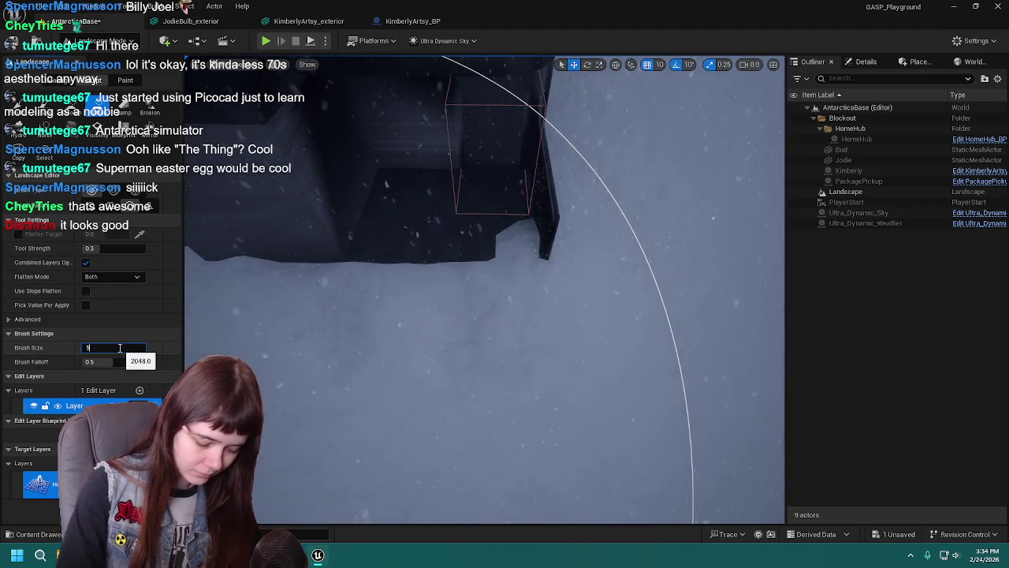
{"action": "type", "text": "75"}
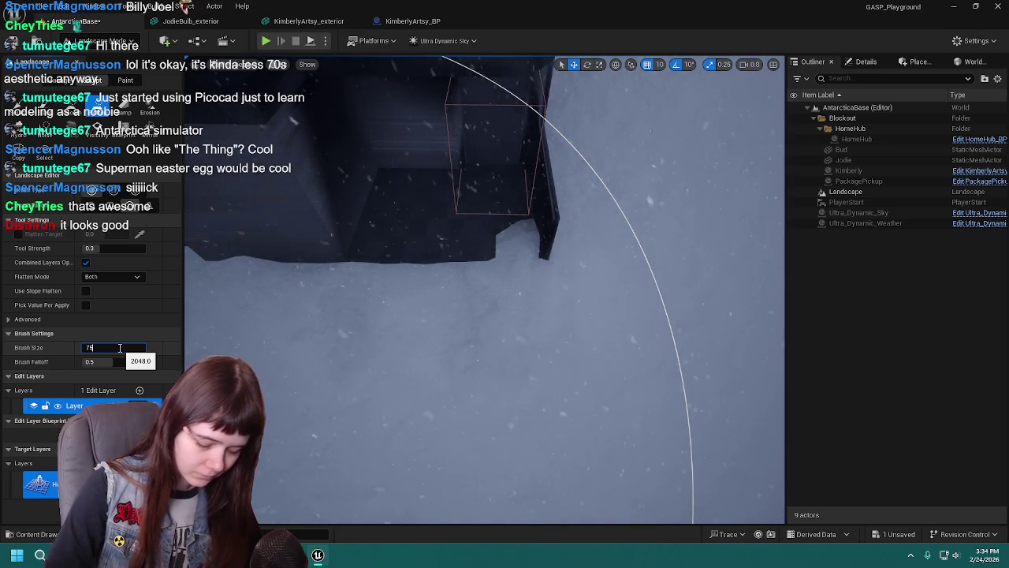
{"action": "key", "text": "Return"}
Flatten the snow near the building, undo it, and switch to Smooth.
{"action": "mouse_move", "coordinate": [517, 252]}
{"action": "left_mouse_down"}
{"action": "mouse_move", "coordinate": [479, 281]}
{"action": "mouse_move", "coordinate": [491, 298]}
{"action": "left_mouse_up"}
{"action": "mouse_move", "coordinate": [541, 374]}
{"action": "left_mouse_down"}
{"action": "mouse_move", "coordinate": [481, 300]}
{"action": "mouse_move", "coordinate": [540, 381]}
{"action": "left_mouse_up"}
{"action": "key", "text": "ctrl+z"}
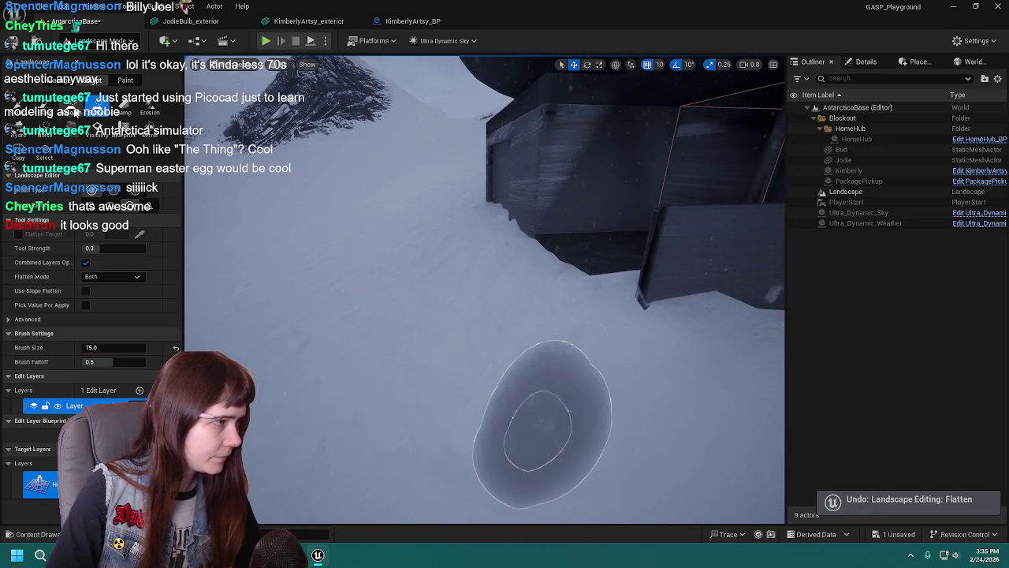
{"action": "left_click", "coordinate": [71, 104]}
{"action": "left_click_drag", "start_coordinate": [518, 392], "coordinate": [597, 416]}
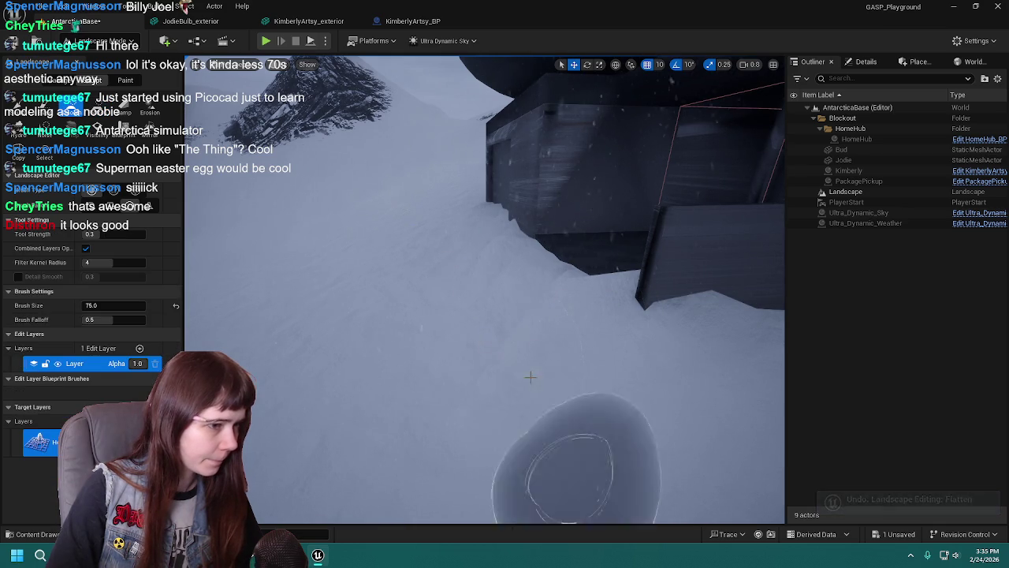
{"action": "left_click_drag", "start_coordinate": [360, 416], "coordinate": [473, 410]}
{"action": "left_click_drag", "start_coordinate": [473, 315], "coordinate": [307, 339]}
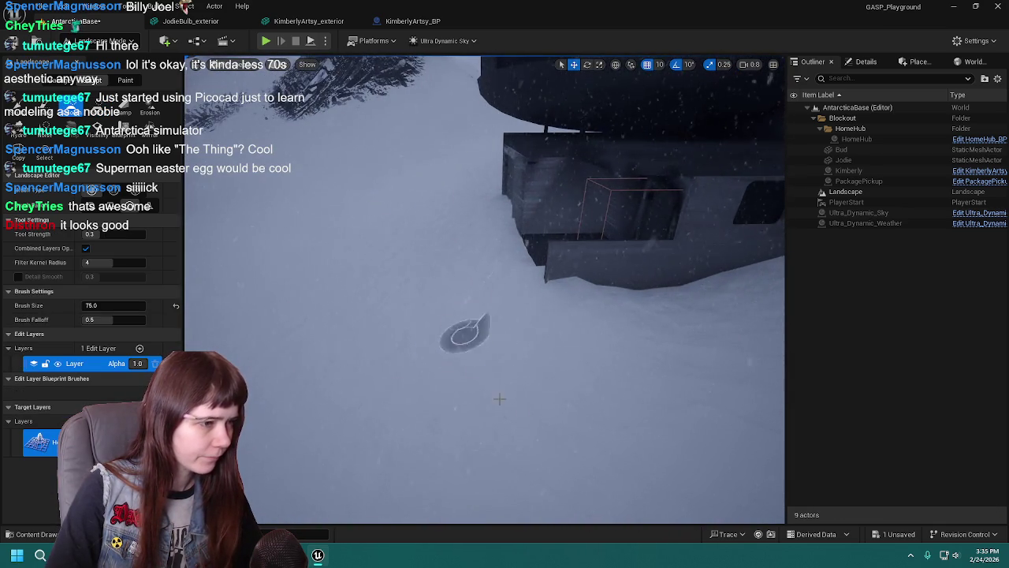
Leave Landscape mode for Selection Mode with Shift+1.
{"action": "scroll", "coordinate": [520, 385], "scroll_direction": "up", "scroll_amount": 10}
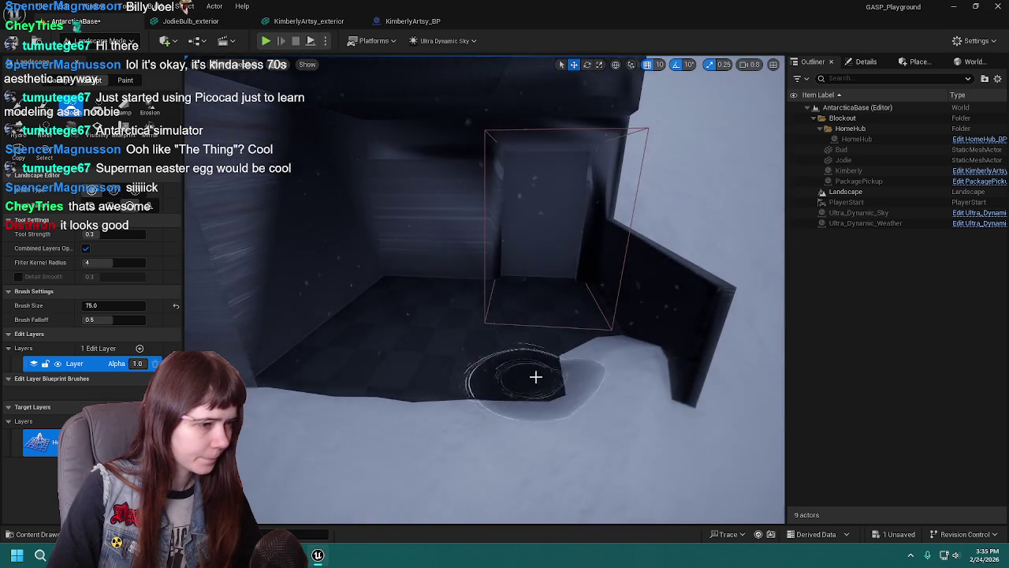
{"action": "scroll", "coordinate": [536, 382], "scroll_direction": "down", "scroll_amount": 10}
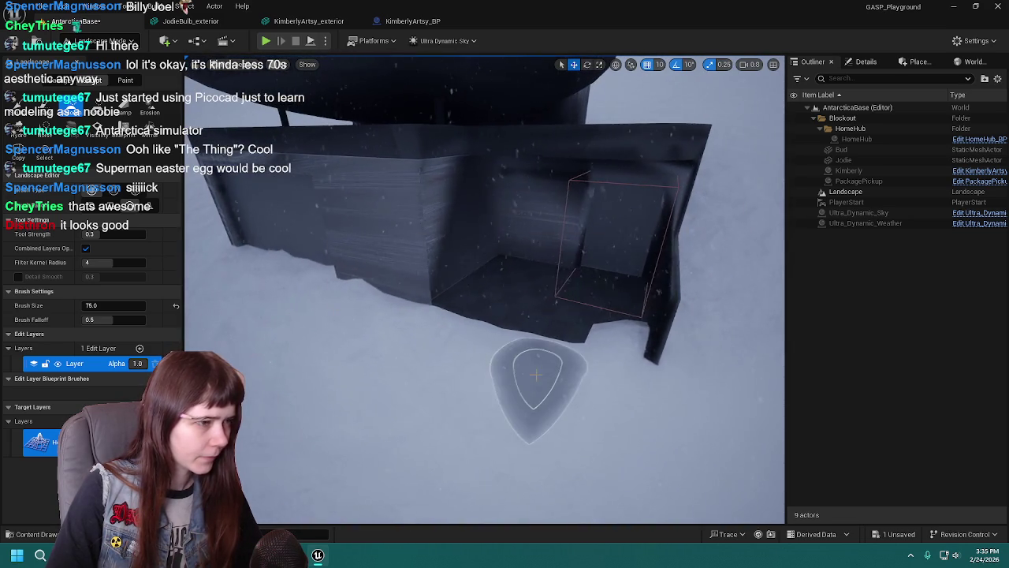
{"action": "scroll", "coordinate": [188, 200], "scroll_direction": "up", "scroll_amount": 3}
{"action": "key", "text": "shift+1"}
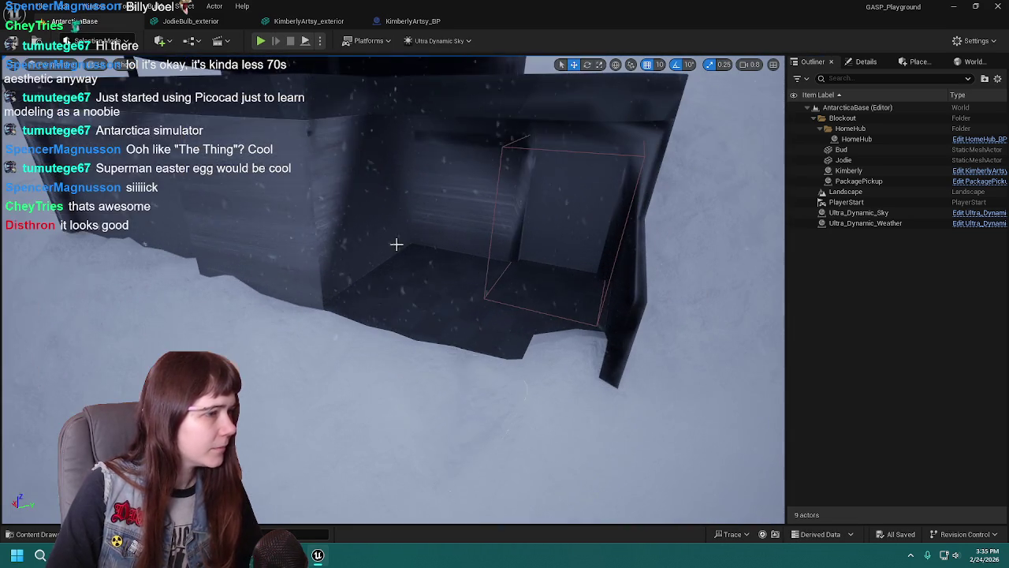
{"action": "scroll", "coordinate": [438, 284], "scroll_direction": "down", "scroll_amount": 3}
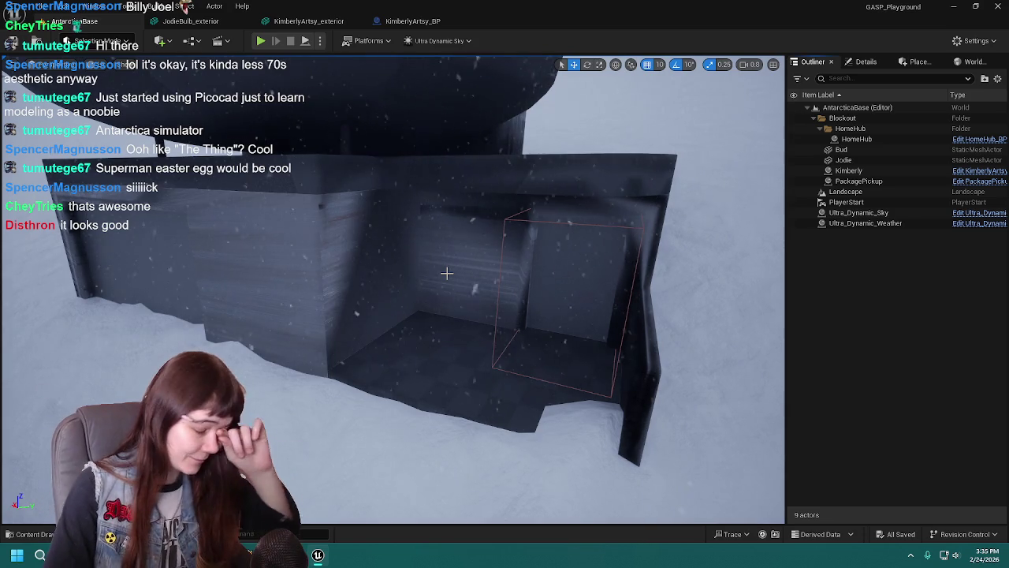
{"action": "left_click_drag", "start_coordinate": [495, 364], "coordinate": [495, 359]}
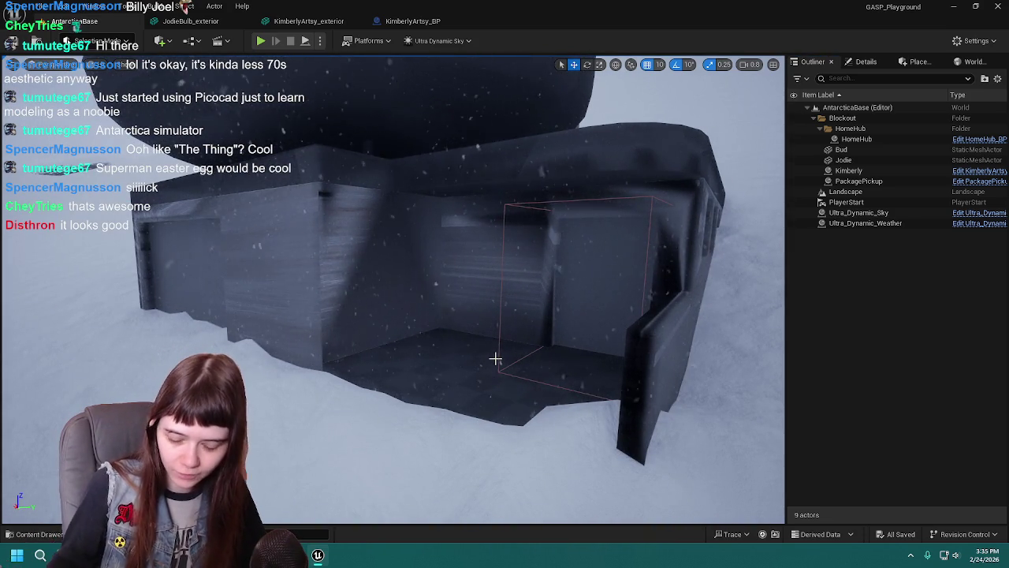
{"action": "left_click_drag", "start_coordinate": [495, 358], "coordinate": [496, 371]}
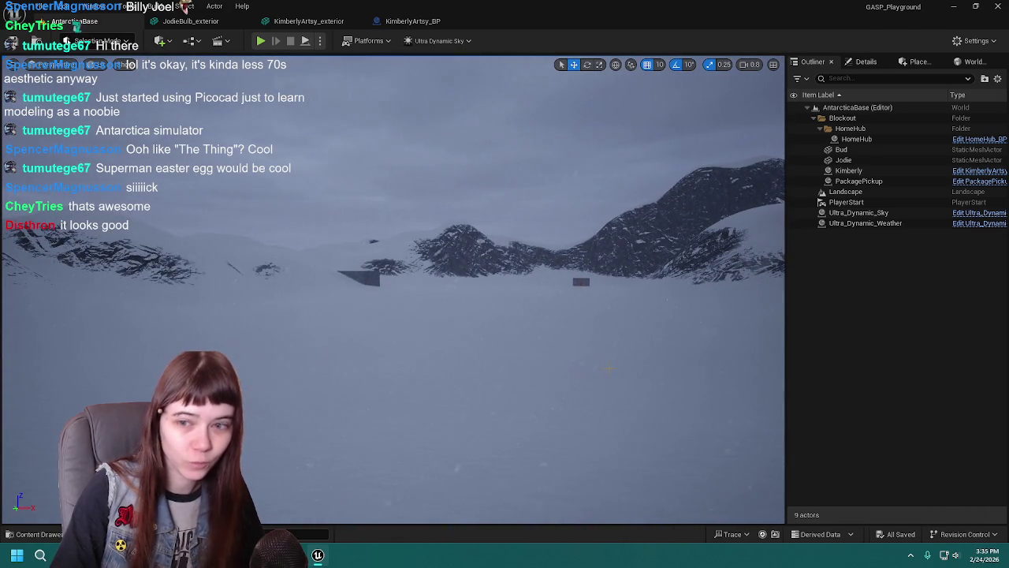
{"action": "key", "text": "f"}
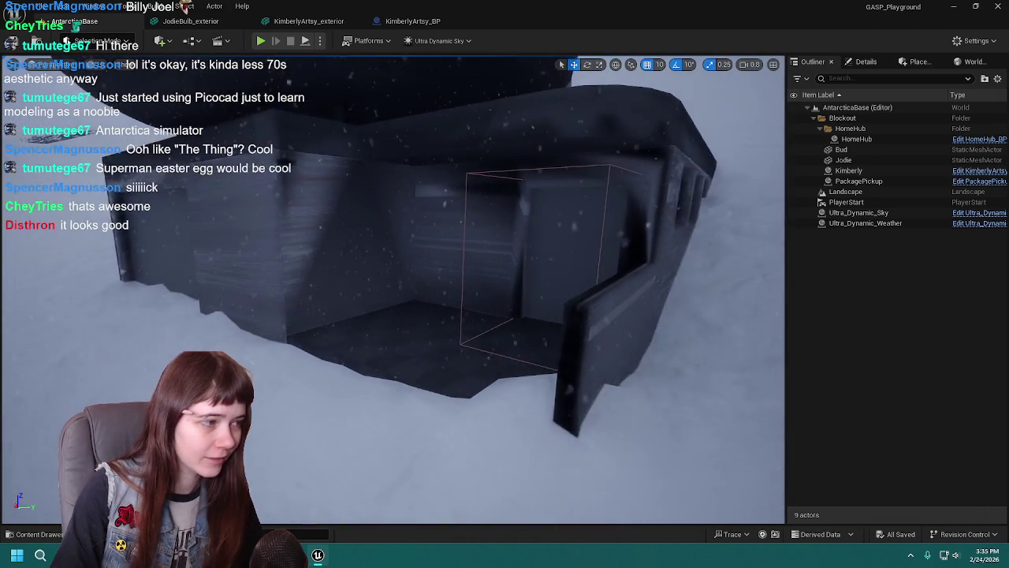
{"action": "left_click_drag", "start_coordinate": [495, 359], "coordinate": [473, 340]}
{"action": "left_click_drag", "start_coordinate": [556, 364], "coordinate": [610, 364]}
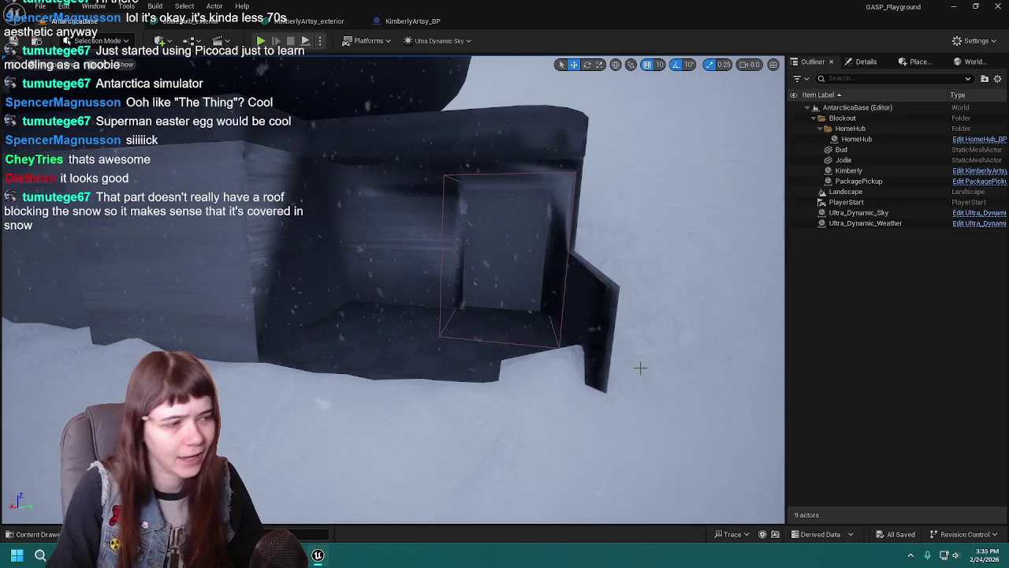
{"action": "left_click_drag", "start_coordinate": [578, 364], "coordinate": [578, 364]}
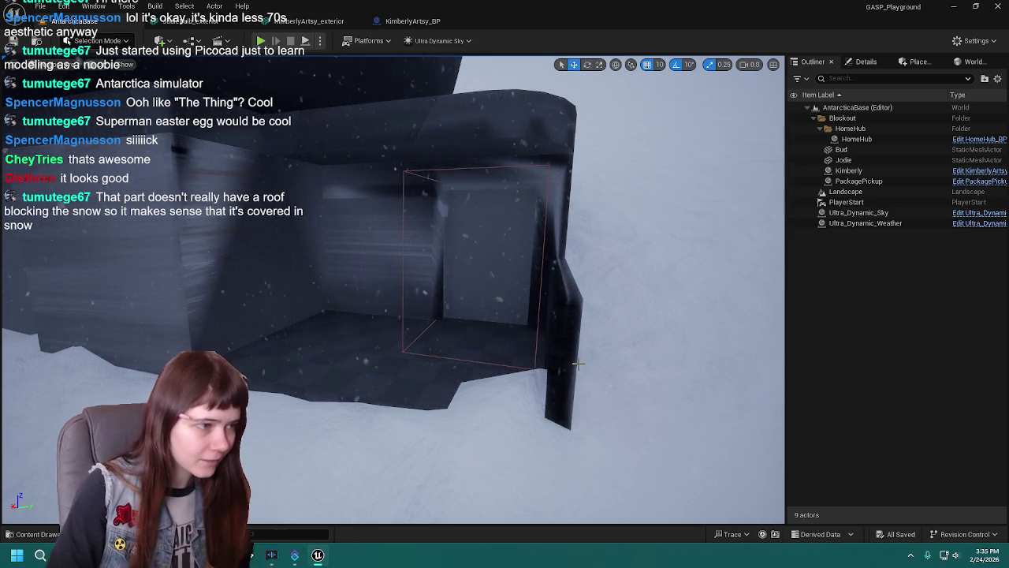
{"action": "left_click_drag", "start_coordinate": [486, 342], "coordinate": [469, 319]}
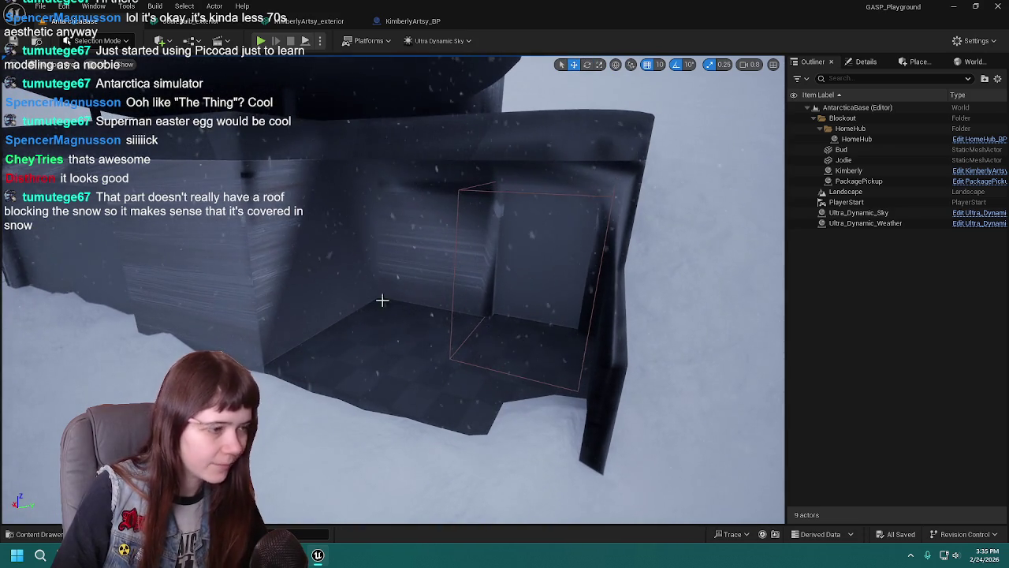
{"action": "mouse_move", "coordinate": [406, 305]}
{"action": "left_mouse_down"}
{"action": "mouse_move", "coordinate": [393, 284]}
{"action": "mouse_move", "coordinate": [457, 316]}
{"action": "mouse_move", "coordinate": [430, 308]}
{"action": "mouse_move", "coordinate": [436, 346]}
{"action": "mouse_move", "coordinate": [421, 311]}
{"action": "mouse_move", "coordinate": [442, 275]}
{"action": "left_mouse_up"}
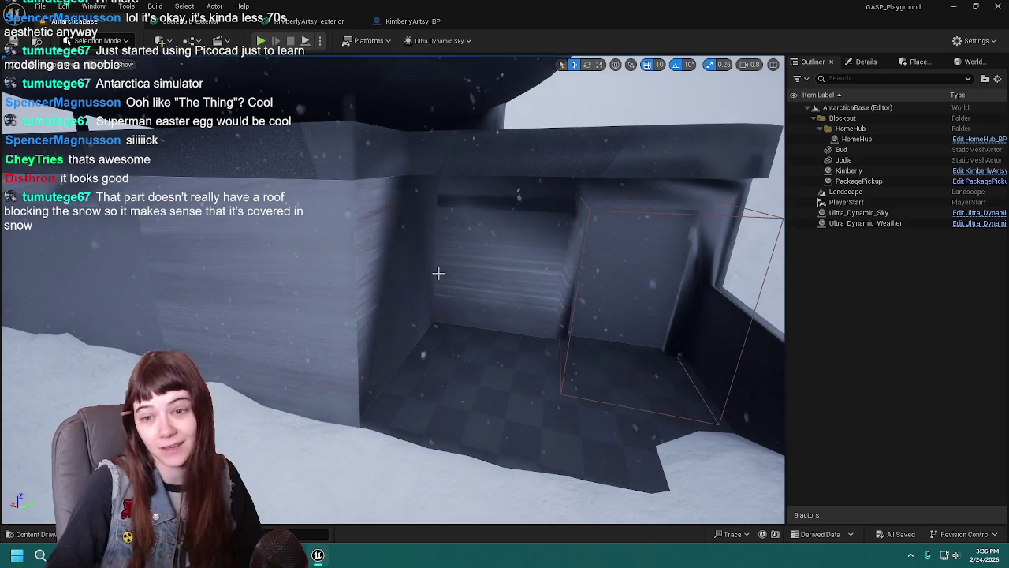
{"action": "mouse_move", "coordinate": [438, 273]}
{"action": "left_mouse_down"}
{"action": "mouse_move", "coordinate": [462, 284]}
{"action": "mouse_move", "coordinate": [448, 281]}
{"action": "left_mouse_up"}
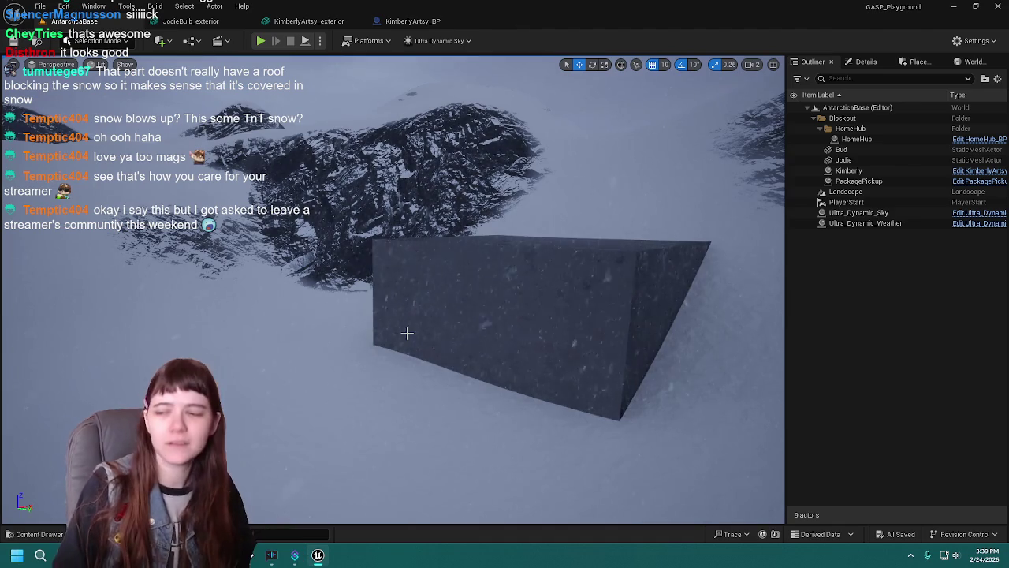
{"action": "mouse_move", "coordinate": [218, 297]}
{"action": "left_mouse_down"}
{"action": "mouse_move", "coordinate": [118, 301]}
{"action": "mouse_move", "coordinate": [76, 261]}
{"action": "mouse_move", "coordinate": [68, 271]}
{"action": "left_mouse_up"}
Focus on the Kimberly building, save the level, and start a Play session.
{"action": "left_click", "coordinate": [339, 282]}
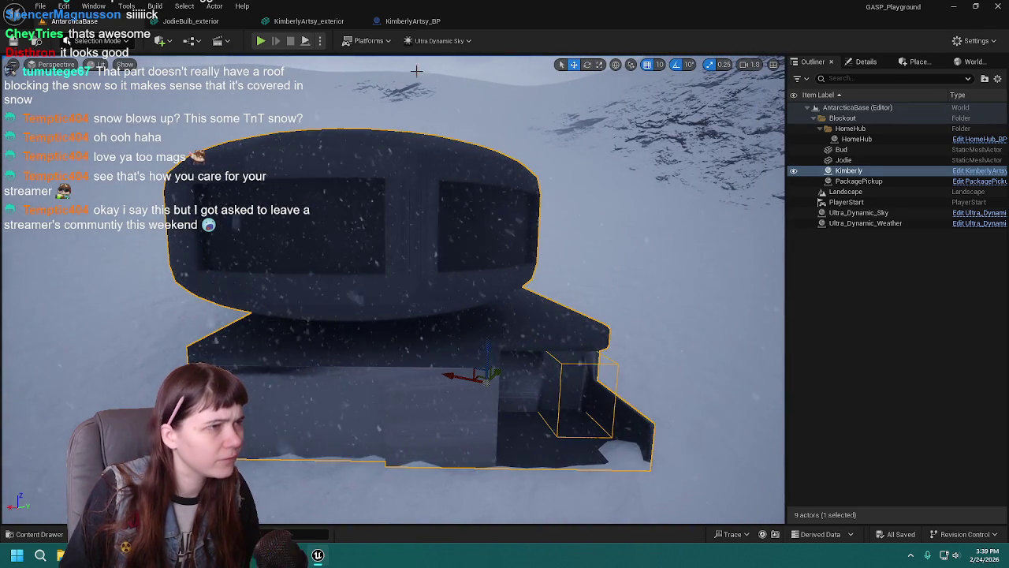
{"action": "key", "text": "f"}
{"action": "key", "text": "ctrl+s"}
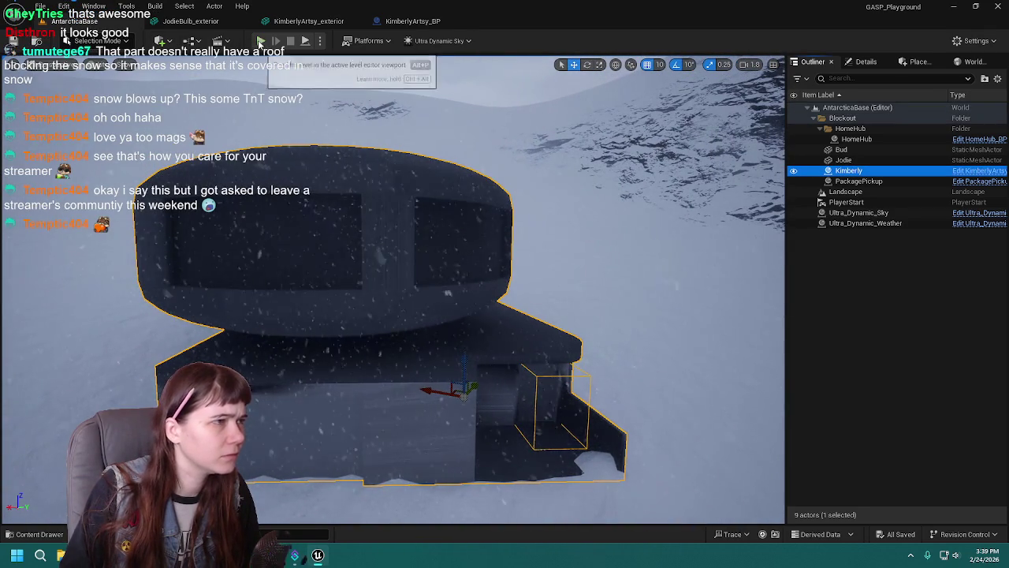
{"action": "left_click", "coordinate": [263, 42]}
{"action": "key", "text": "w"}
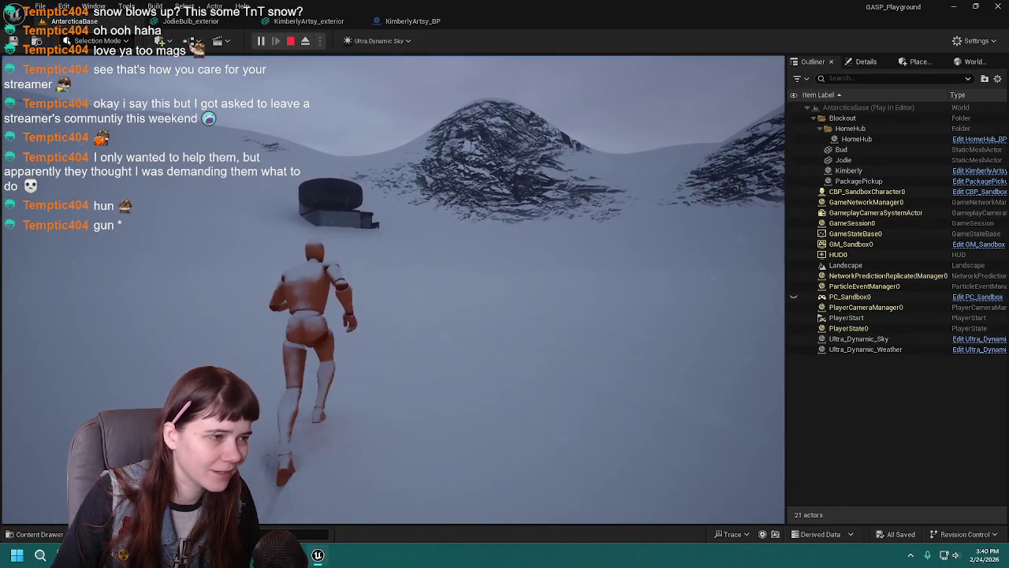
Run the mannequin through the entrance drifts up to the base wall, leaving trails in the snow.
{"action": "key", "text": "w"}
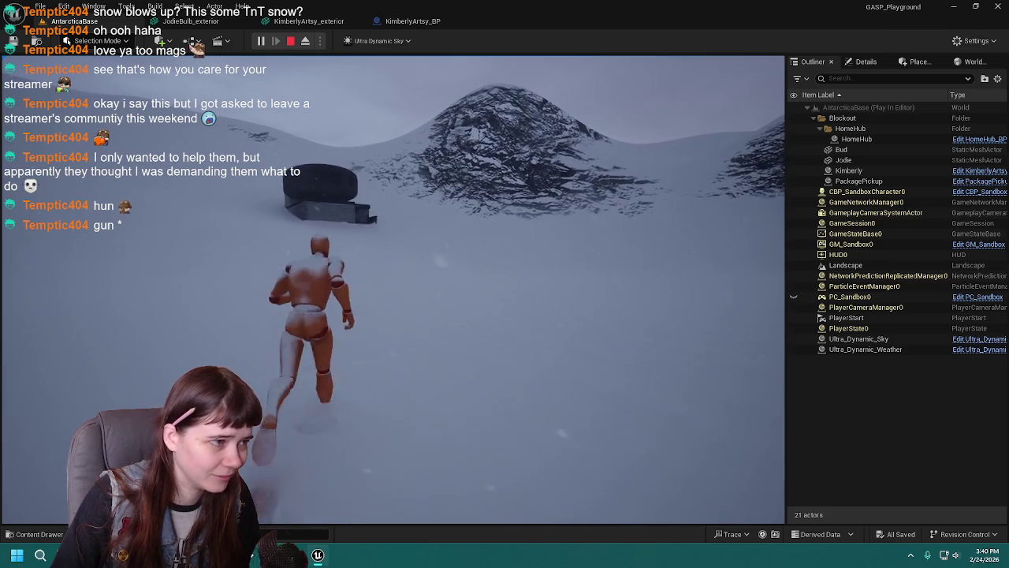
{"action": "key", "text": "w"}
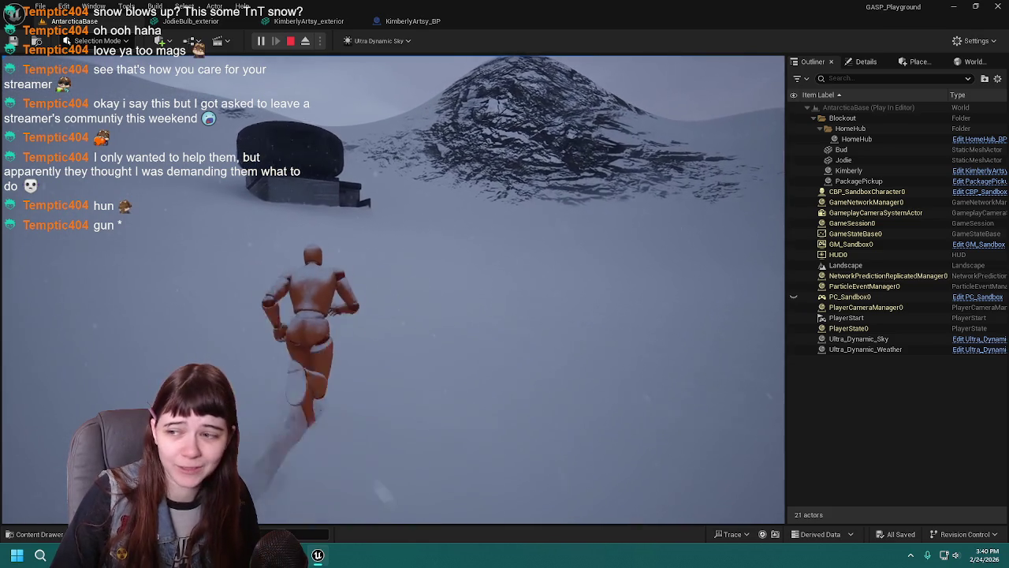
{"action": "key", "text": "w"}
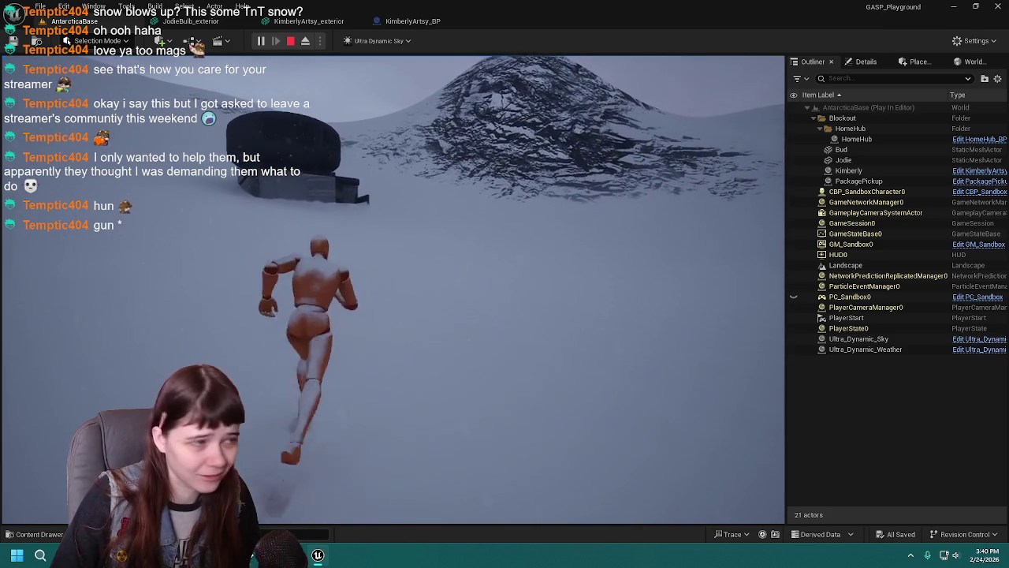
{"action": "key", "text": "w"}
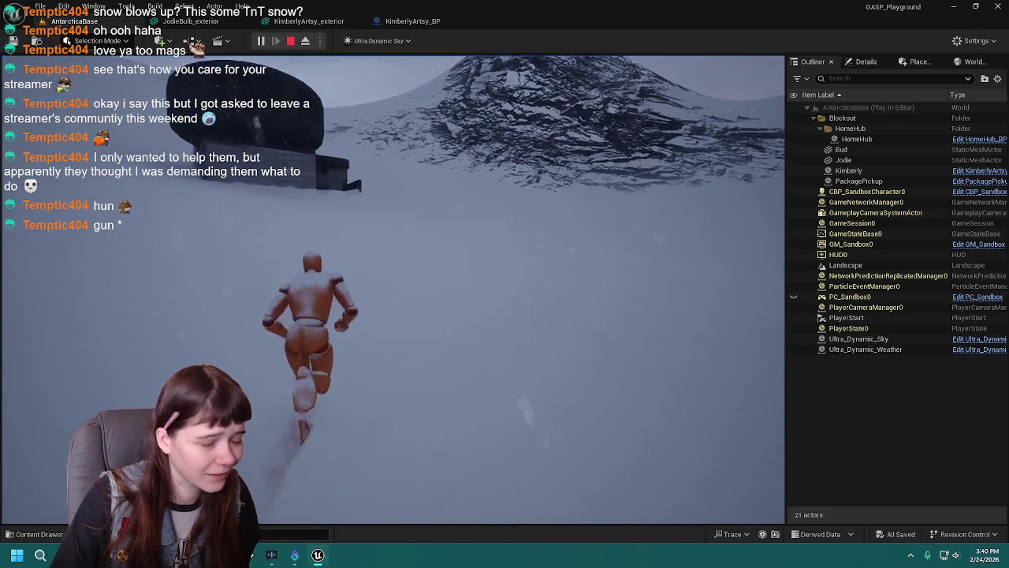
{"action": "key", "text": "w"}
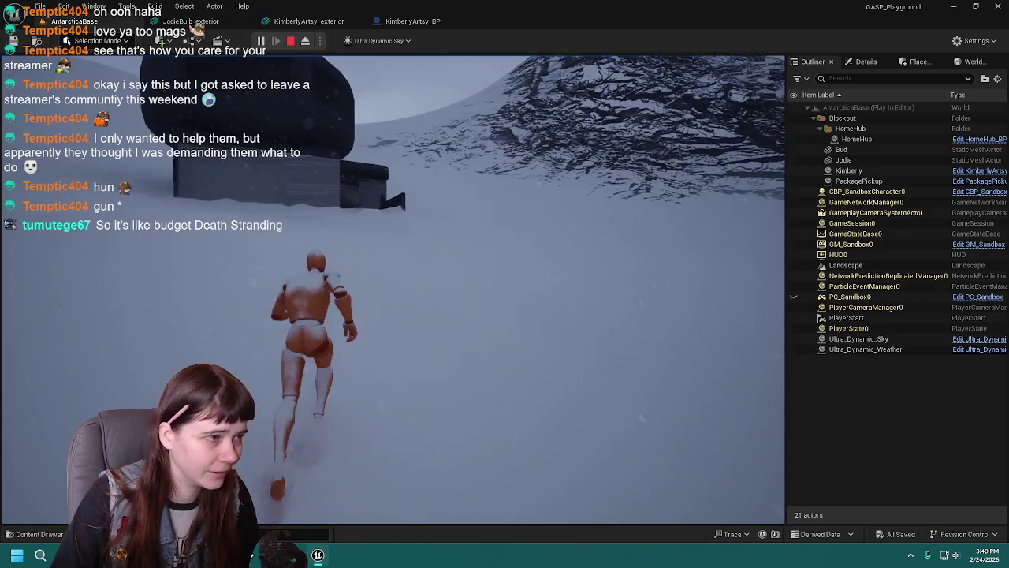
{"action": "key", "text": "w"}
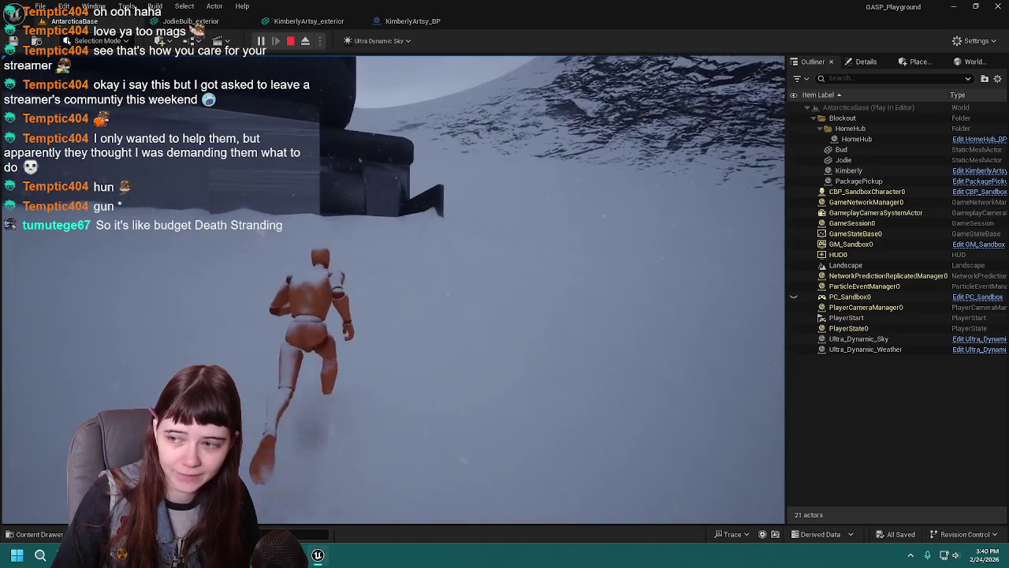
{"action": "key", "text": "w"}
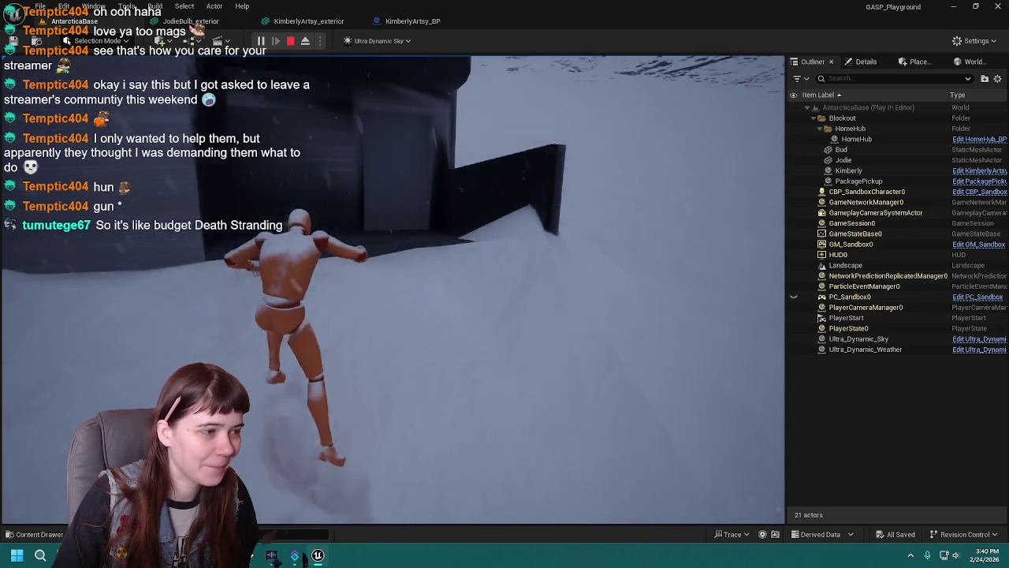
{"action": "key", "text": "w"}
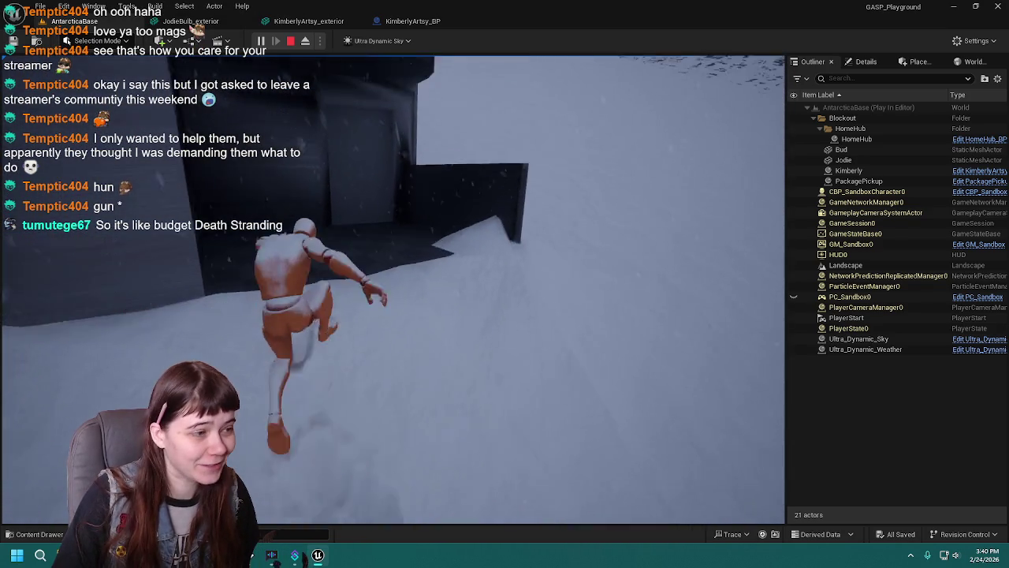
{"action": "key", "text": "w"}
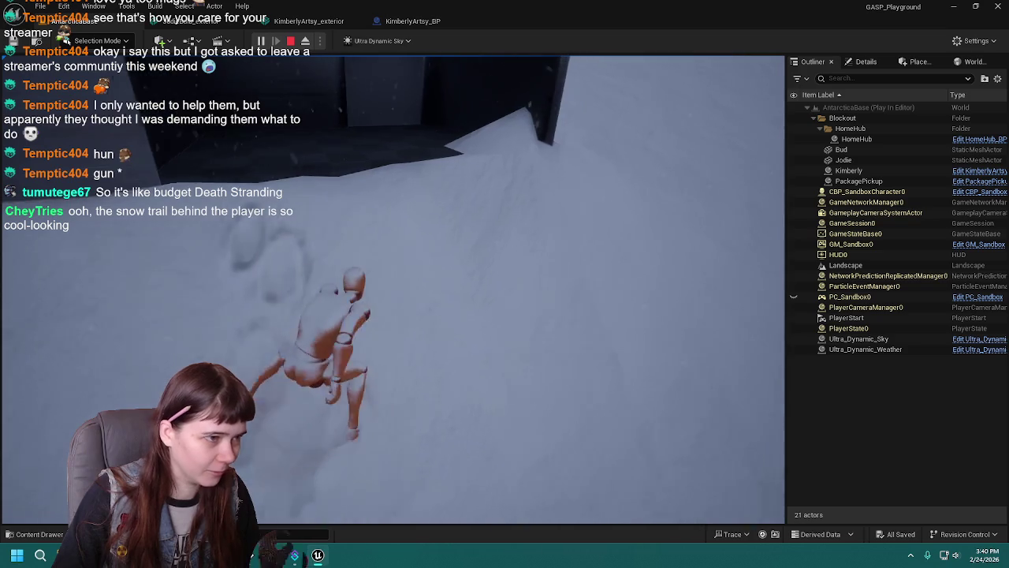
{"action": "key", "text": "w"}
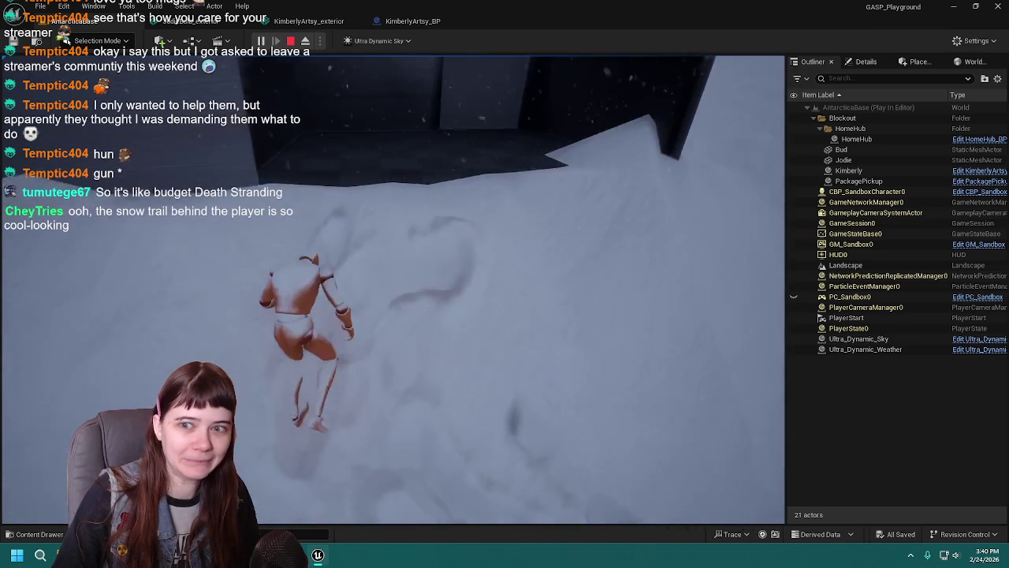
{"action": "key", "text": "w"}
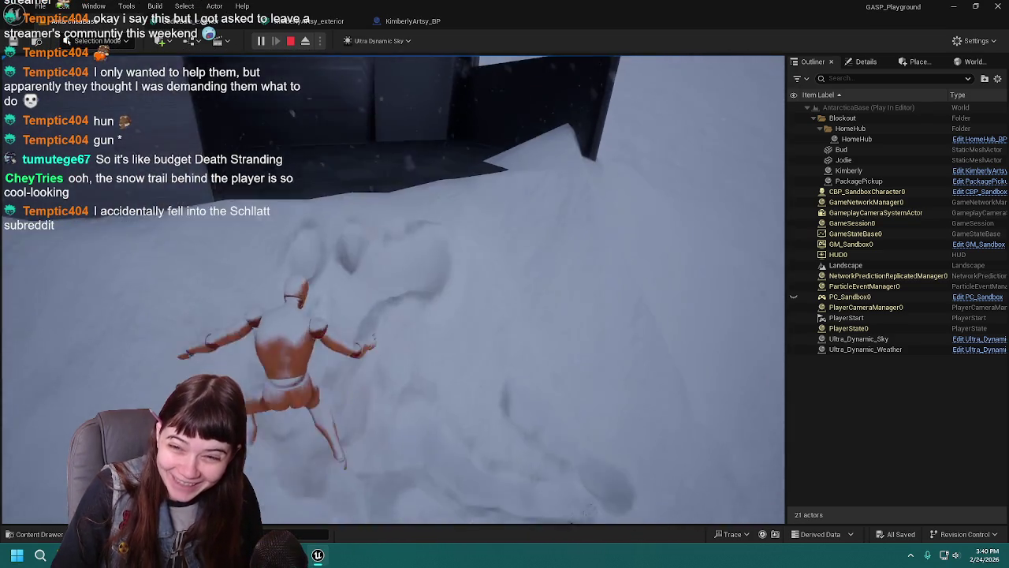
{"action": "key", "text": "w"}
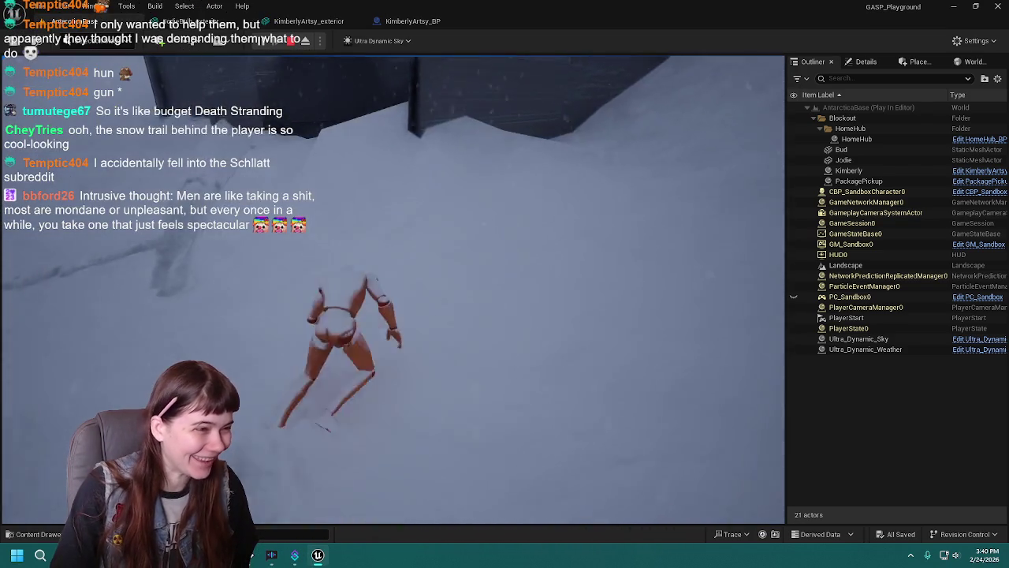
{"action": "key", "text": "w"}
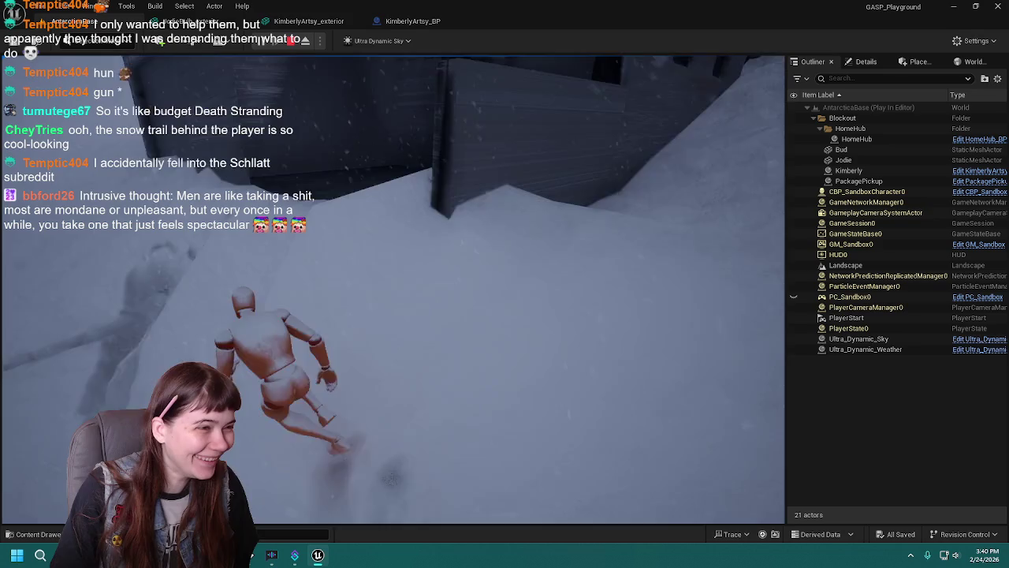
{"action": "key", "text": "w"}
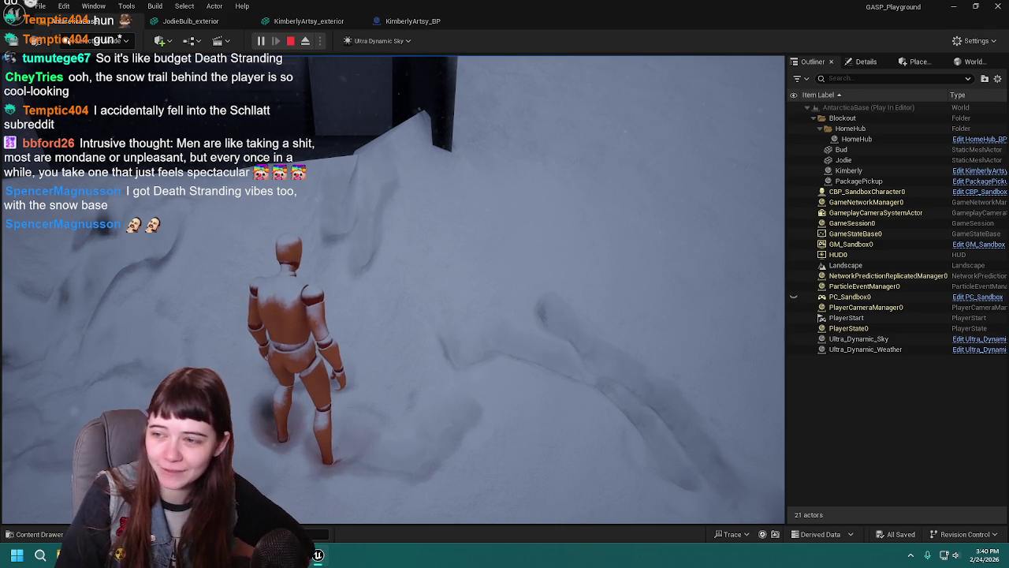
{"action": "key", "text": "w"}
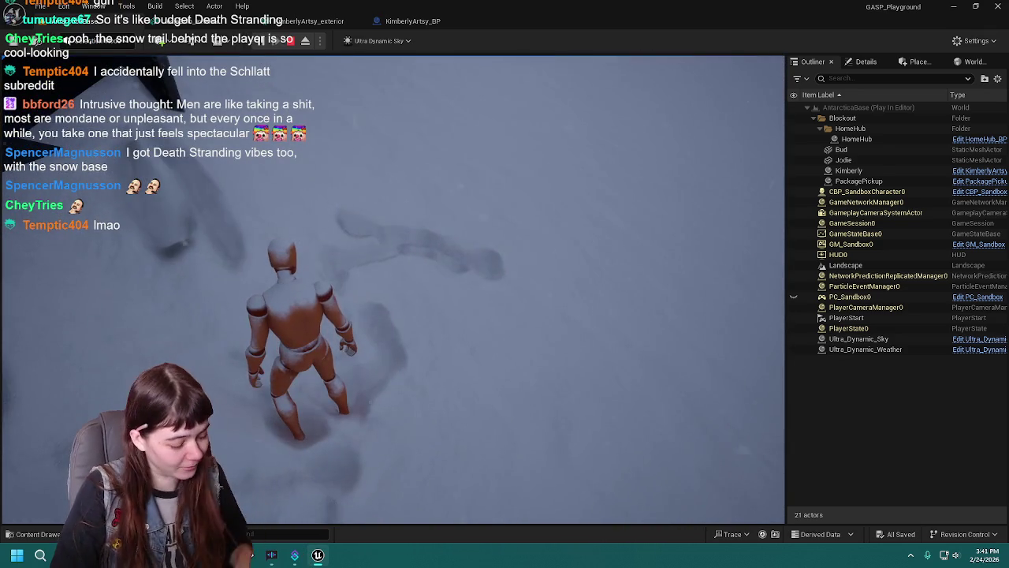
Stop the play-test, frame the Kimberly building, and show the editor modes list.
{"action": "key", "text": "Escape"}
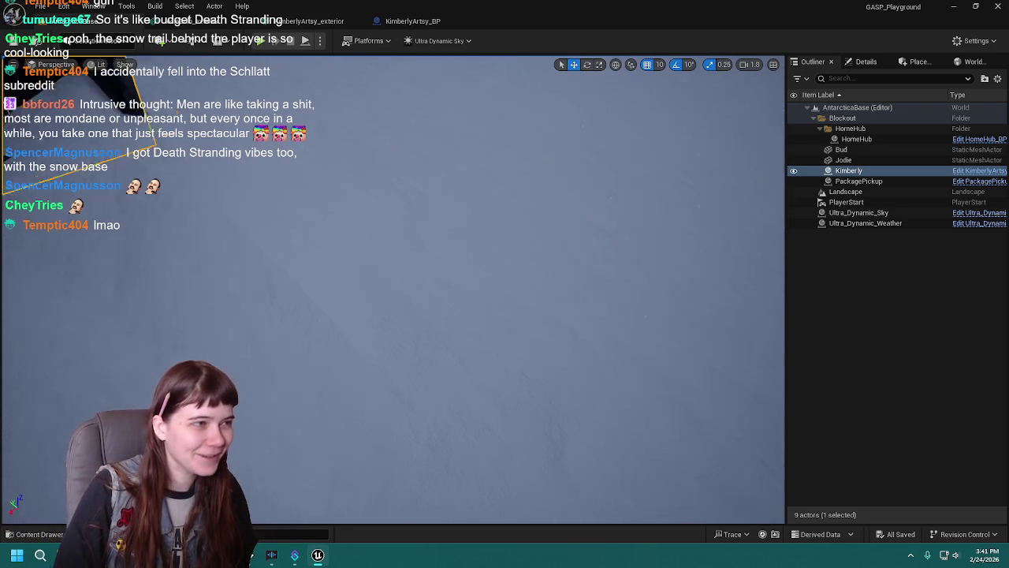
{"action": "key", "text": "f"}
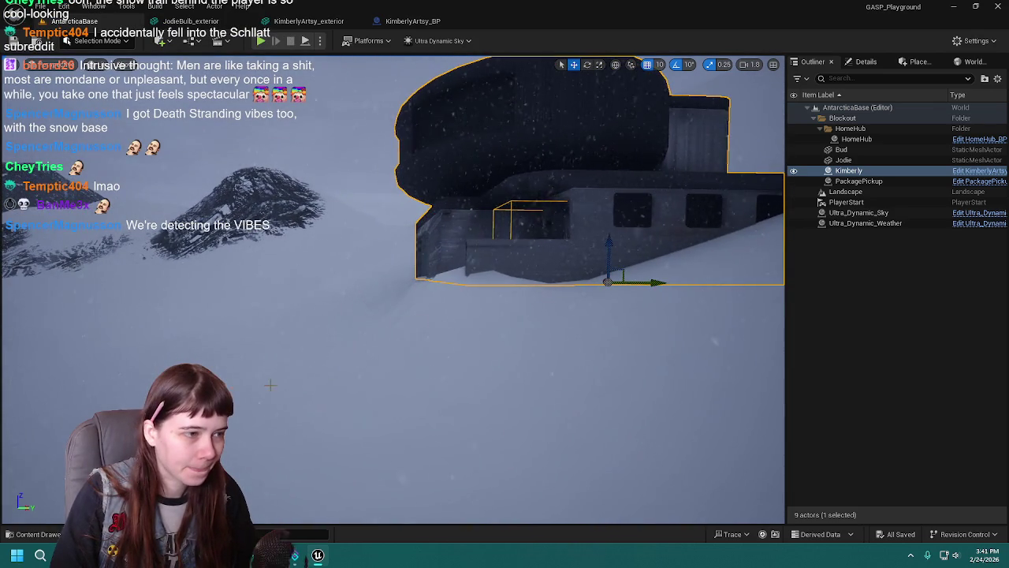
{"action": "left_click", "coordinate": [95, 40]}
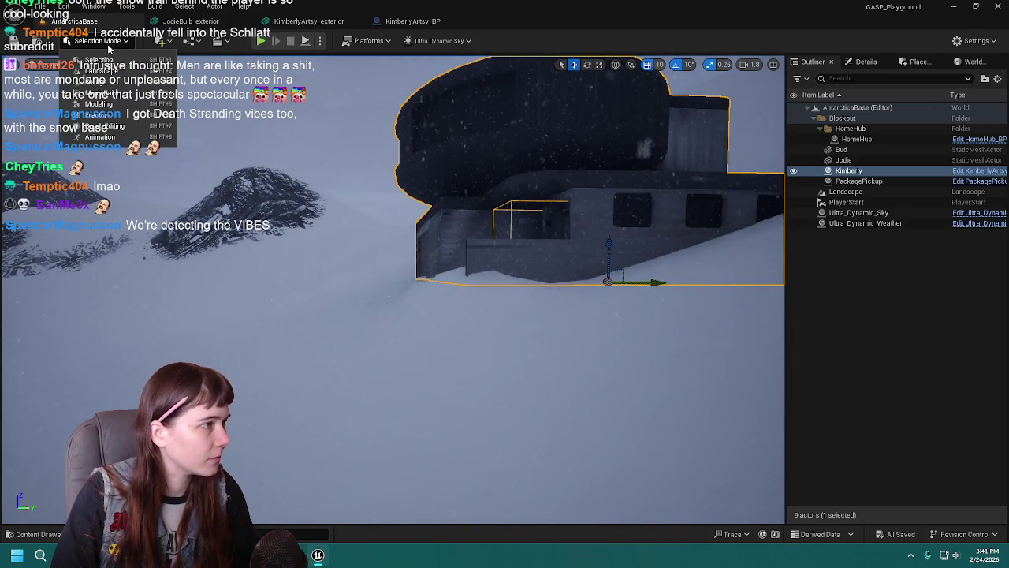
Enter Landscape mode, set the brush size to 150, and select the Sculpt tool.
{"action": "left_click", "coordinate": [86, 72]}
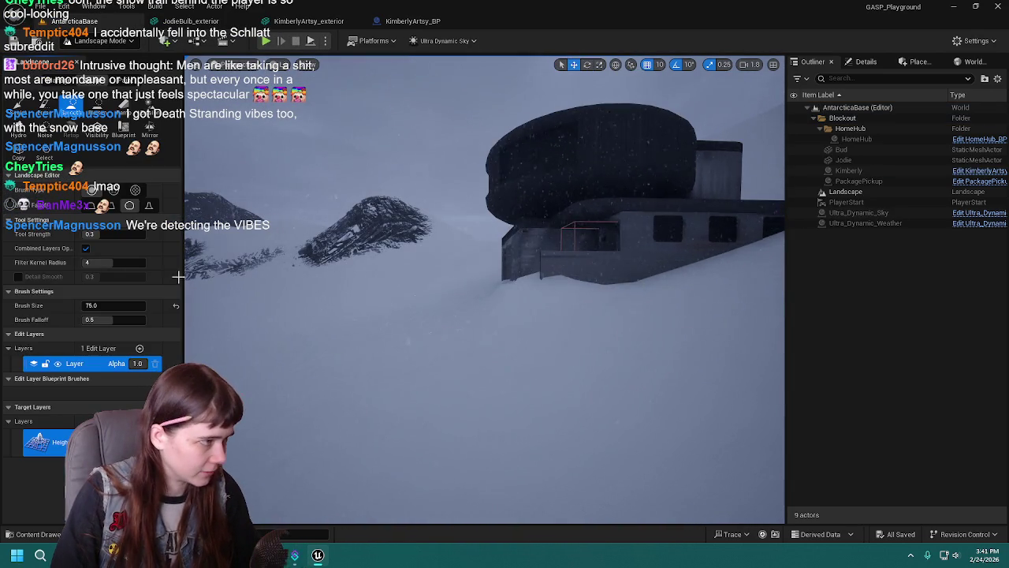
{"action": "left_click", "coordinate": [118, 304]}
{"action": "type", "text": "150"}
{"action": "key", "text": "Return"}
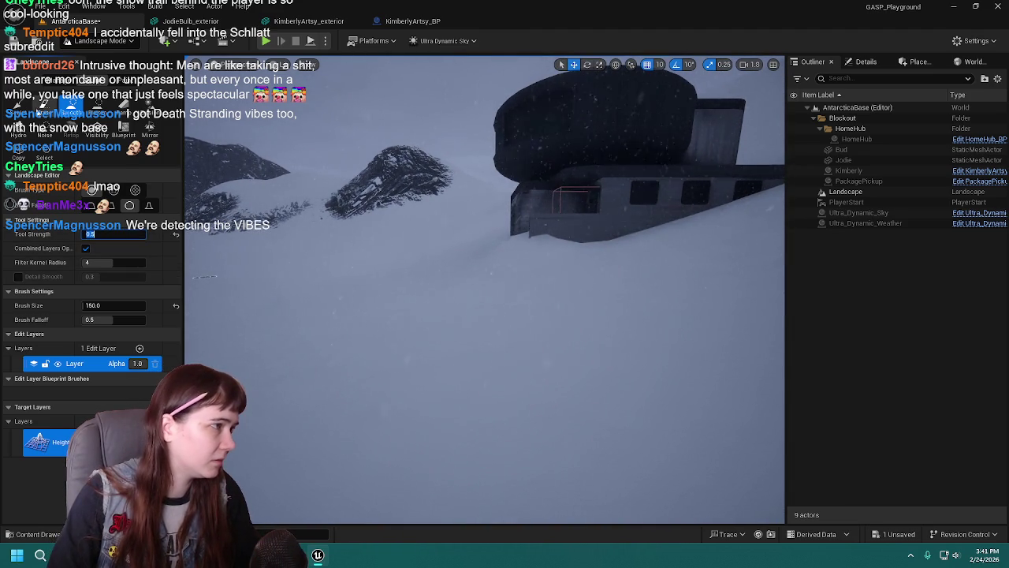
{"action": "left_click", "coordinate": [18, 105]}
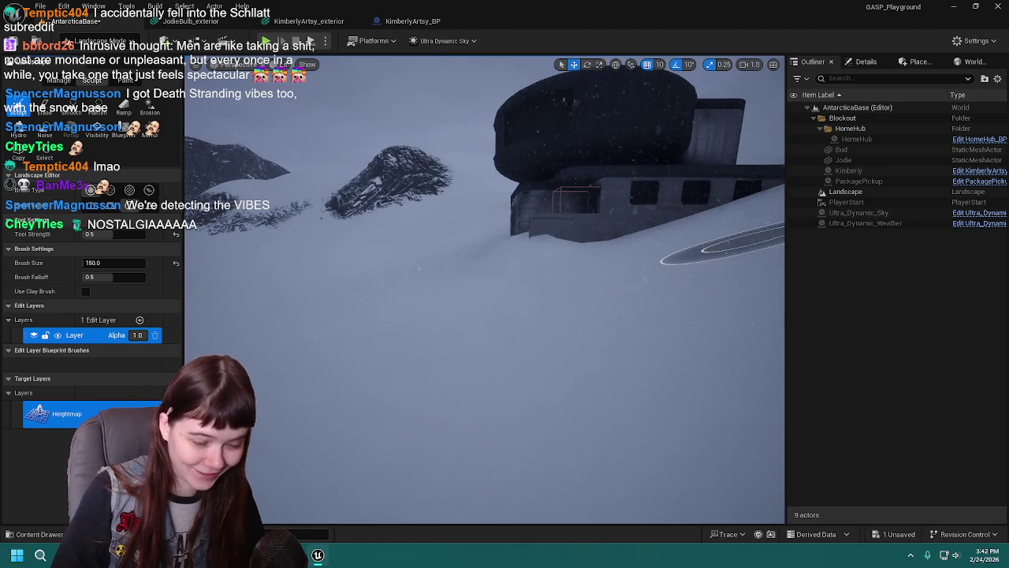
Undo the last sculpt stroke near the building.
{"action": "left_click_drag", "start_coordinate": [675, 349], "coordinate": [662, 268]}
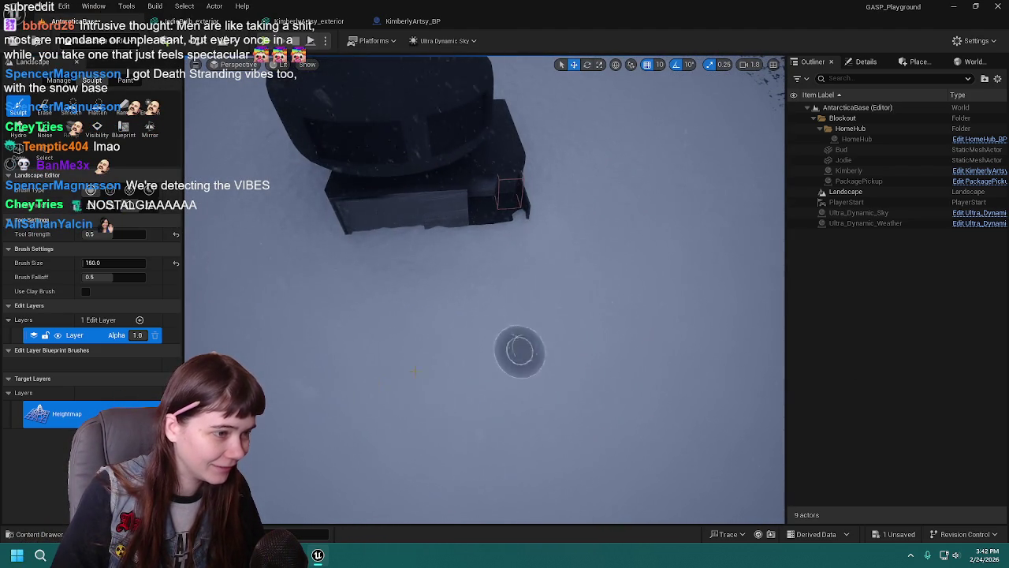
{"action": "left_click_drag", "start_coordinate": [490, 484], "coordinate": [477, 339]}
{"action": "mouse_move", "coordinate": [662, 276]}
{"action": "left_mouse_down"}
{"action": "mouse_move", "coordinate": [642, 402]}
{"action": "mouse_move", "coordinate": [428, 365]}
{"action": "left_mouse_up"}
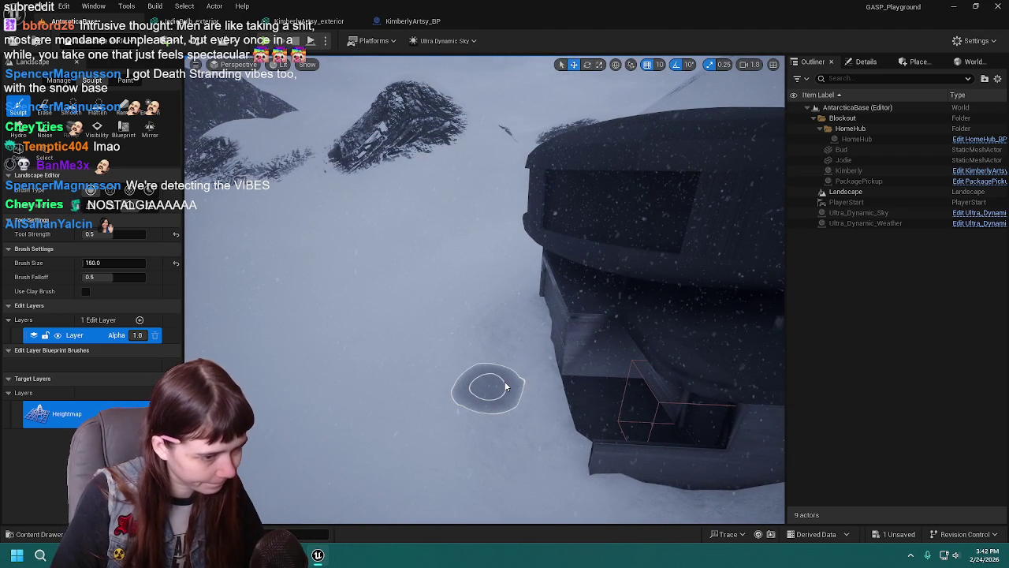
{"action": "key", "text": "ctrl+z"}
{"action": "left_click_drag", "start_coordinate": [484, 367], "coordinate": [523, 354]}
{"action": "mouse_move", "coordinate": [419, 311]}
{"action": "left_mouse_down"}
{"action": "mouse_move", "coordinate": [450, 315]}
{"action": "mouse_move", "coordinate": [473, 284]}
{"action": "mouse_move", "coordinate": [458, 273]}
{"action": "mouse_move", "coordinate": [461, 254]}
{"action": "mouse_move", "coordinate": [467, 290]}
{"action": "left_mouse_up"}
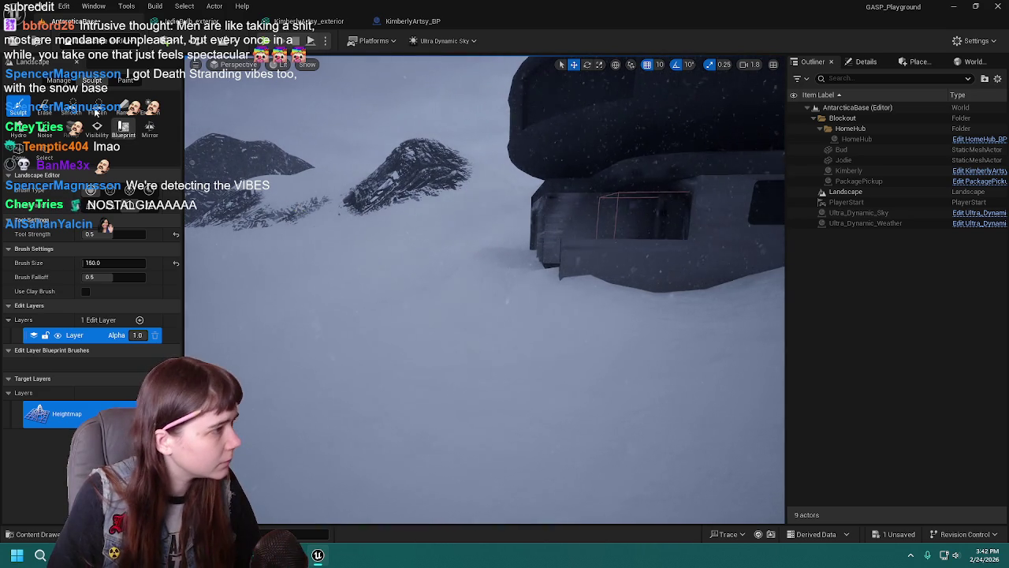
Smooth the bright streak in the snow at strength 0.7 and save the level.
{"action": "left_click", "coordinate": [97, 114]}
{"action": "left_click", "coordinate": [116, 233]}
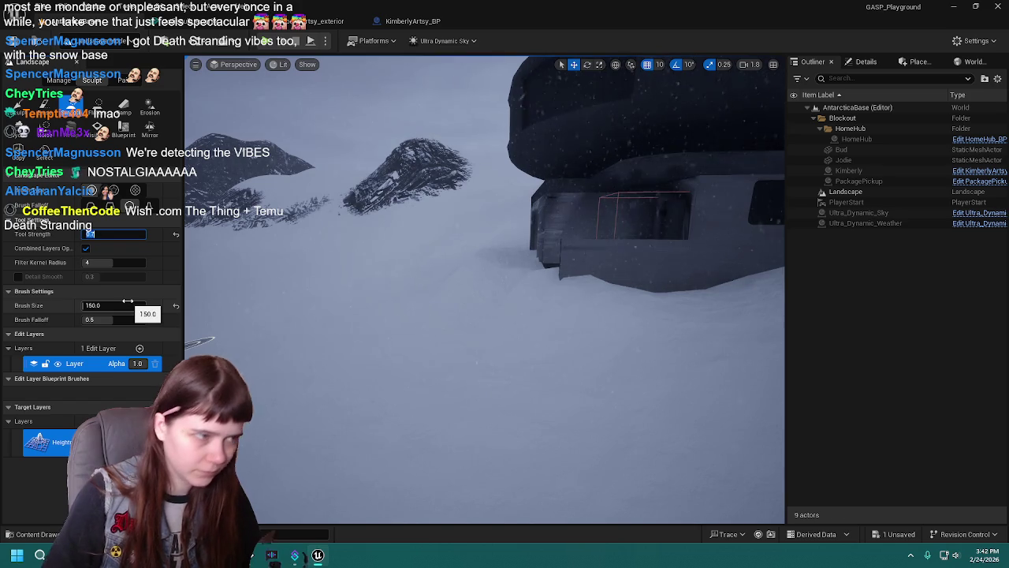
{"action": "mouse_move", "coordinate": [455, 290]}
{"action": "left_mouse_down"}
{"action": "mouse_move", "coordinate": [468, 270]}
{"action": "mouse_move", "coordinate": [465, 284]}
{"action": "left_mouse_up"}
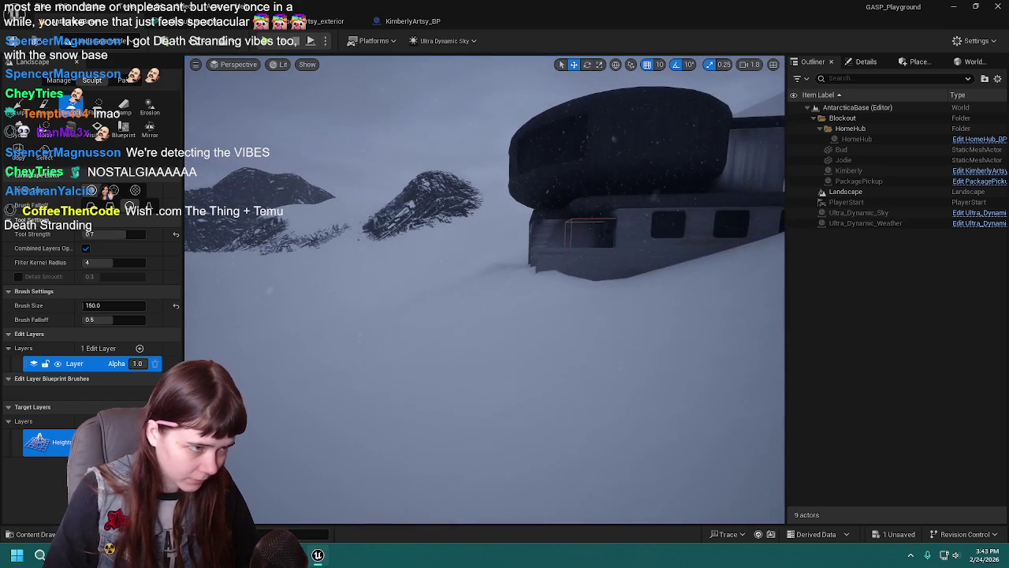
{"action": "key", "text": "ctrl+s"}
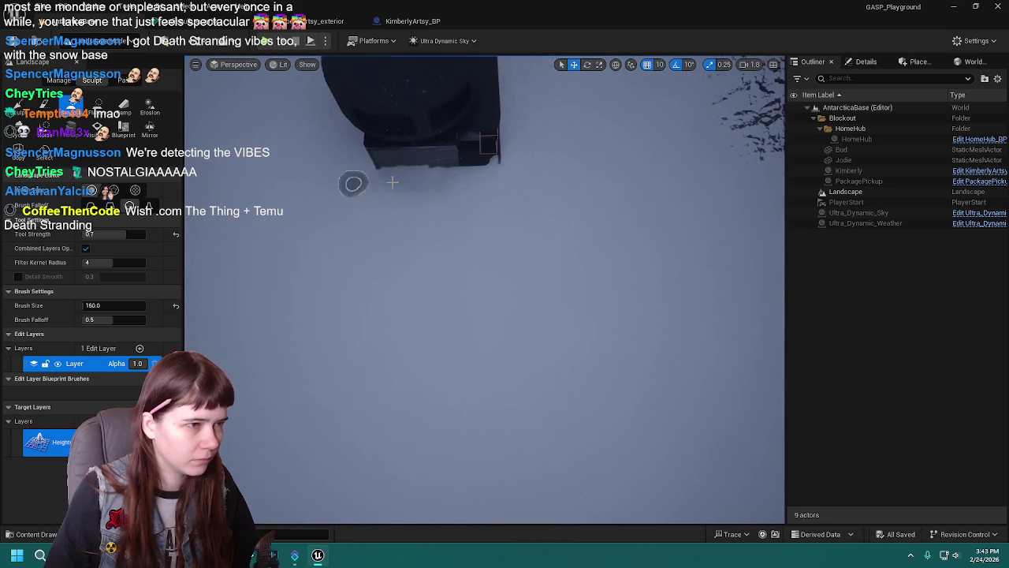
Exit Landscape mode and start a play-test with Play From Here at this spot.
{"action": "left_click", "coordinate": [135, 46]}
{"action": "left_click", "coordinate": [119, 62]}
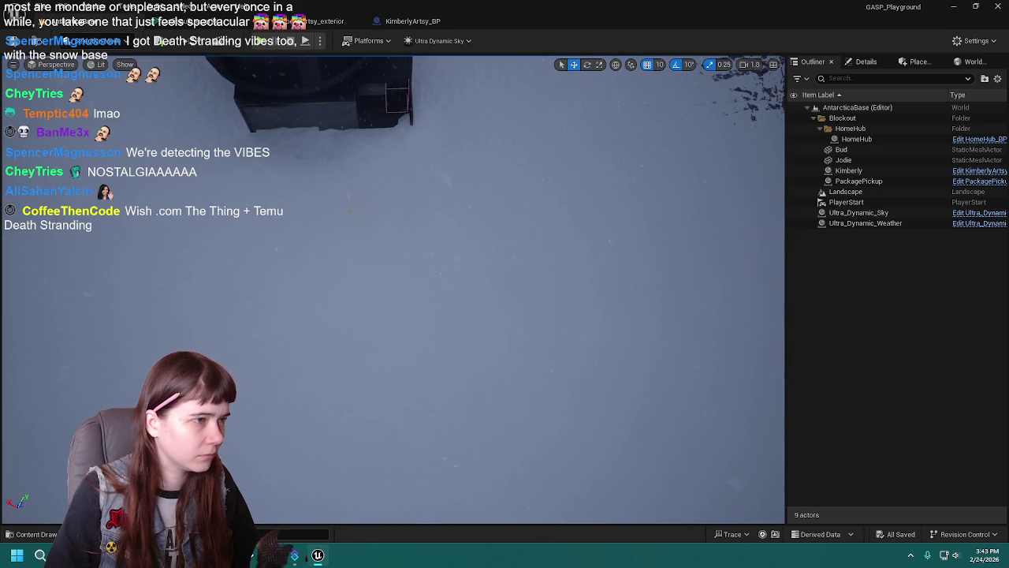
{"action": "right_click", "coordinate": [376, 204]}
{"action": "left_click", "coordinate": [441, 534]}
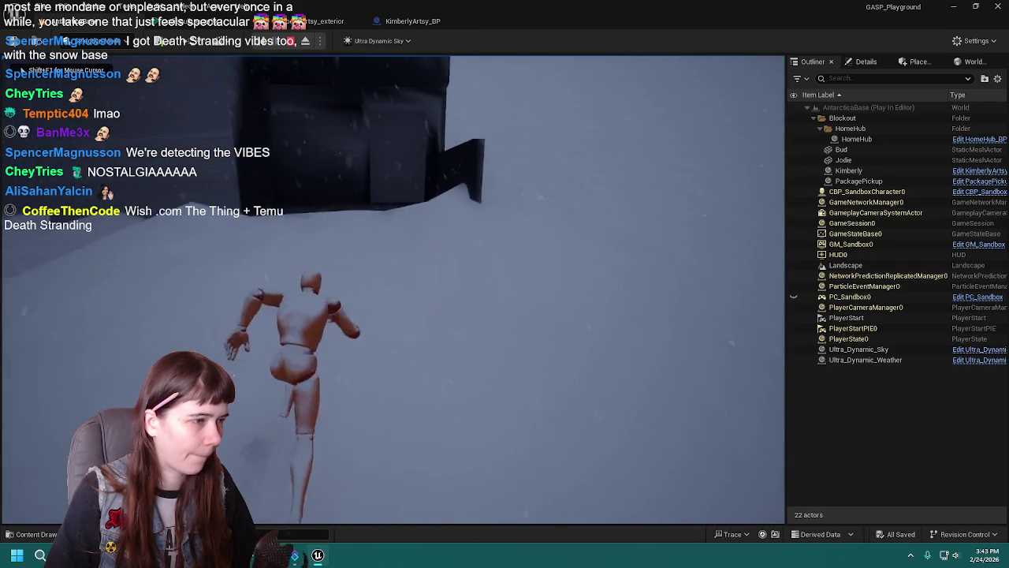
Run the mannequin through the snow, jump onto the dark ledge and drop back into deep snow.
{"action": "key", "text": "w"}
{"action": "key", "text": "w"}
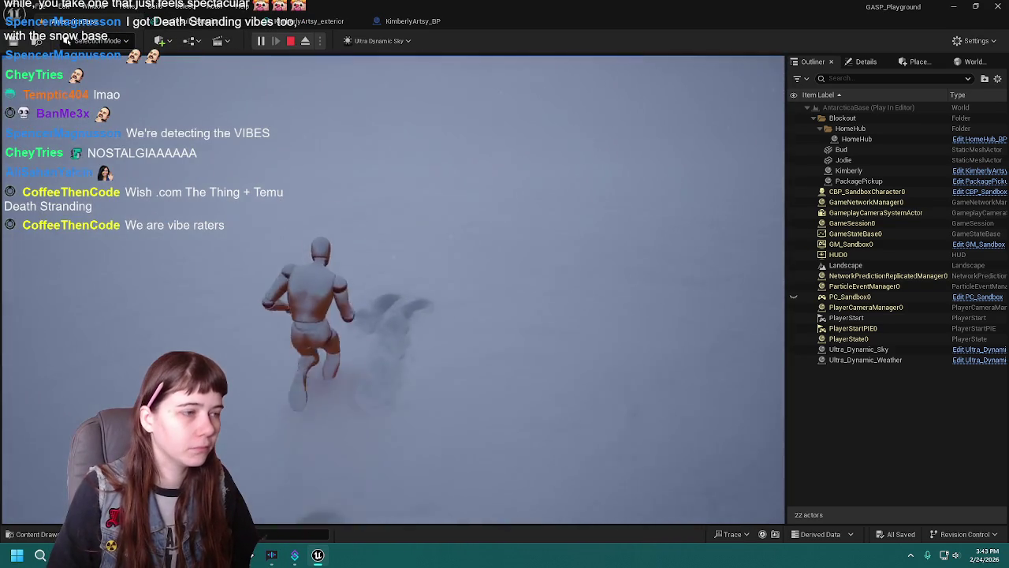
{"action": "key", "text": "w"}
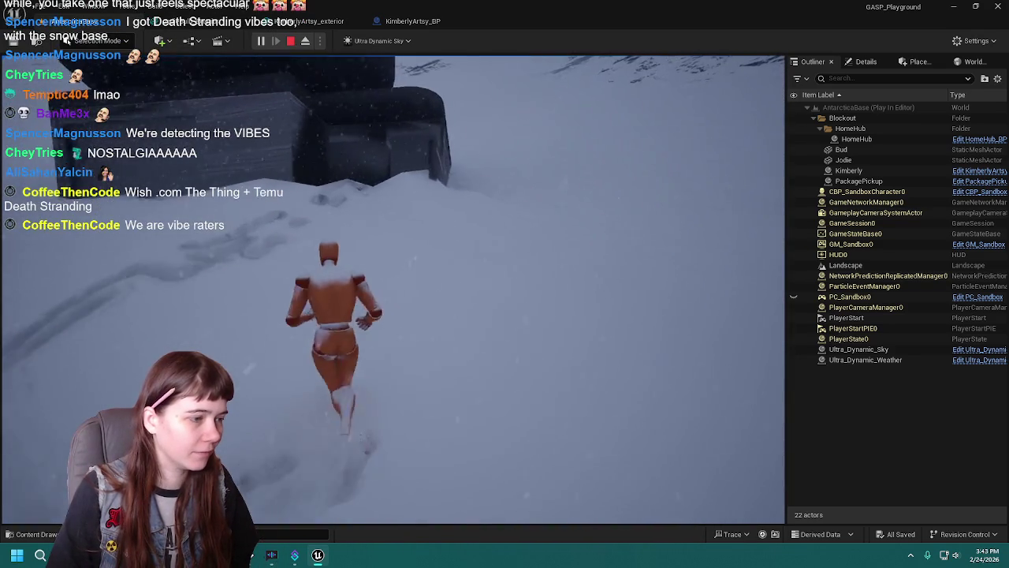
{"action": "key", "text": "w"}
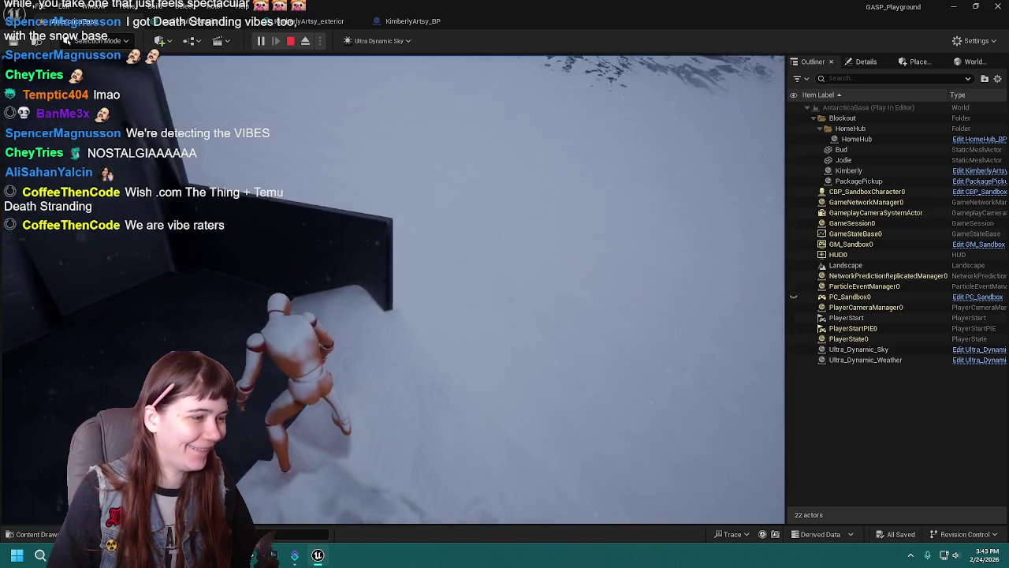
{"action": "key", "text": "space"}
{"action": "key", "text": "w"}
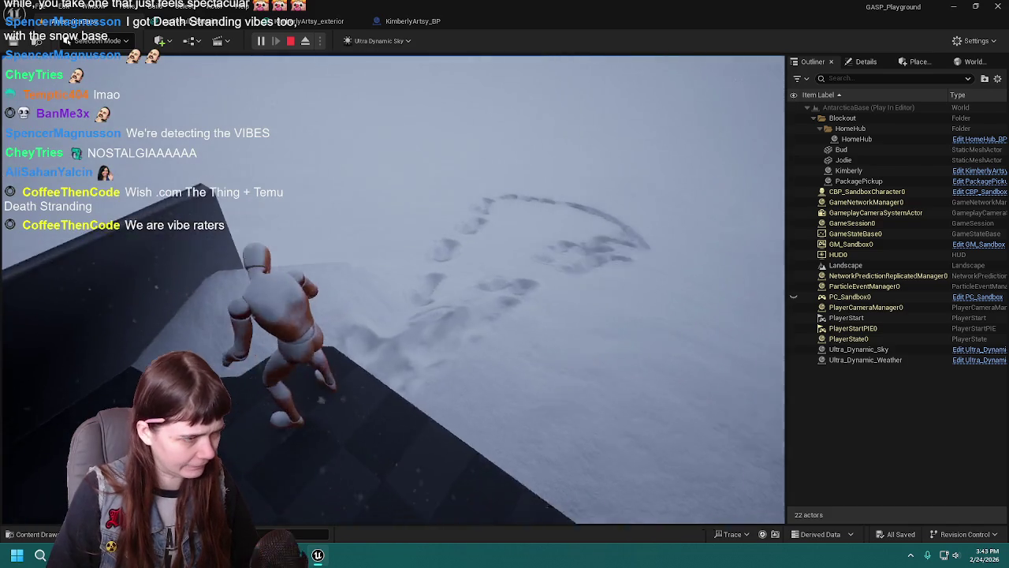
{"action": "key", "text": "w"}
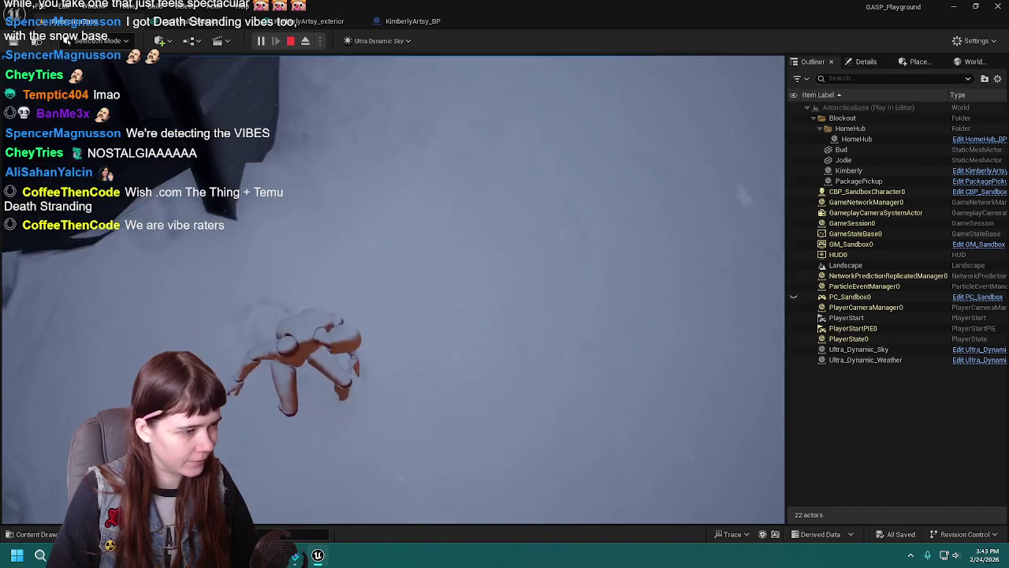
{"action": "key", "text": "w"}
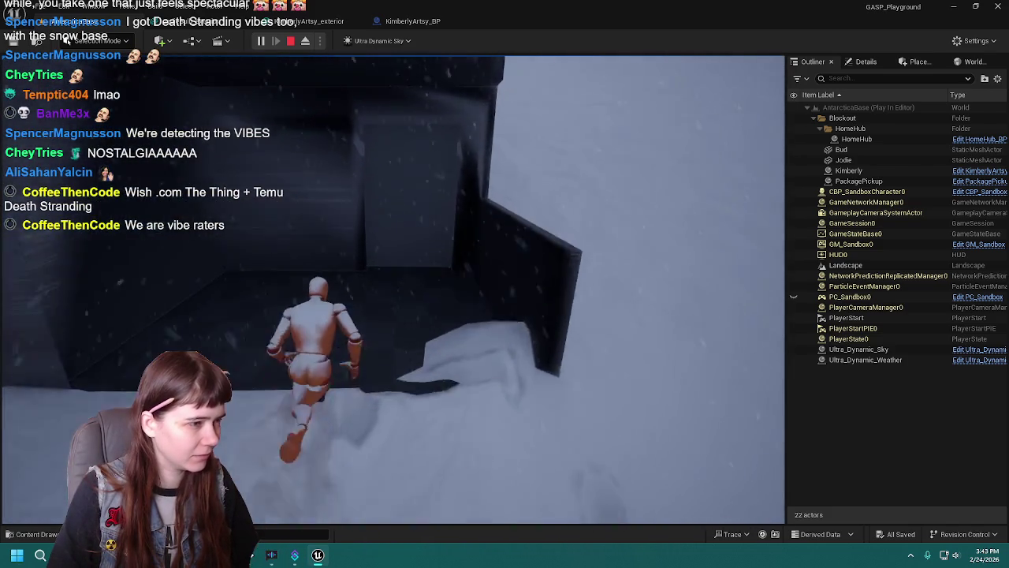
{"action": "key", "text": "w"}
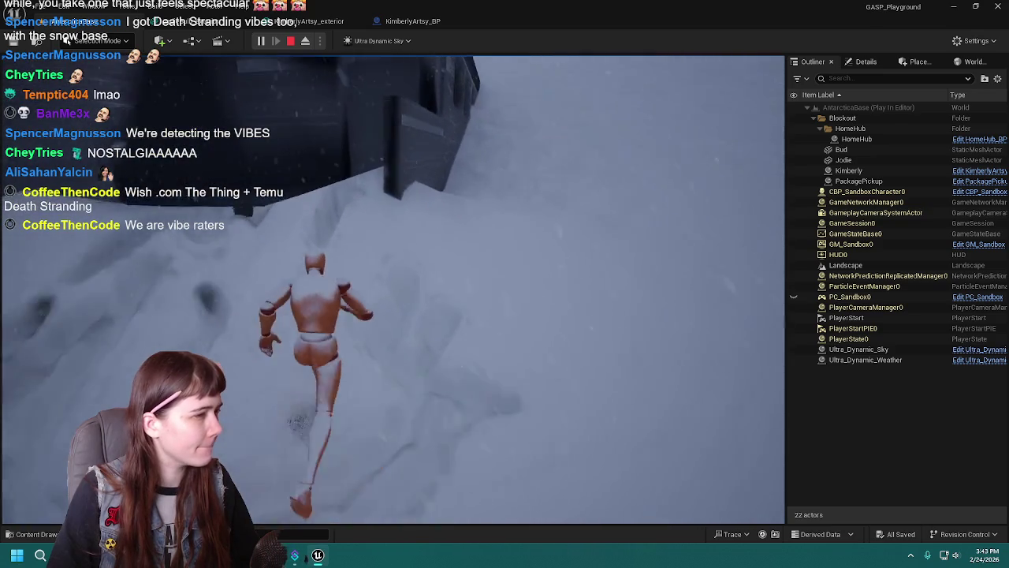
Run the mannequin to the building and along its dark wall through the snow, then end the play-test.
{"action": "key", "text": "w"}
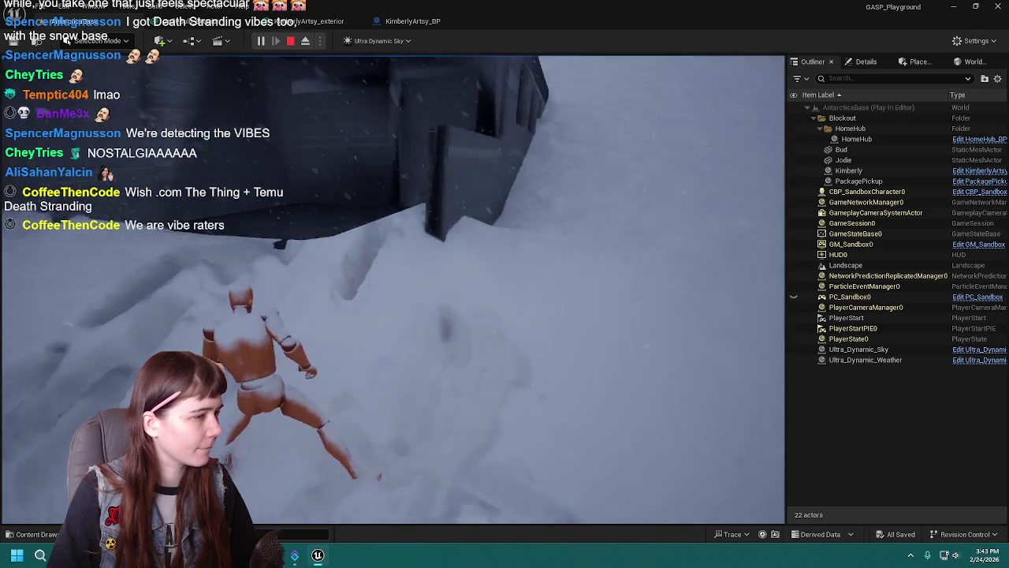
{"action": "key", "text": "w"}
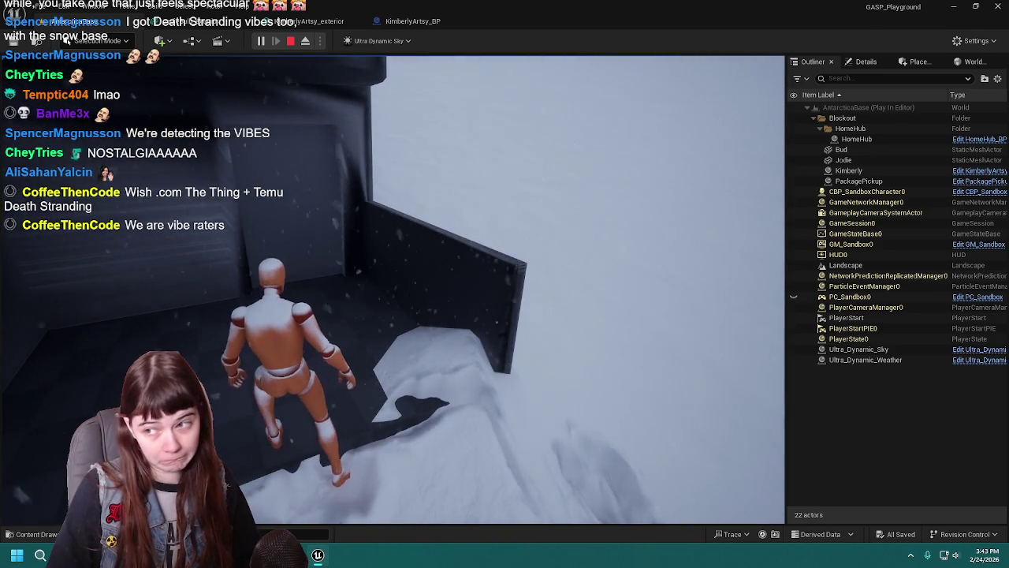
{"action": "key", "text": "w"}
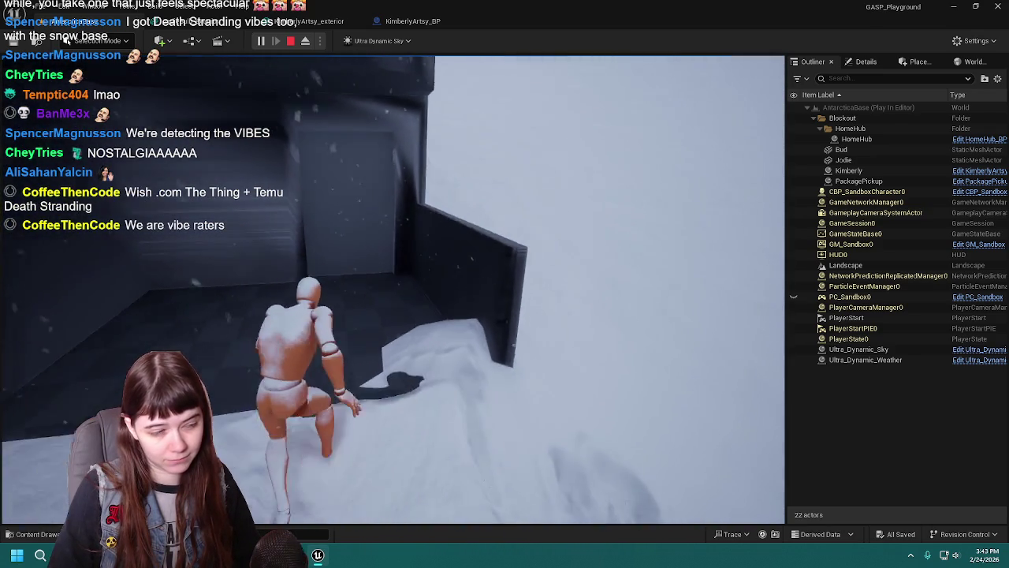
{"action": "key", "text": "w"}
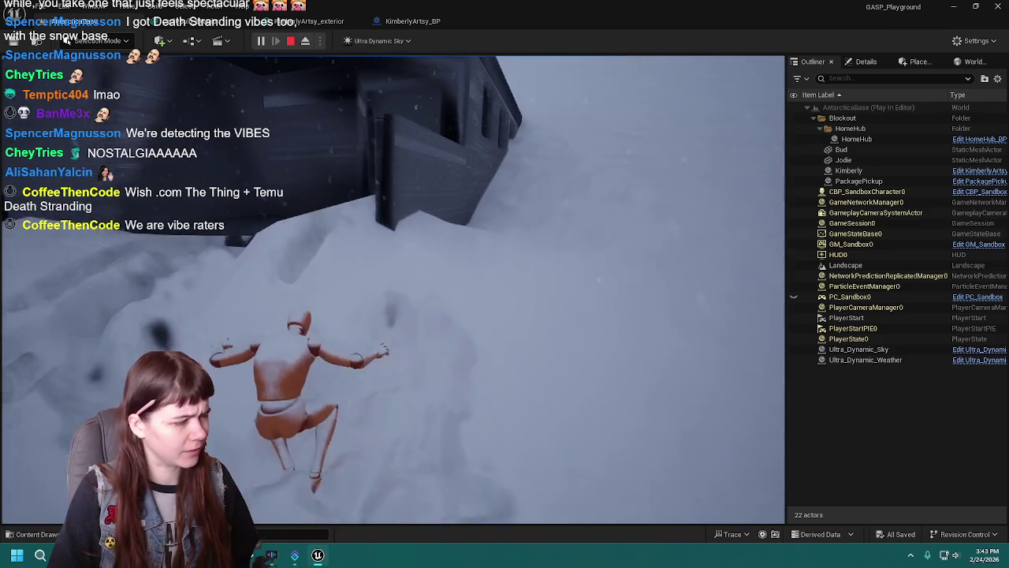
{"action": "key", "text": "w"}
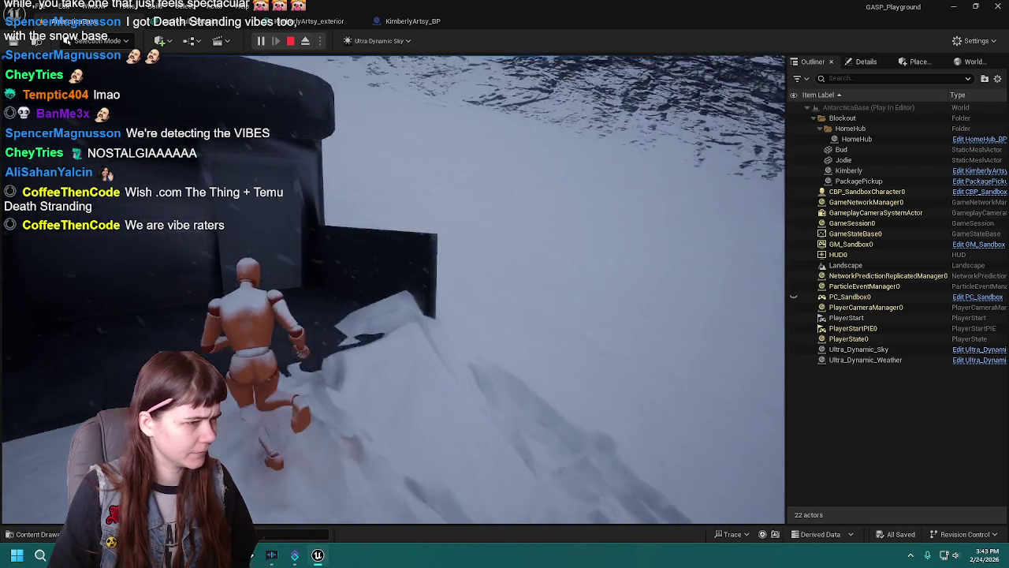
{"action": "key", "text": "w"}
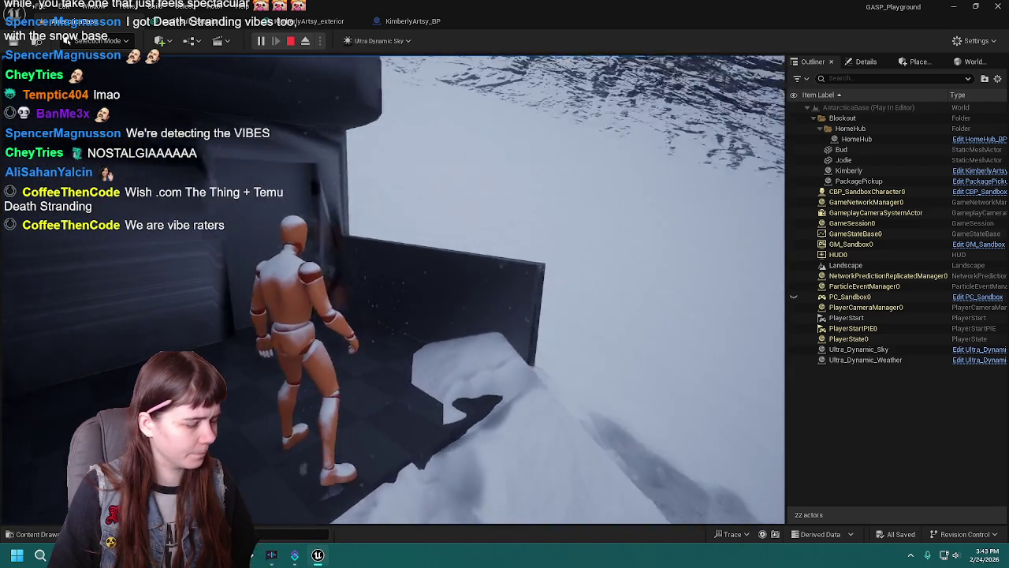
{"action": "key", "text": "w"}
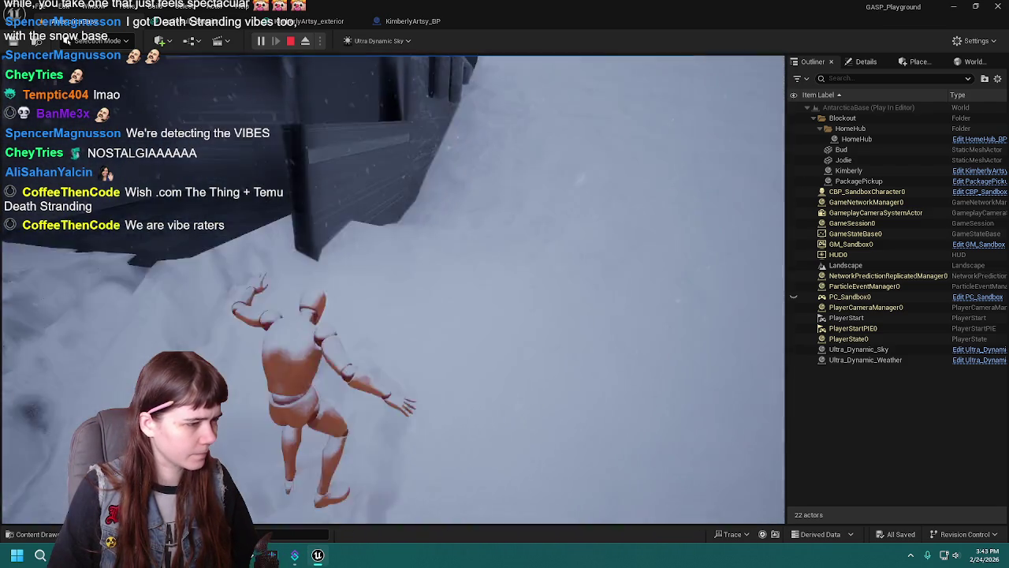
{"action": "key", "text": "w"}
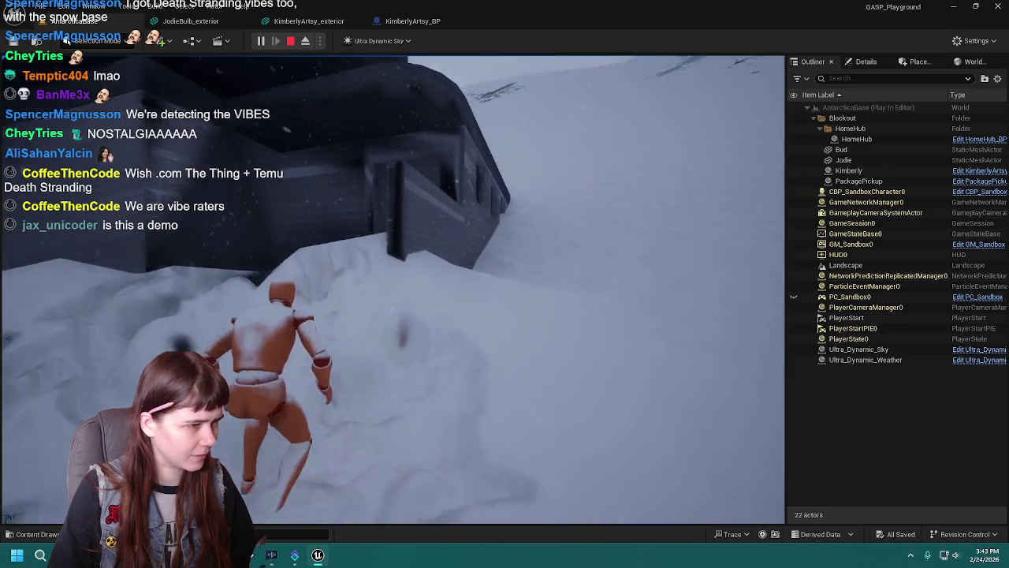
{"action": "key", "text": "Escape"}
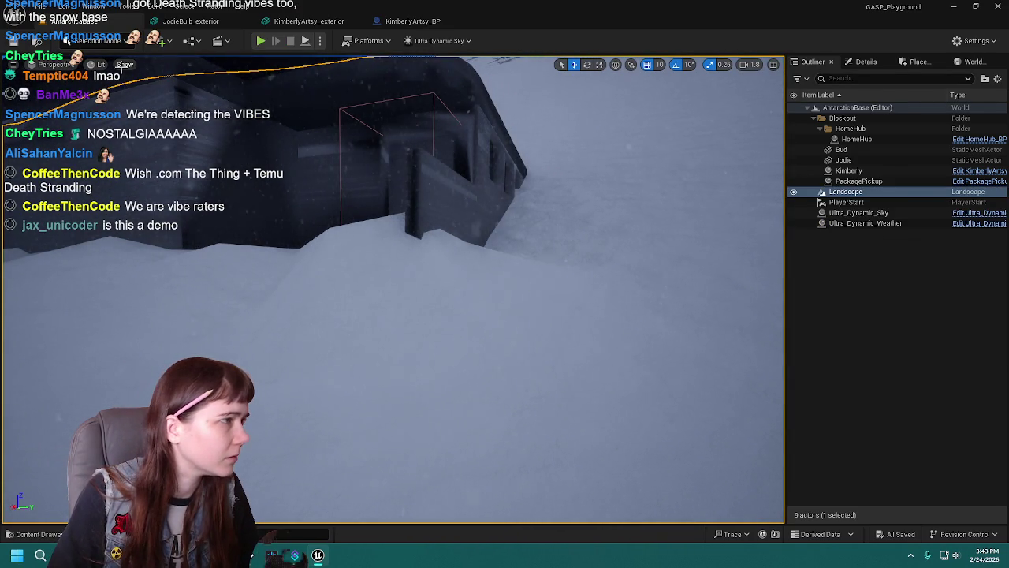
Move the view closer to the base entrance and uncheck Collision in the viewport Show menu.
{"action": "left_click", "coordinate": [124, 64]}
{"action": "left_click", "coordinate": [253, 229]}
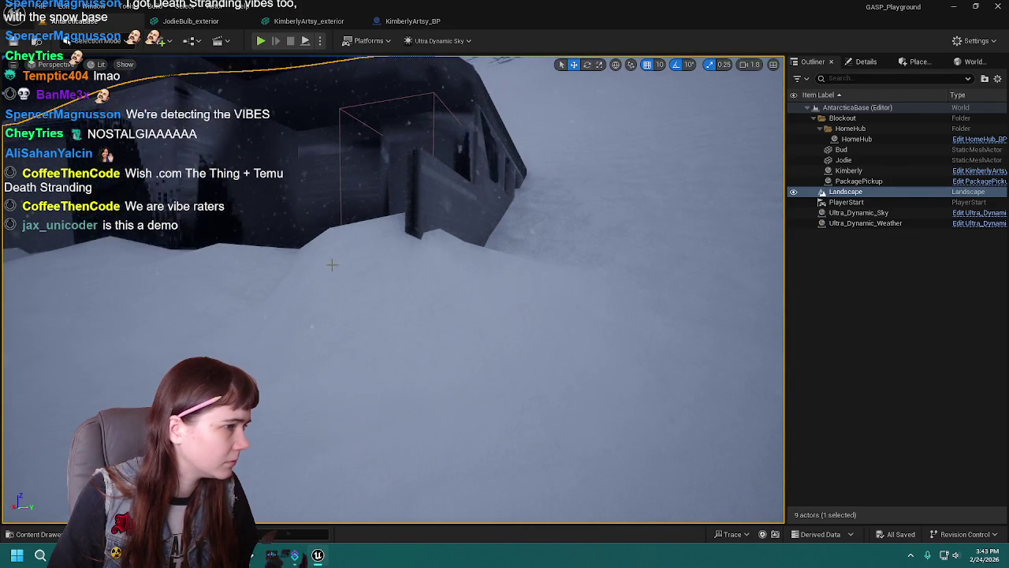
{"action": "scroll", "coordinate": [531, 298], "scroll_direction": "up", "scroll_amount": 5}
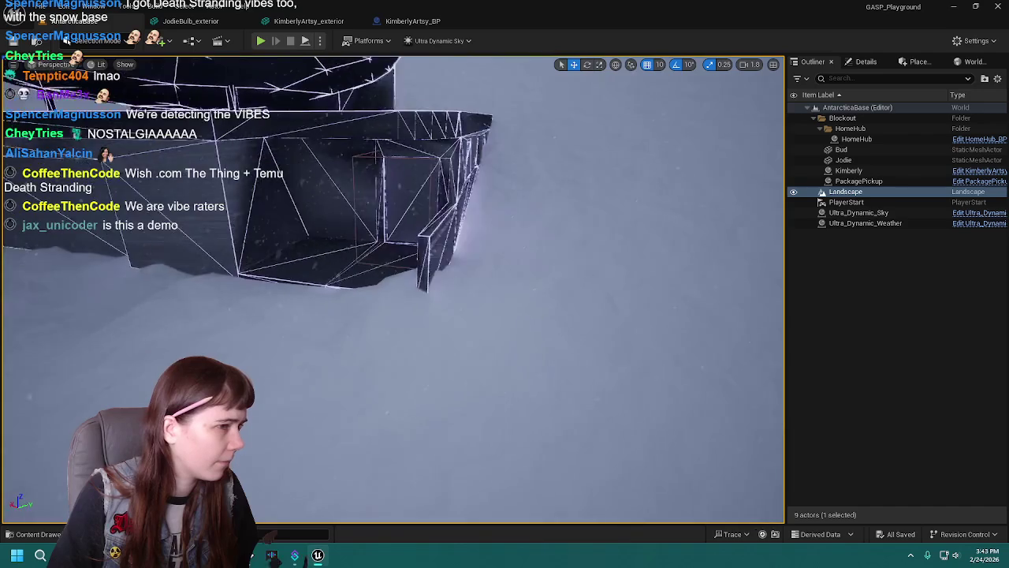
{"action": "left_click_drag", "start_coordinate": [531, 299], "coordinate": [506, 262]}
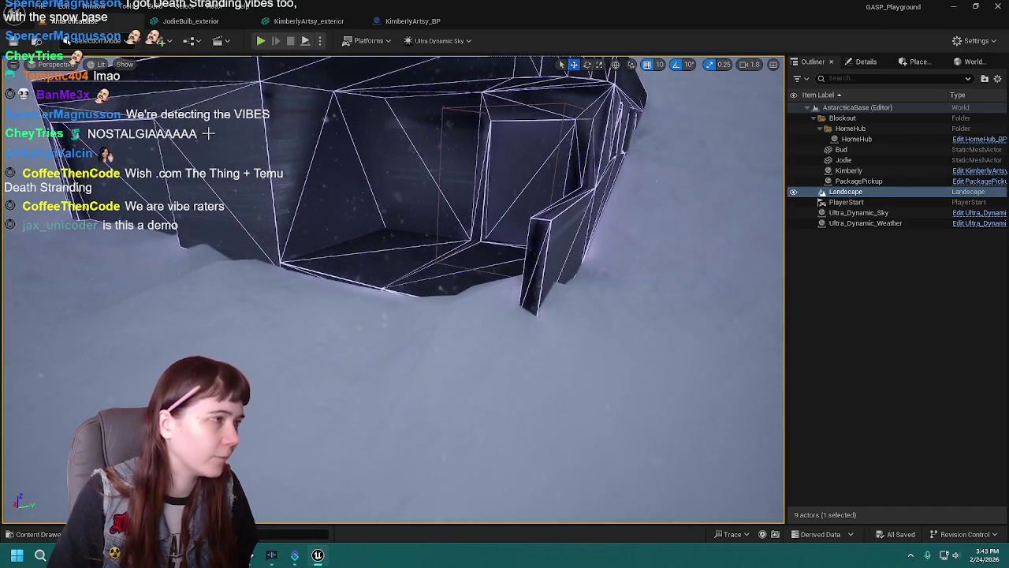
{"action": "left_click", "coordinate": [125, 64]}
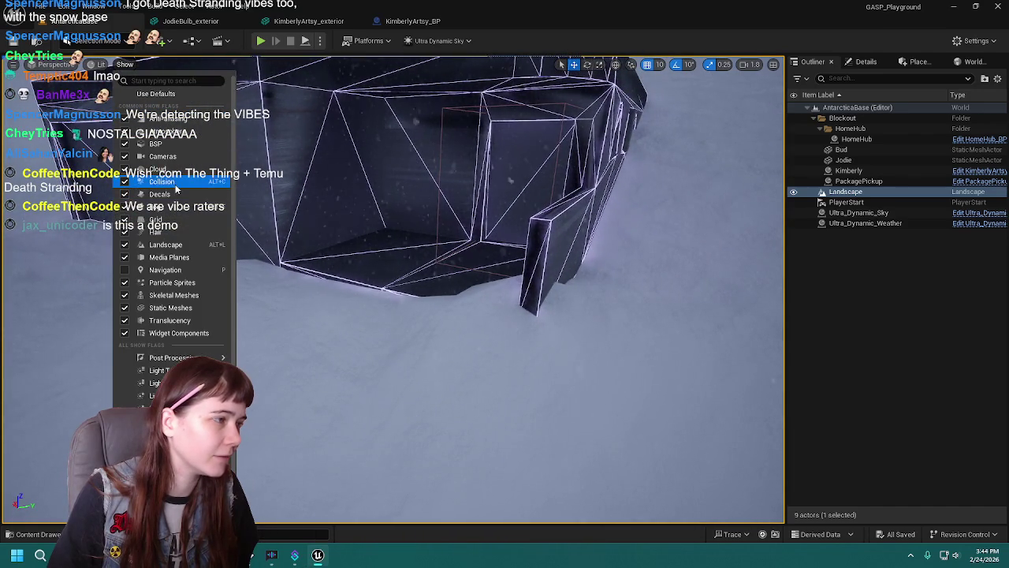
{"action": "left_click", "coordinate": [162, 181]}
Browse the Advanced show flags, then close the Show menu and pull the view back around the base.
{"action": "left_click", "coordinate": [124, 64]}
{"action": "mouse_move", "coordinate": [177, 357]}
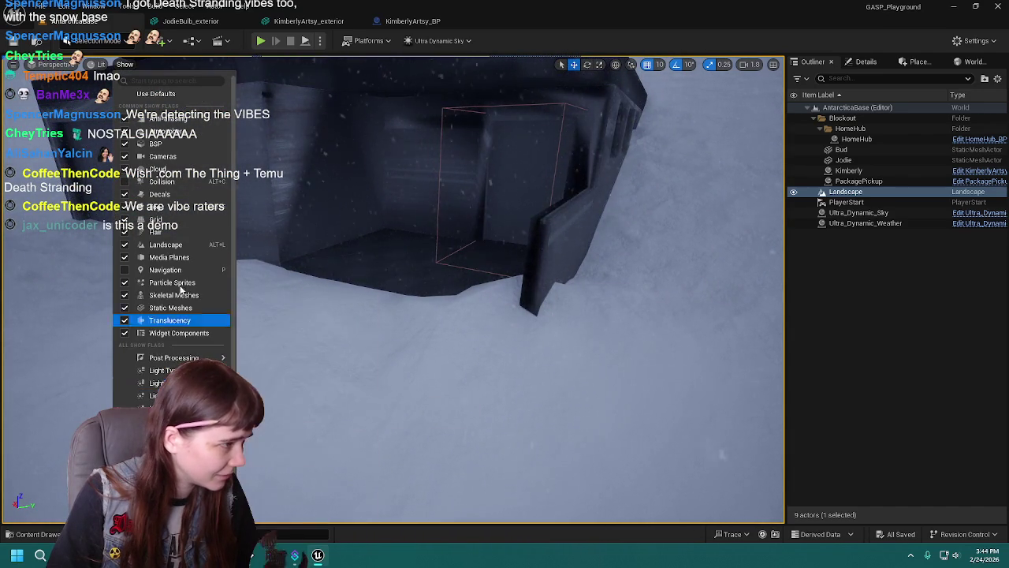
{"action": "scroll", "coordinate": [170, 307], "scroll_direction": "down", "scroll_amount": 1}
{"action": "mouse_move", "coordinate": [170, 405]}
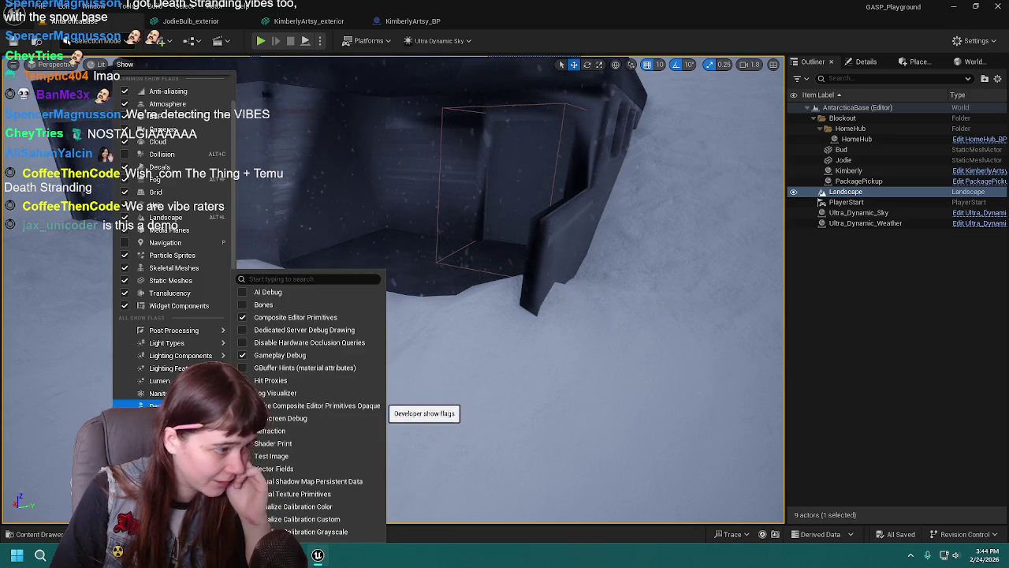
{"action": "mouse_move", "coordinate": [203, 332]}
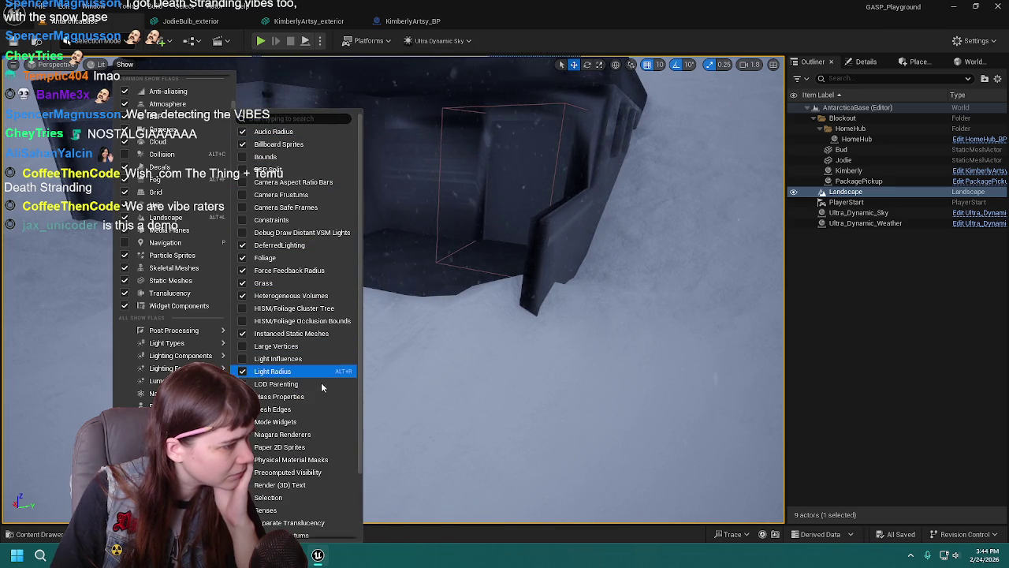
{"action": "scroll", "coordinate": [314, 417], "scroll_direction": "down", "scroll_amount": 2}
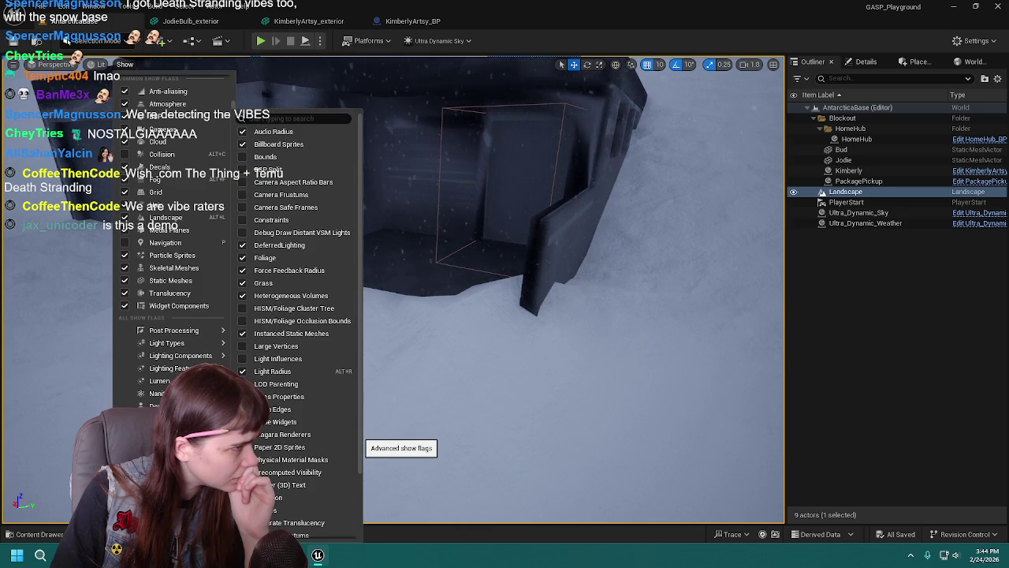
{"action": "left_click", "coordinate": [556, 378]}
{"action": "left_click_drag", "start_coordinate": [525, 356], "coordinate": [515, 351]}
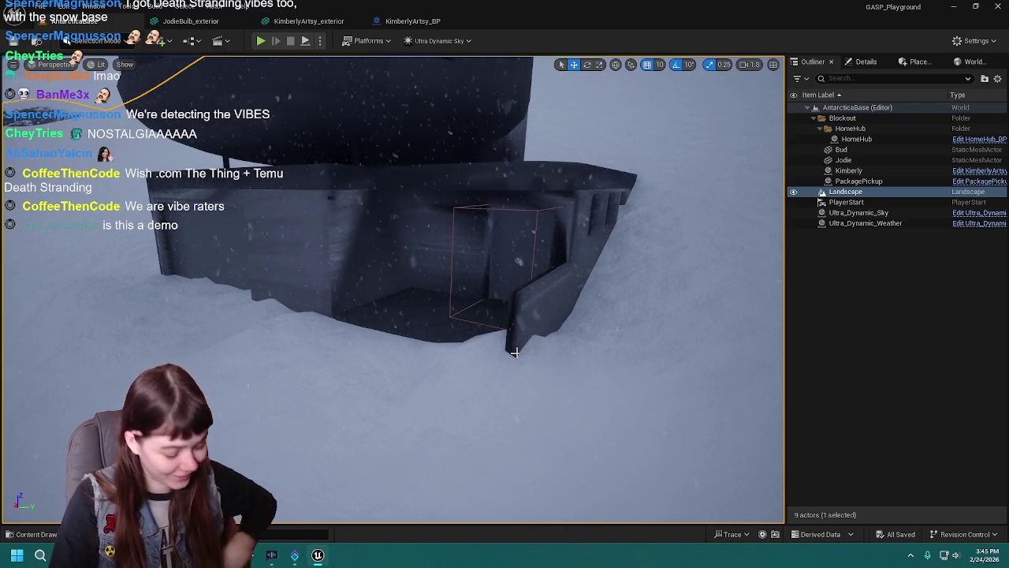
Orbit in close around the entrance corner and switch the editor to Landscape Mode.
{"action": "mouse_move", "coordinate": [507, 324]}
{"action": "left_mouse_down"}
{"action": "mouse_move", "coordinate": [504, 338]}
{"action": "mouse_move", "coordinate": [495, 307]}
{"action": "mouse_move", "coordinate": [495, 347]}
{"action": "mouse_move", "coordinate": [451, 307]}
{"action": "mouse_move", "coordinate": [502, 322]}
{"action": "left_mouse_up"}
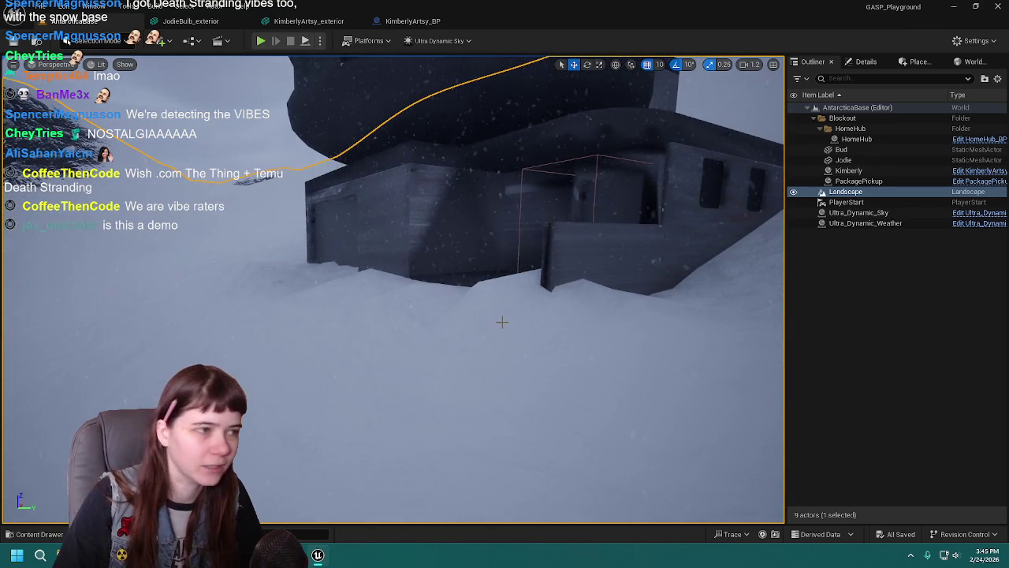
{"action": "mouse_move", "coordinate": [502, 322]}
{"action": "left_mouse_down"}
{"action": "mouse_move", "coordinate": [536, 323]}
{"action": "mouse_move", "coordinate": [514, 317]}
{"action": "mouse_move", "coordinate": [523, 298]}
{"action": "mouse_move", "coordinate": [508, 323]}
{"action": "left_mouse_up"}
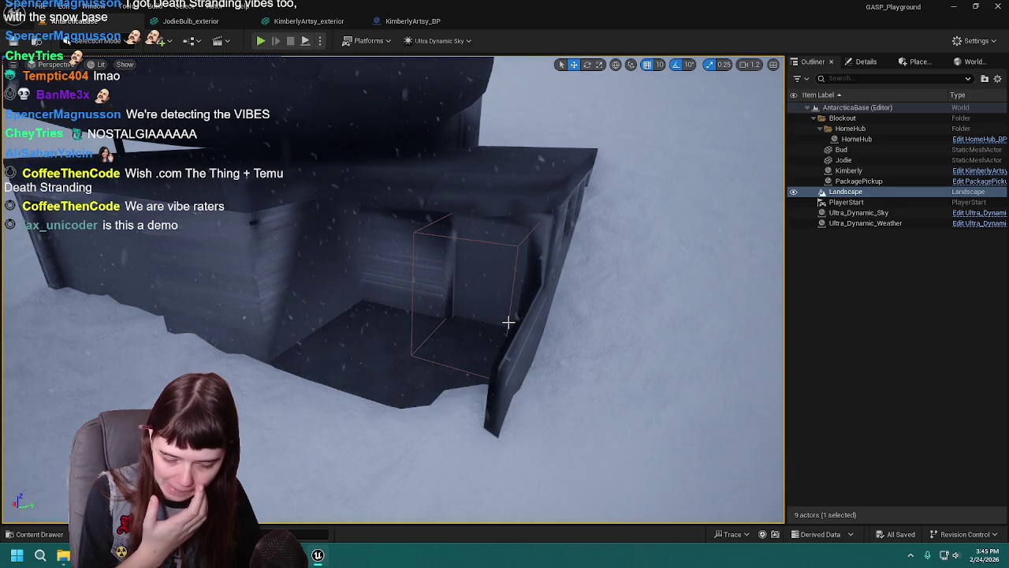
{"action": "left_click_drag", "start_coordinate": [485, 320], "coordinate": [486, 320]}
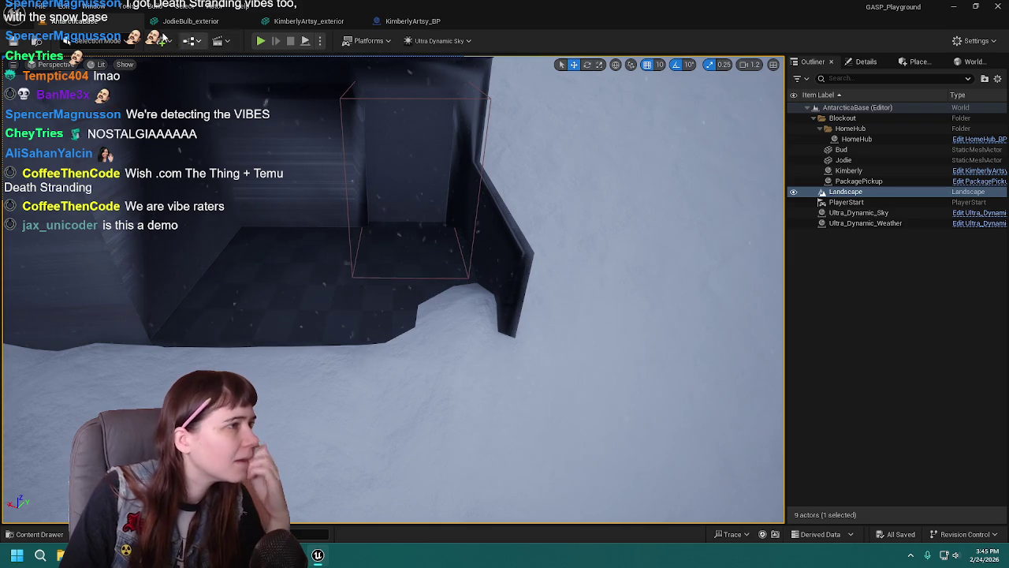
{"action": "left_click", "coordinate": [87, 40]}
{"action": "left_click", "coordinate": [87, 69]}
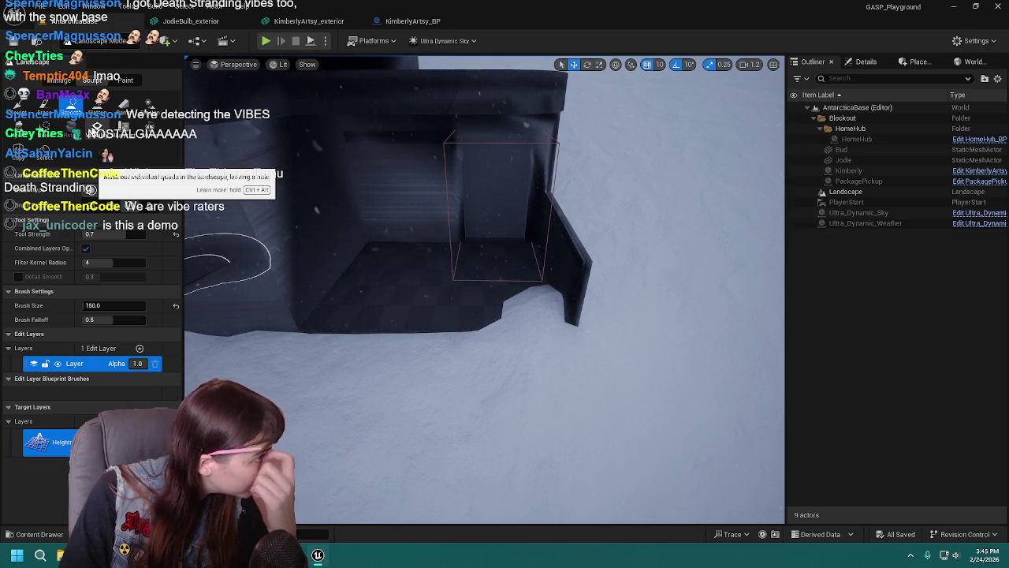
Pick the Smooth tool in Landscape Sculpt mode after a stray Paint click, then start a play-test.
{"action": "left_click", "coordinate": [124, 82]}
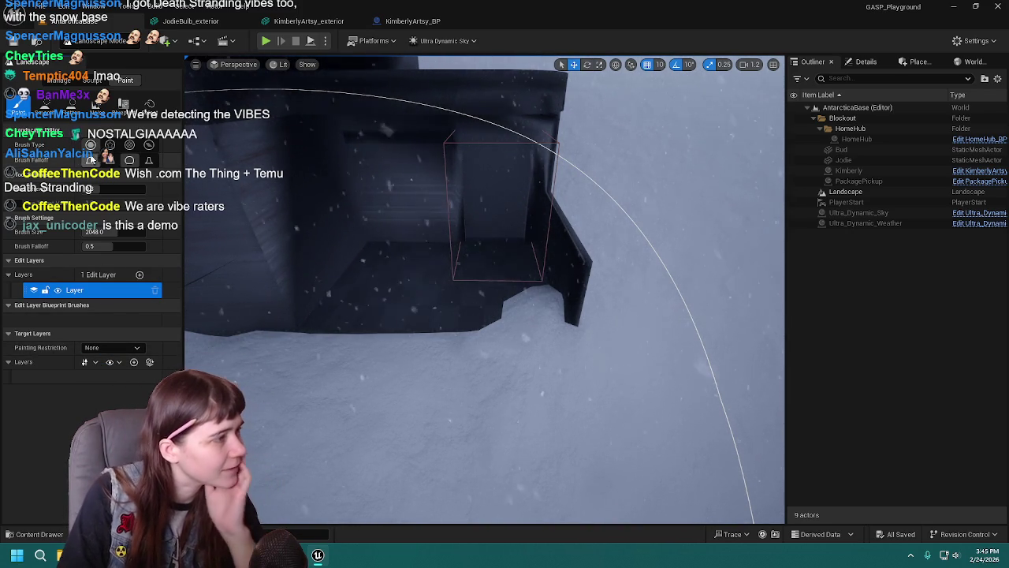
{"action": "left_click", "coordinate": [45, 103]}
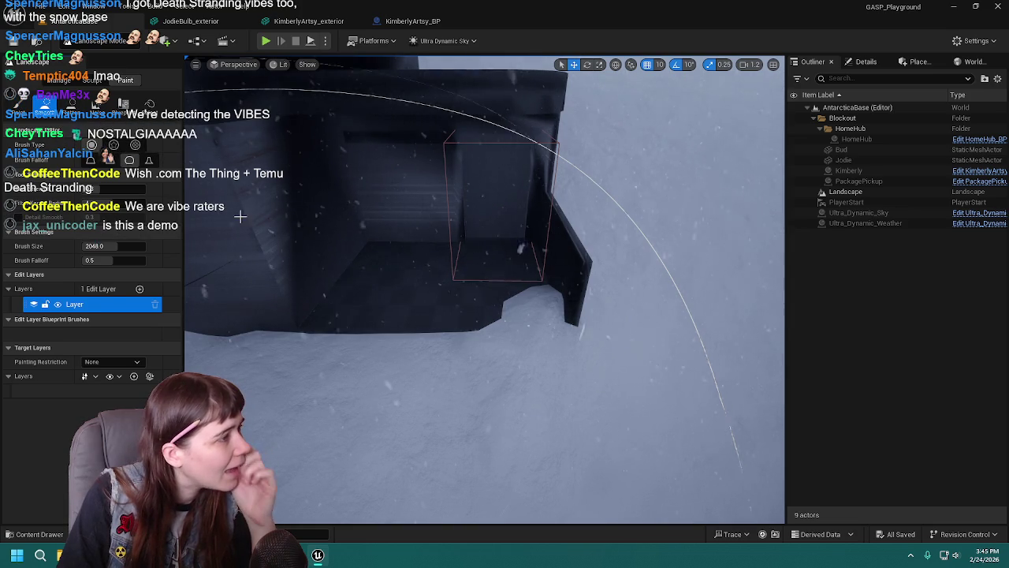
{"action": "left_click", "coordinate": [90, 81]}
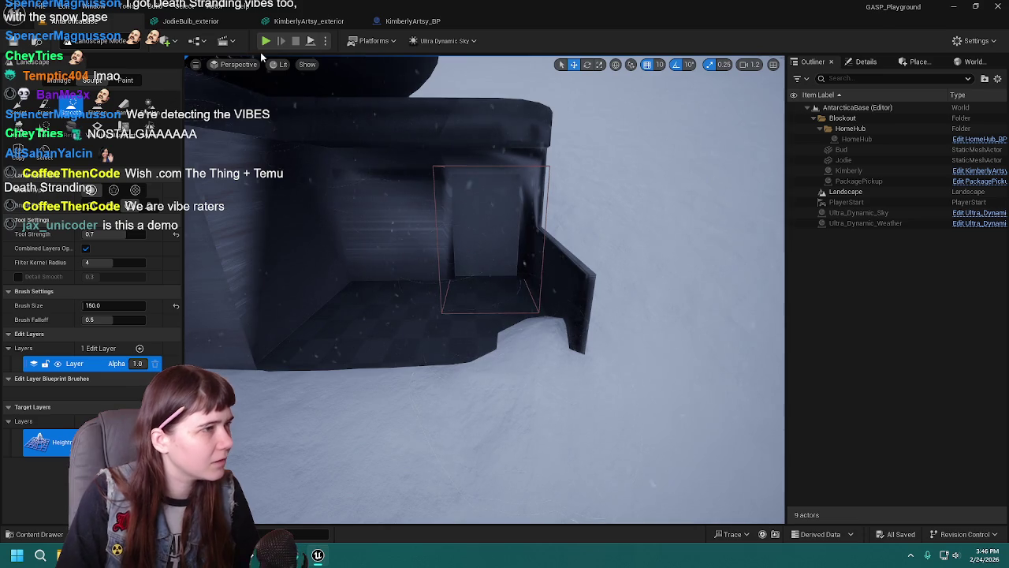
{"action": "left_click", "coordinate": [265, 41]}
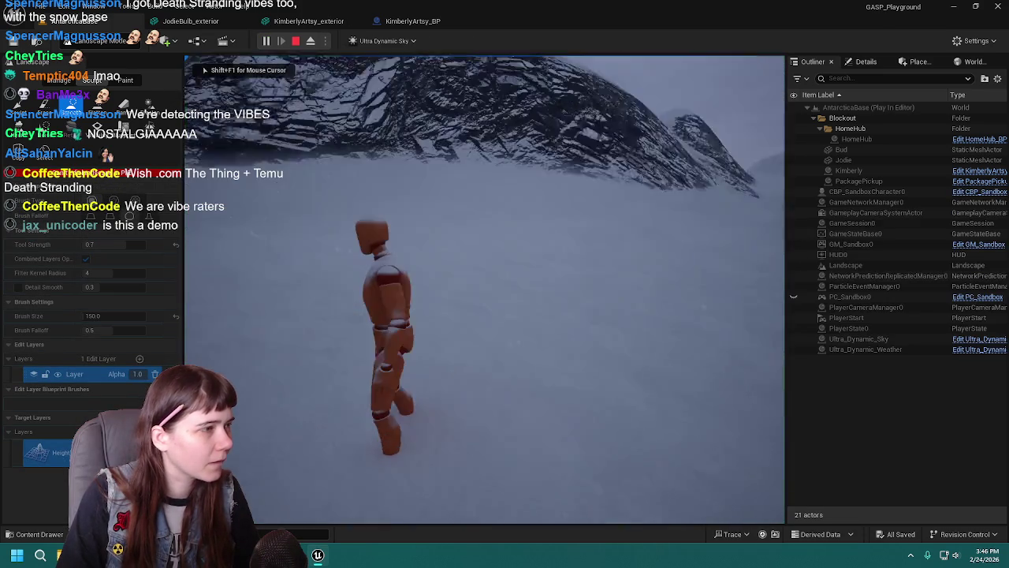
Stop the first play-test, fly back to the building, and Play From Here in the snow by the entrance.
{"action": "key", "text": "a"}
{"action": "key", "text": "Escape"}
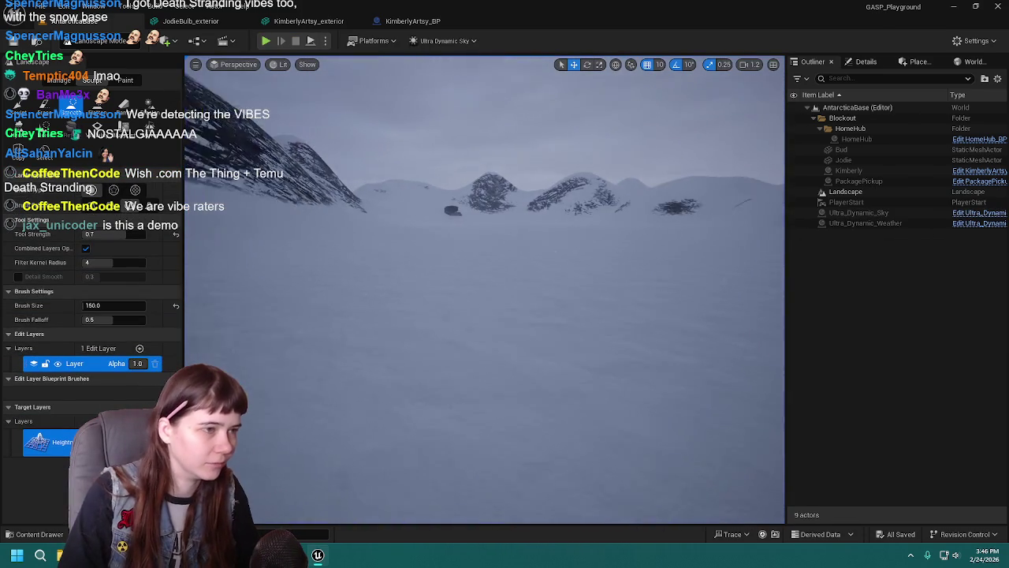
{"action": "scroll", "coordinate": [485, 291], "scroll_direction": "up", "scroll_amount": 3}
{"action": "key", "text": "w"}
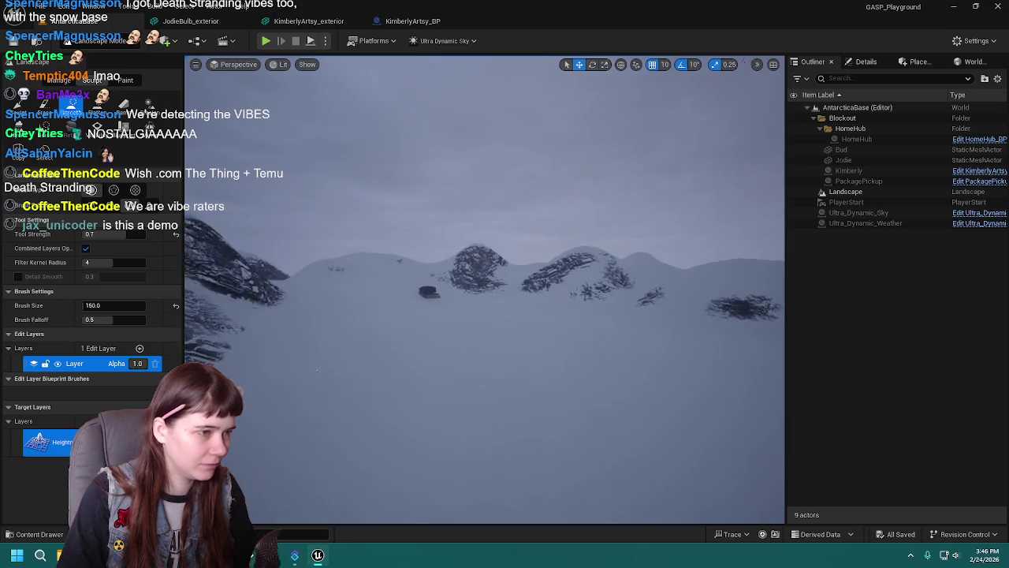
{"action": "scroll", "coordinate": [485, 291], "scroll_direction": "down", "scroll_amount": 3}
{"action": "key", "text": "w"}
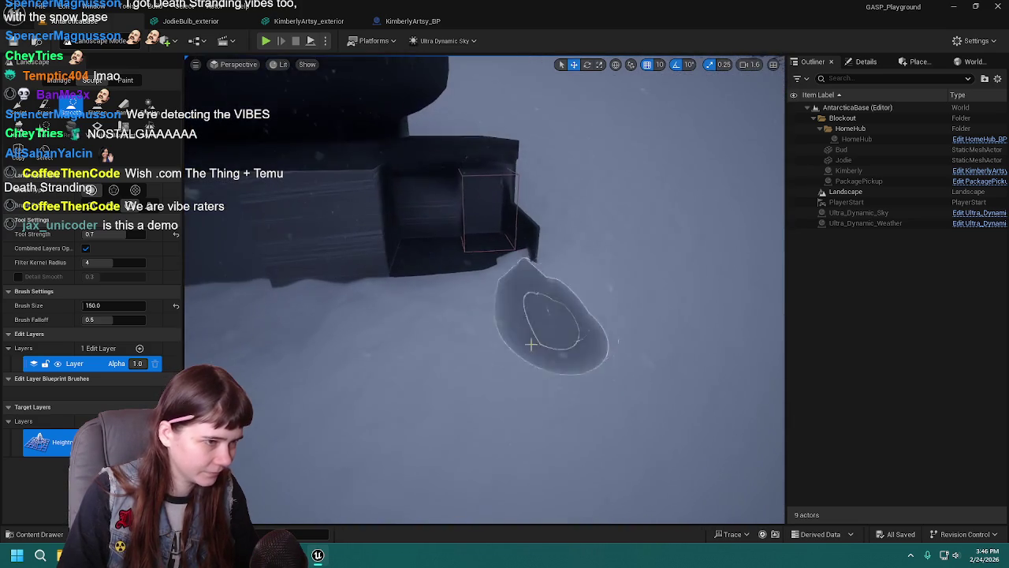
{"action": "right_click", "coordinate": [495, 402]}
{"action": "left_click", "coordinate": [543, 390]}
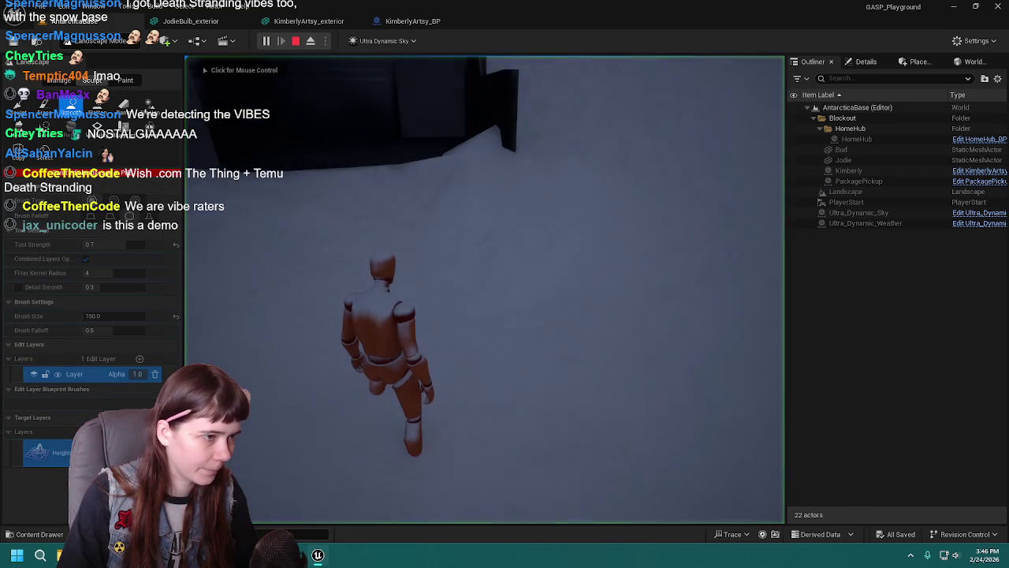
Walk the mannequin into the entrance corridor, back out along the wall, then end the play-test.
{"action": "key", "text": "w"}
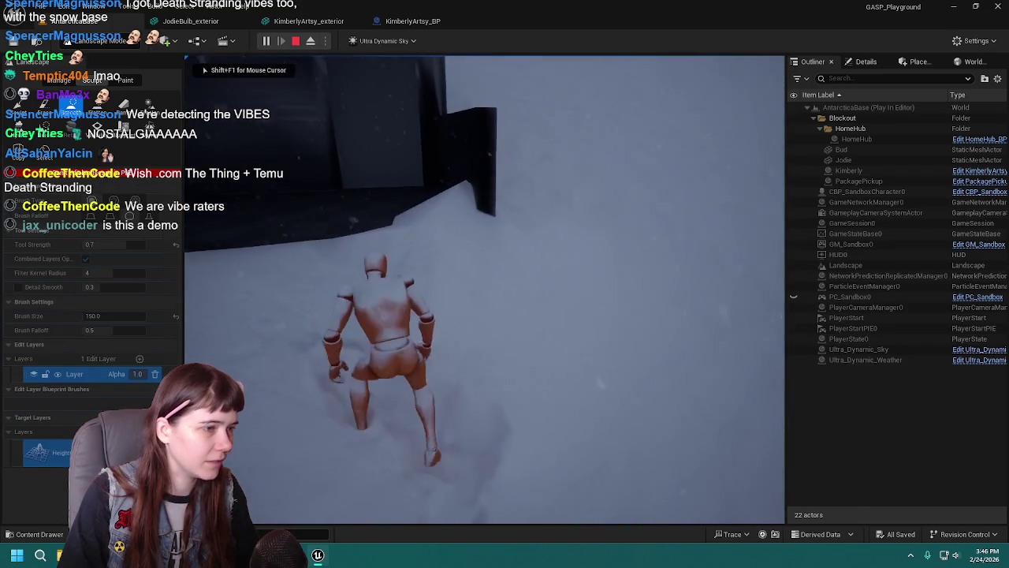
{"action": "key", "text": "w"}
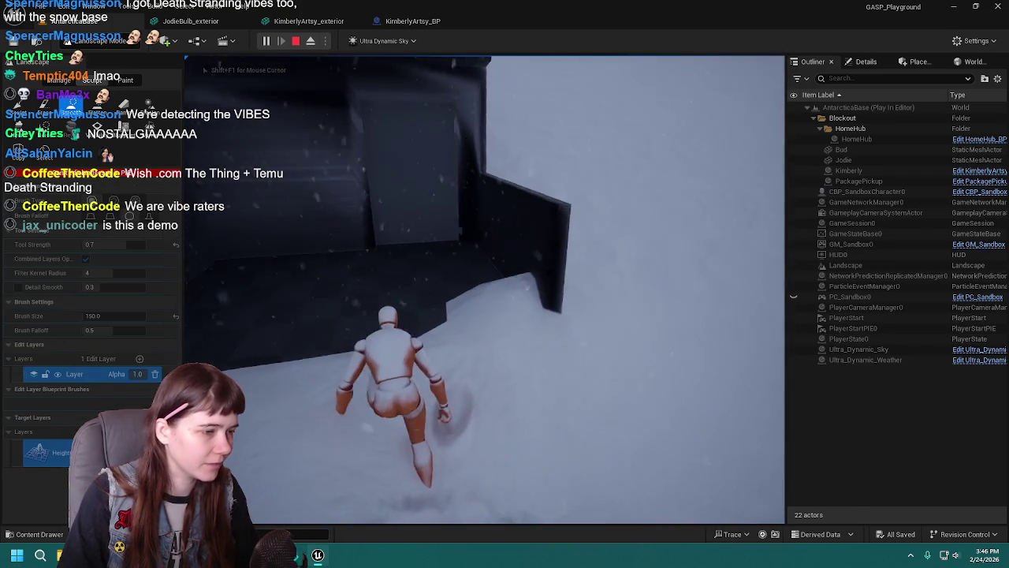
{"action": "key", "text": "w"}
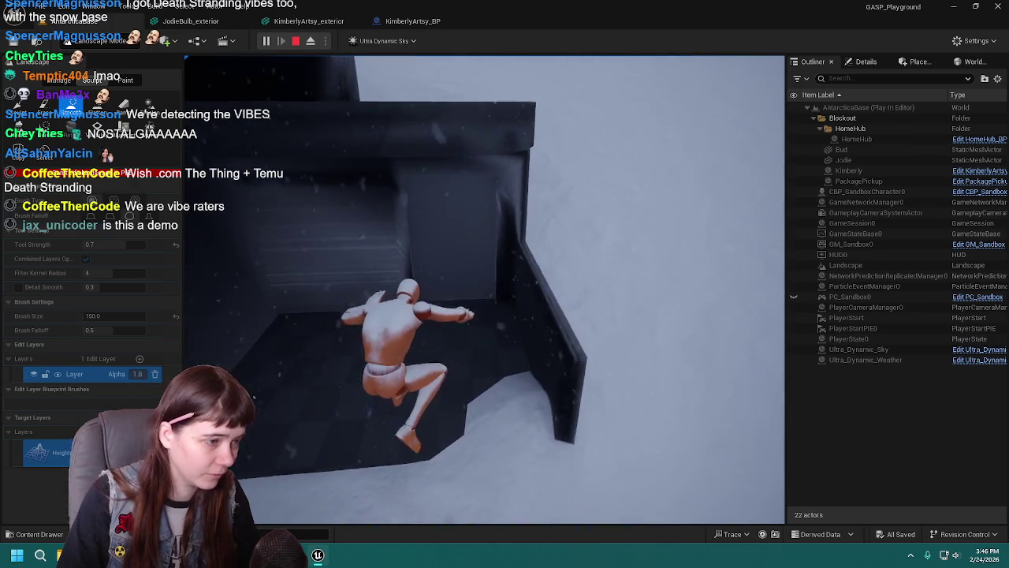
{"action": "key", "text": "w"}
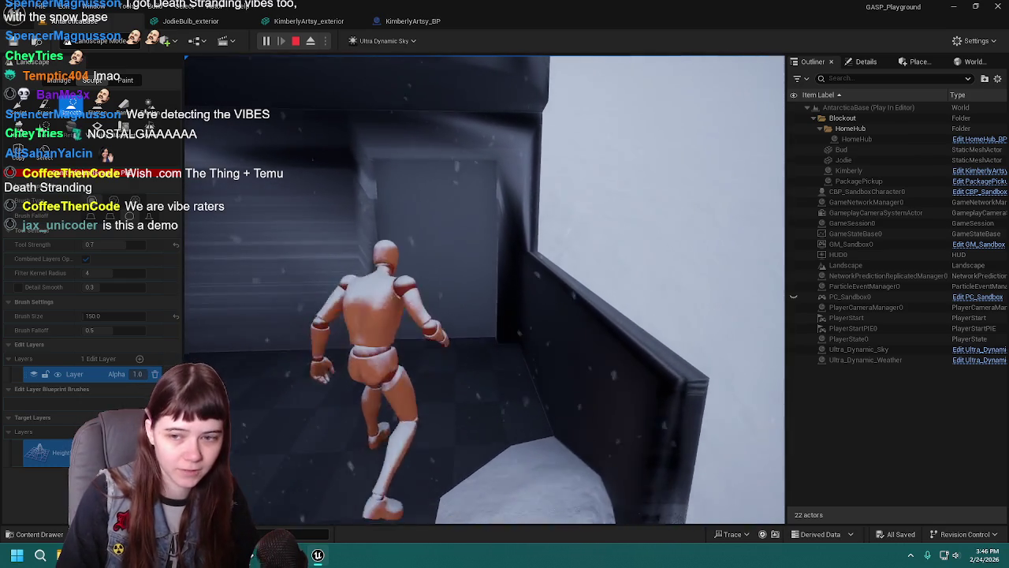
{"action": "key", "text": "w"}
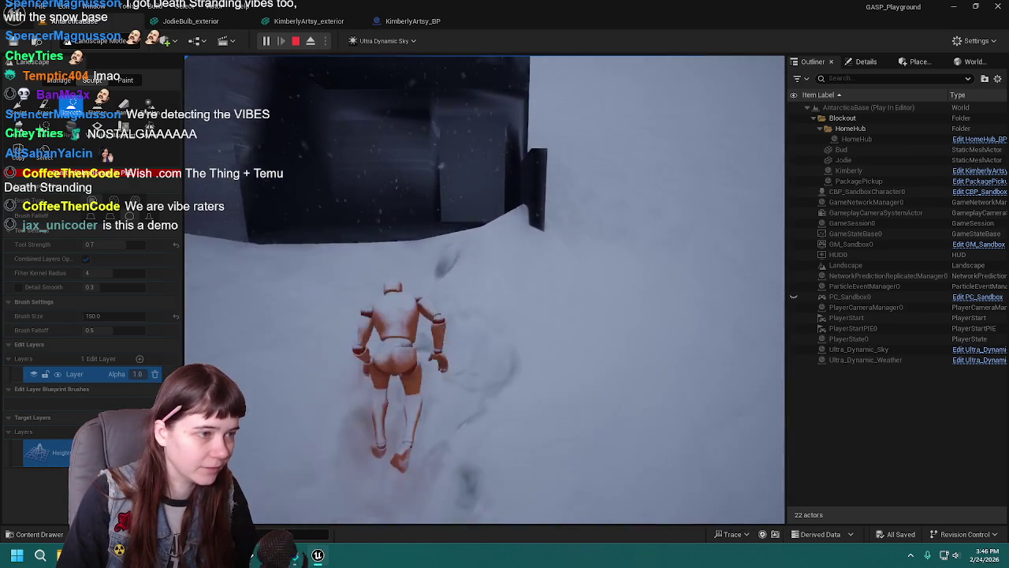
{"action": "key", "text": "w"}
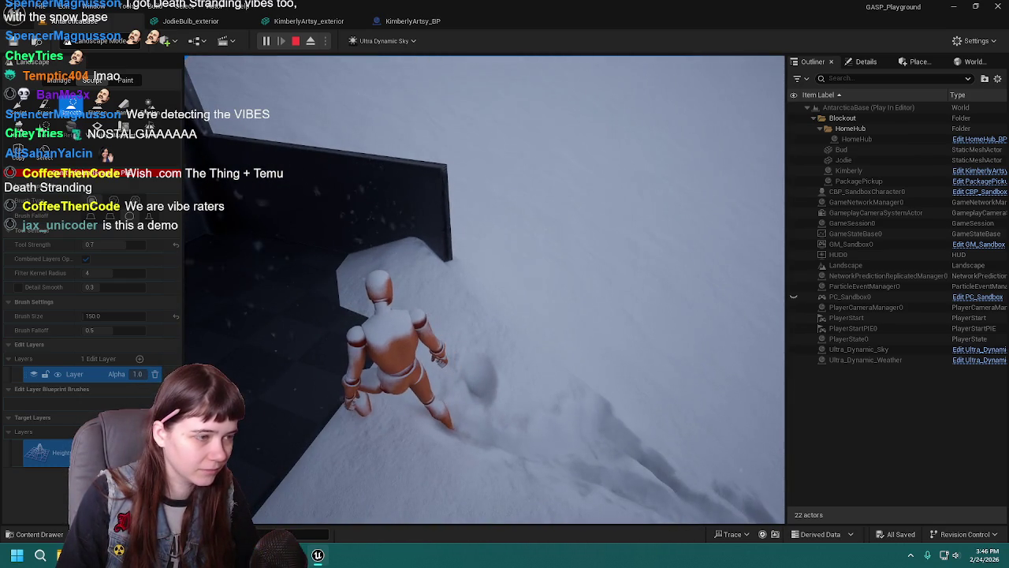
{"action": "key", "text": "Escape"}
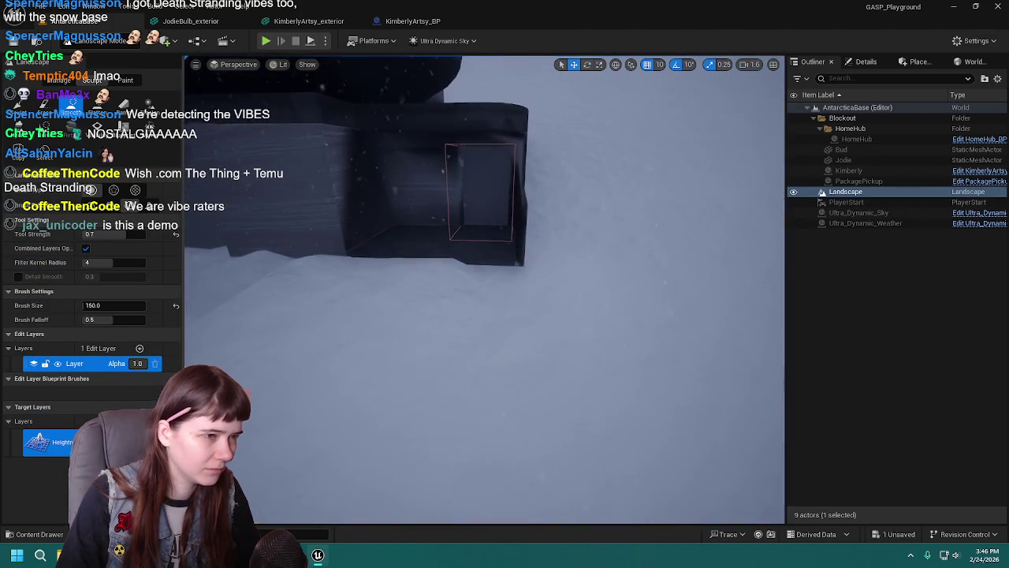
Trial-smooth the snow against the entrance wall and set the brush size to 100.
{"action": "left_click_drag", "start_coordinate": [544, 335], "coordinate": [615, 327]}
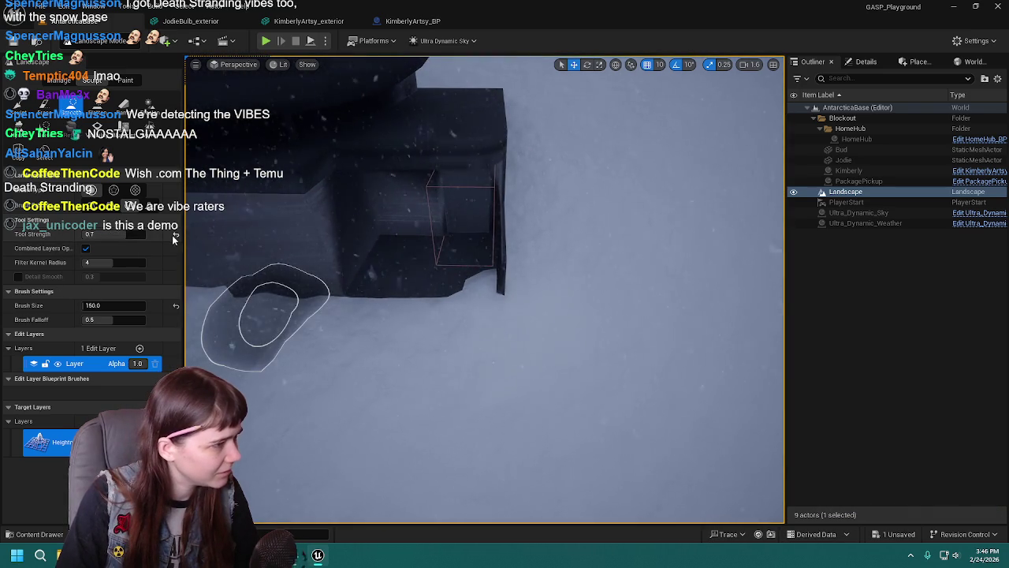
{"action": "left_click_drag", "start_coordinate": [558, 405], "coordinate": [534, 373]}
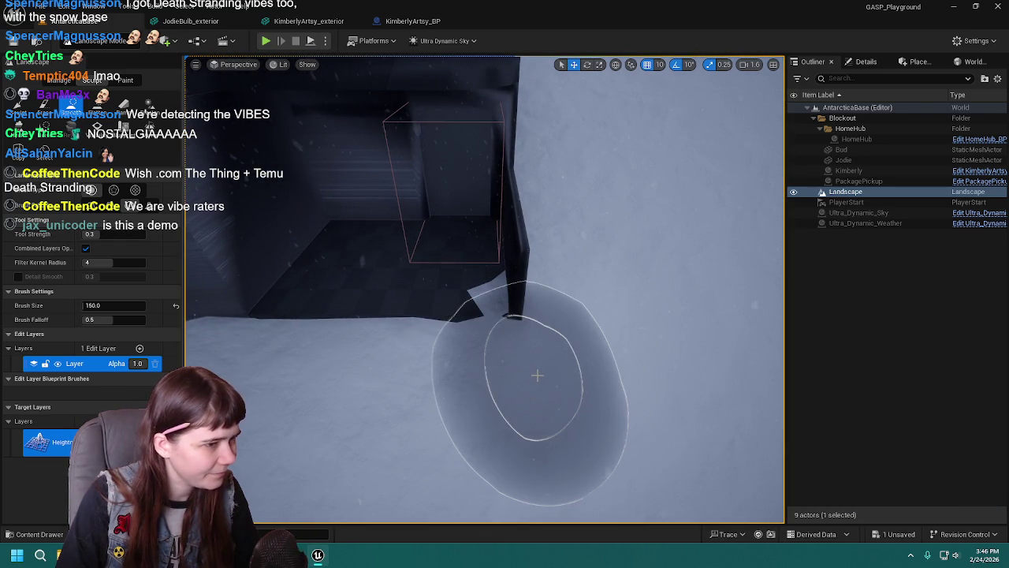
{"action": "mouse_move", "coordinate": [490, 338]}
{"action": "left_mouse_down"}
{"action": "mouse_move", "coordinate": [465, 290]}
{"action": "mouse_move", "coordinate": [476, 297]}
{"action": "left_mouse_up"}
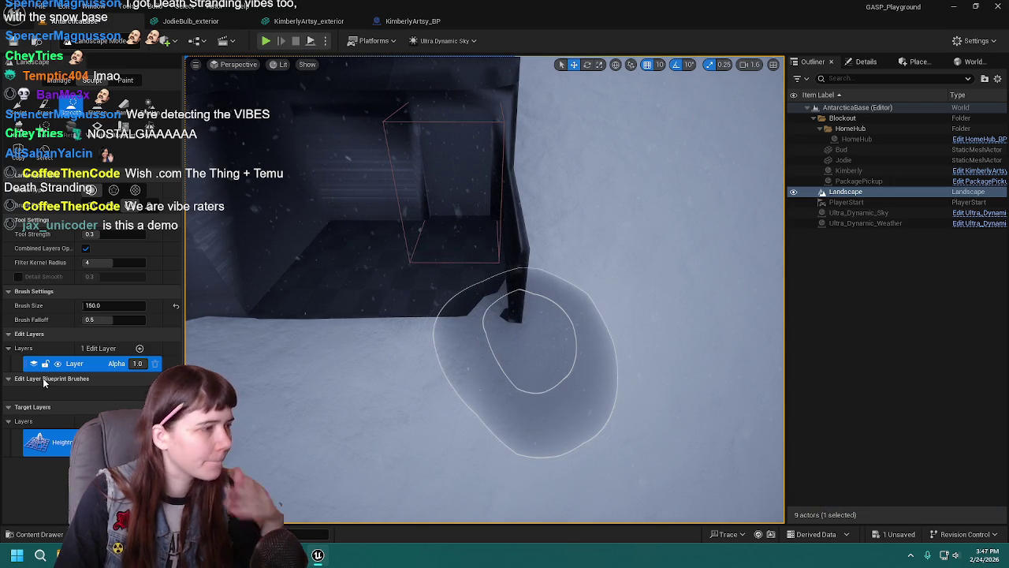
{"action": "left_click_drag", "start_coordinate": [102, 306], "coordinate": [120, 308]}
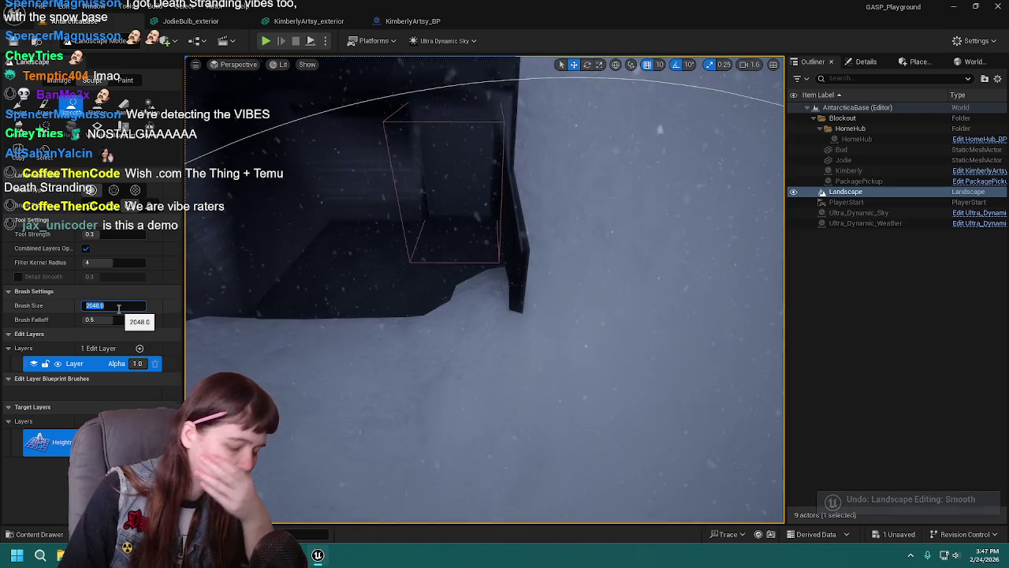
{"action": "type", "text": "0"}
{"action": "key", "text": "Return"}
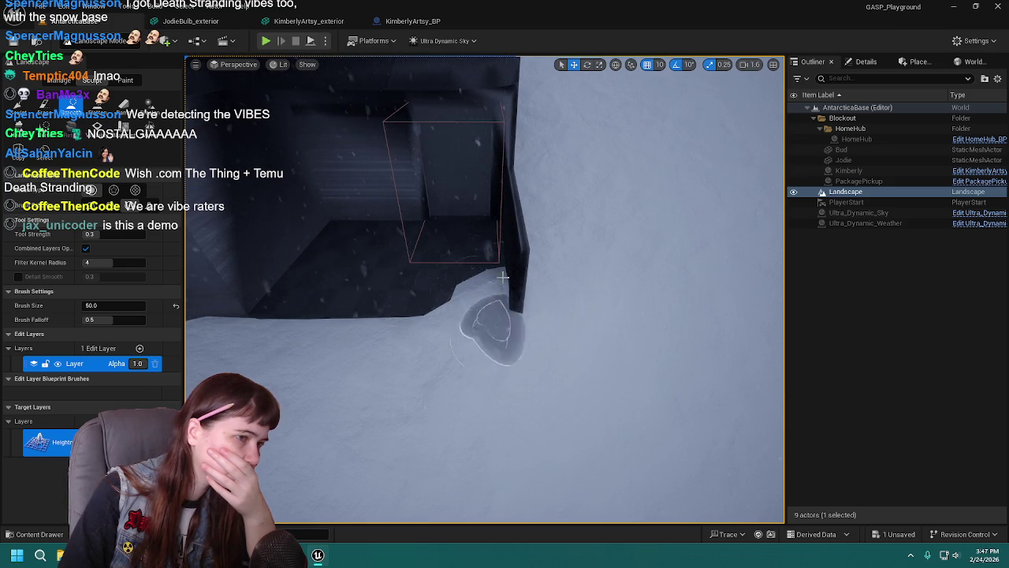
Undo the trial strokes, trying size 150, and settle on a smoothing brush size of 80.
{"action": "mouse_move", "coordinate": [553, 359]}
{"action": "left_mouse_down"}
{"action": "mouse_move", "coordinate": [457, 345]}
{"action": "mouse_move", "coordinate": [426, 354]}
{"action": "mouse_move", "coordinate": [431, 316]}
{"action": "left_mouse_up"}
{"action": "mouse_move", "coordinate": [466, 265]}
{"action": "left_mouse_down"}
{"action": "mouse_move", "coordinate": [470, 225]}
{"action": "mouse_move", "coordinate": [454, 286]}
{"action": "left_mouse_up"}
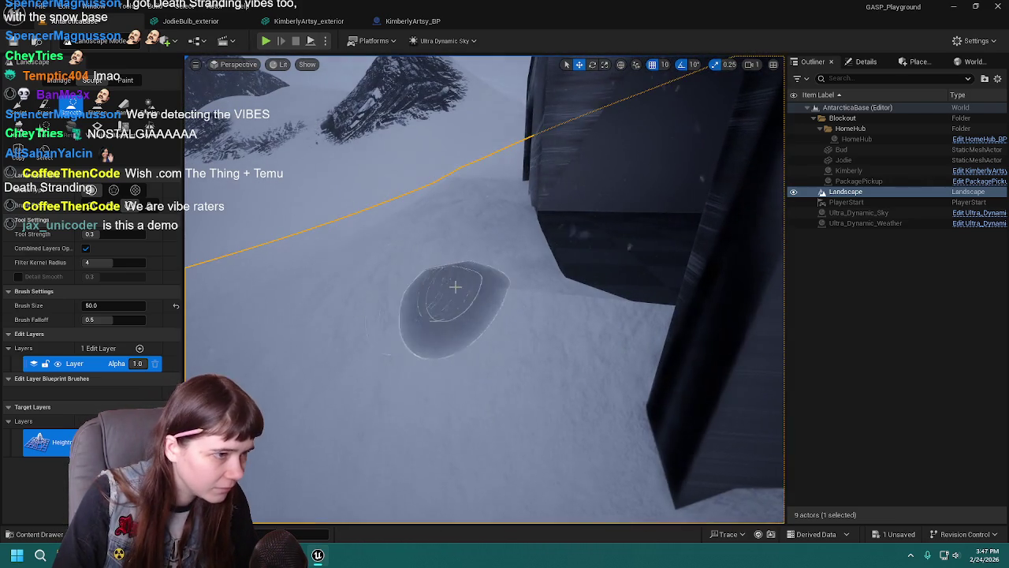
{"action": "left_click_drag", "start_coordinate": [460, 353], "coordinate": [510, 377]}
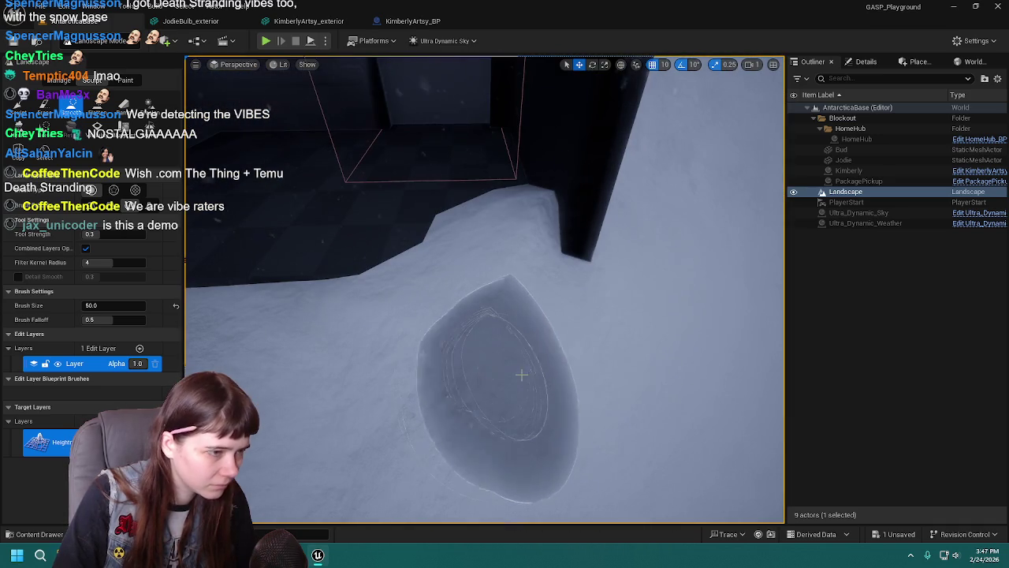
{"action": "key", "text": "ctrl+z"}
{"action": "key", "text": "ctrl+z"}
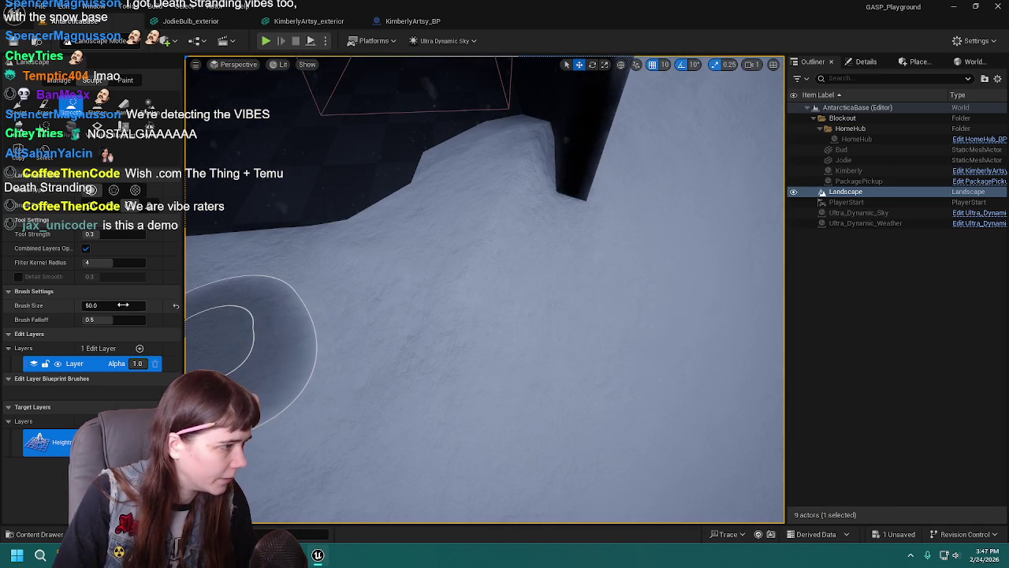
{"action": "type", "text": "150"}
{"action": "key", "text": "Return"}
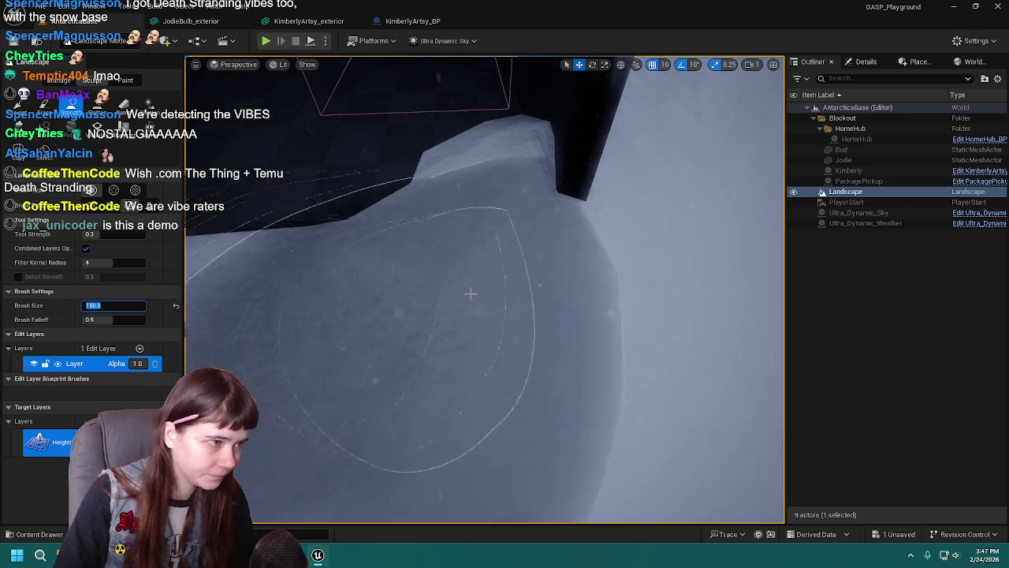
{"action": "mouse_move", "coordinate": [507, 304]}
{"action": "left_mouse_down"}
{"action": "mouse_move", "coordinate": [504, 327]}
{"action": "mouse_move", "coordinate": [401, 353]}
{"action": "left_mouse_up"}
{"action": "key", "text": "ctrl+z"}
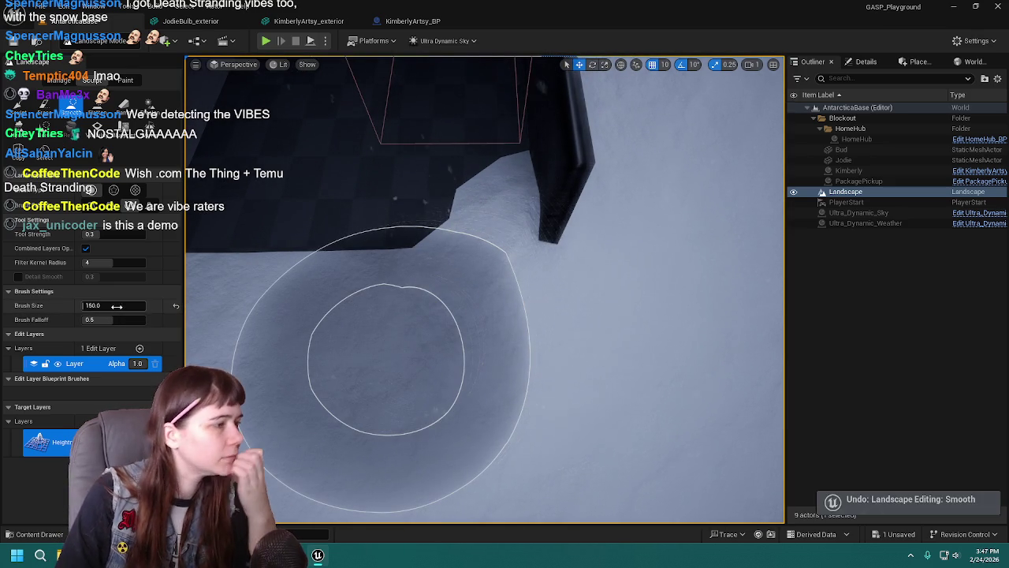
{"action": "type", "text": "80"}
{"action": "key", "text": "Return"}
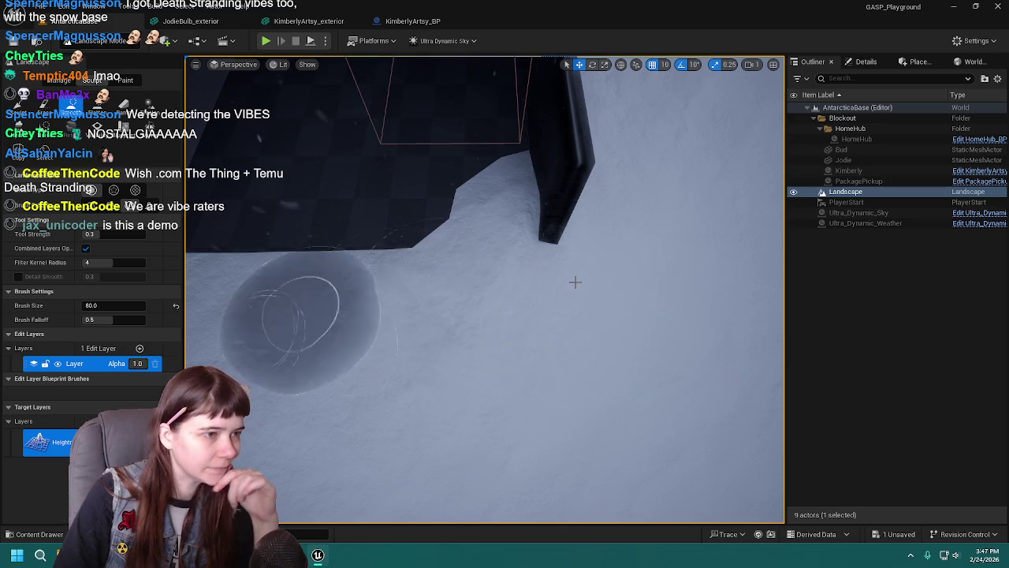
Smooth the snow leading up to and beside the building, then undo both strokes.
{"action": "left_click_drag", "start_coordinate": [336, 301], "coordinate": [375, 251]}
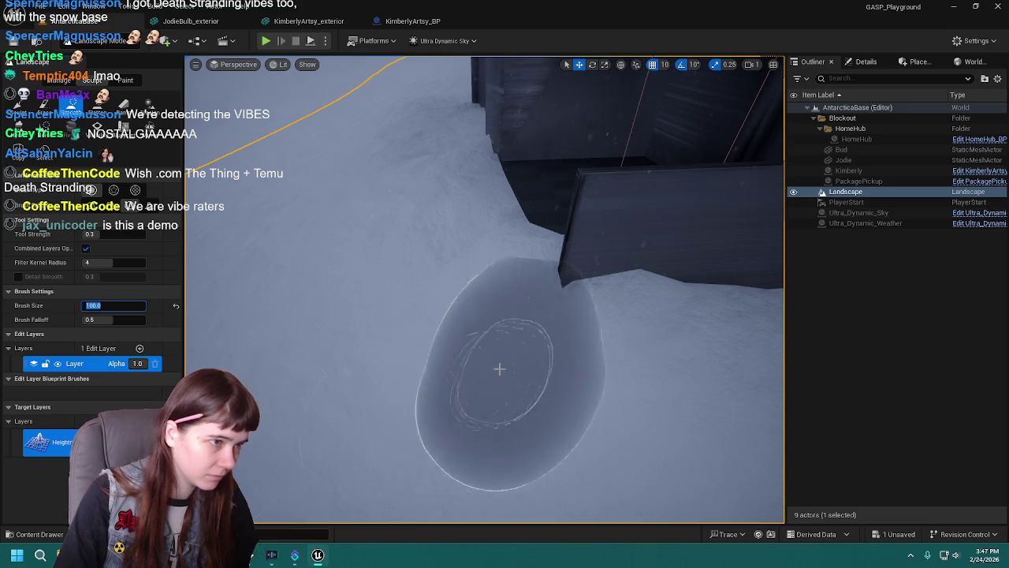
{"action": "mouse_move", "coordinate": [473, 336]}
{"action": "left_mouse_down"}
{"action": "mouse_move", "coordinate": [468, 292]}
{"action": "mouse_move", "coordinate": [370, 282]}
{"action": "mouse_move", "coordinate": [498, 276]}
{"action": "left_mouse_up"}
{"action": "mouse_move", "coordinate": [531, 241]}
{"action": "left_mouse_down"}
{"action": "mouse_move", "coordinate": [473, 331]}
{"action": "mouse_move", "coordinate": [515, 345]}
{"action": "mouse_move", "coordinate": [497, 327]}
{"action": "left_mouse_up"}
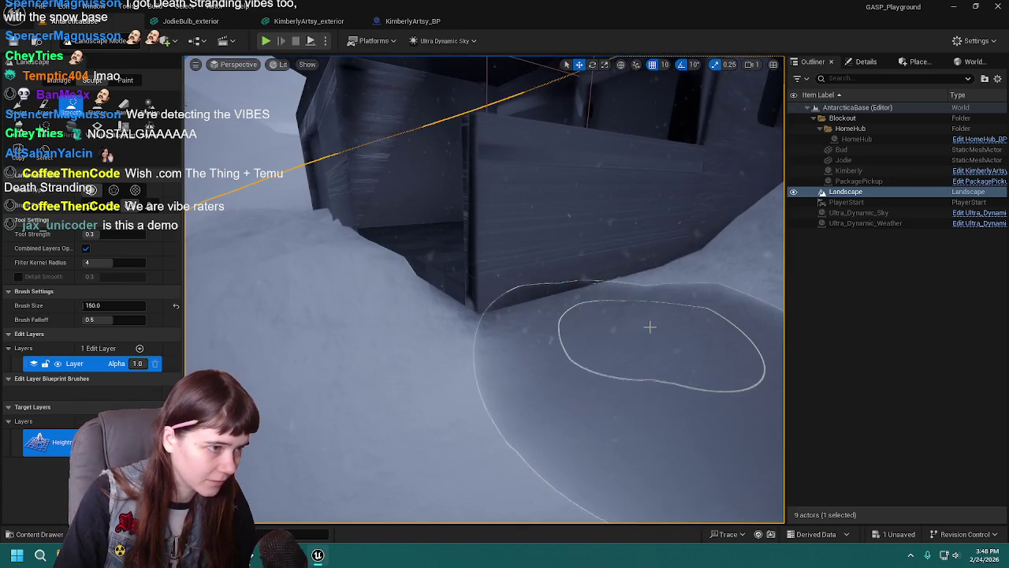
{"action": "key", "text": "ctrl+z"}
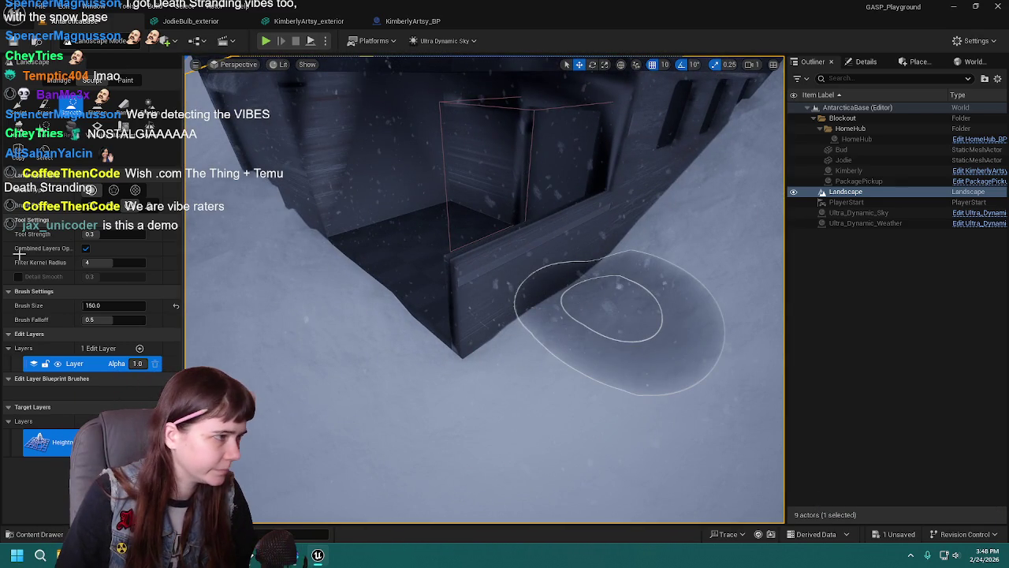
{"action": "key", "text": "ctrl+z"}
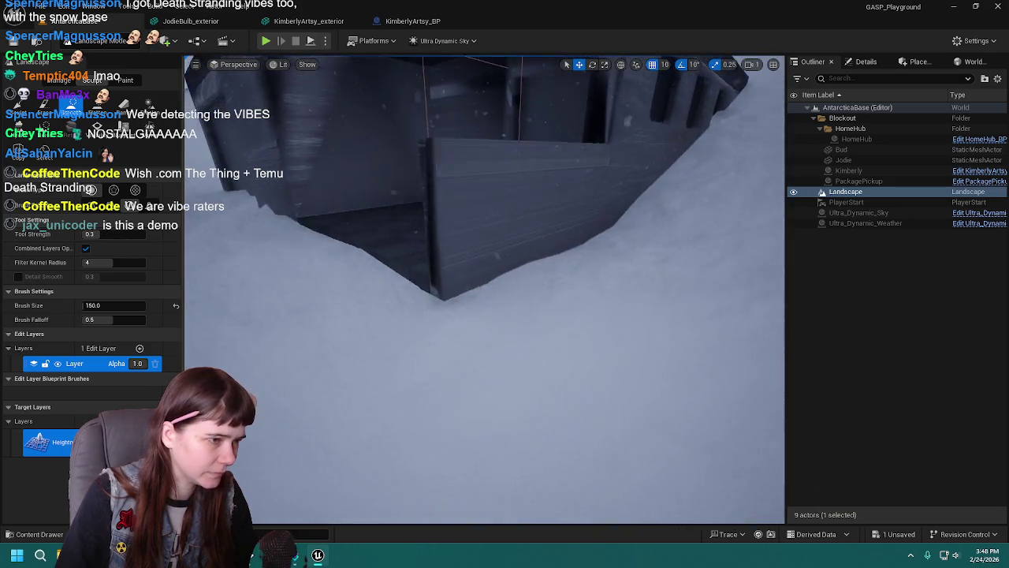
Cycle through the Sculpt and Smooth tools and settle on Flatten.
{"action": "left_click", "coordinate": [21, 105]}
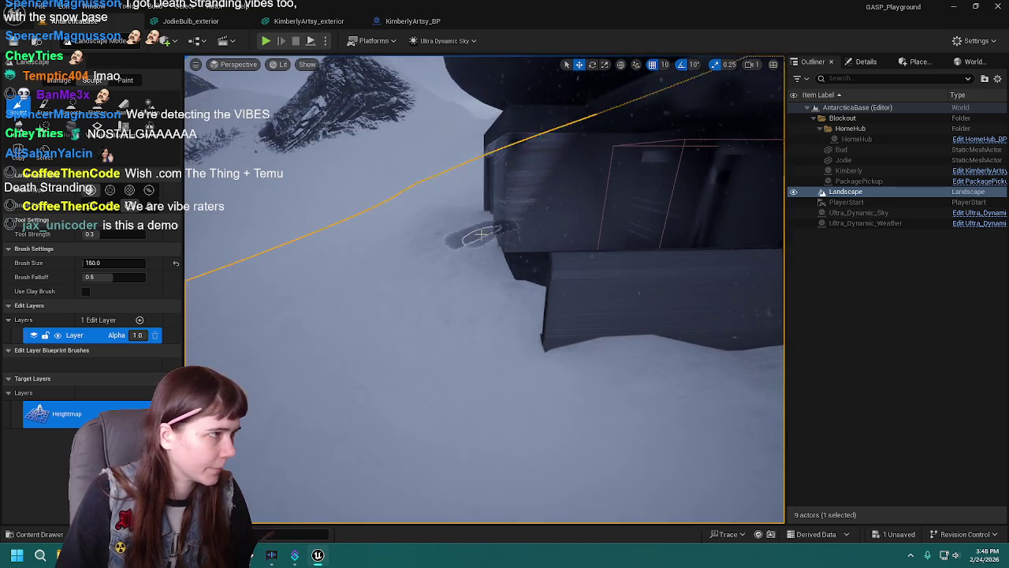
{"action": "left_click", "coordinate": [70, 103]}
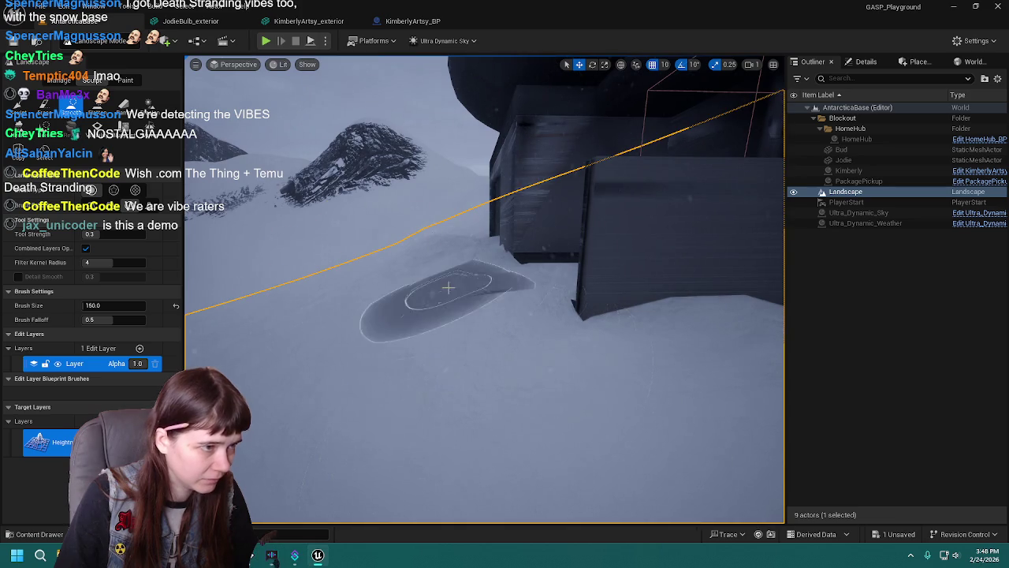
{"action": "left_click", "coordinate": [95, 105]}
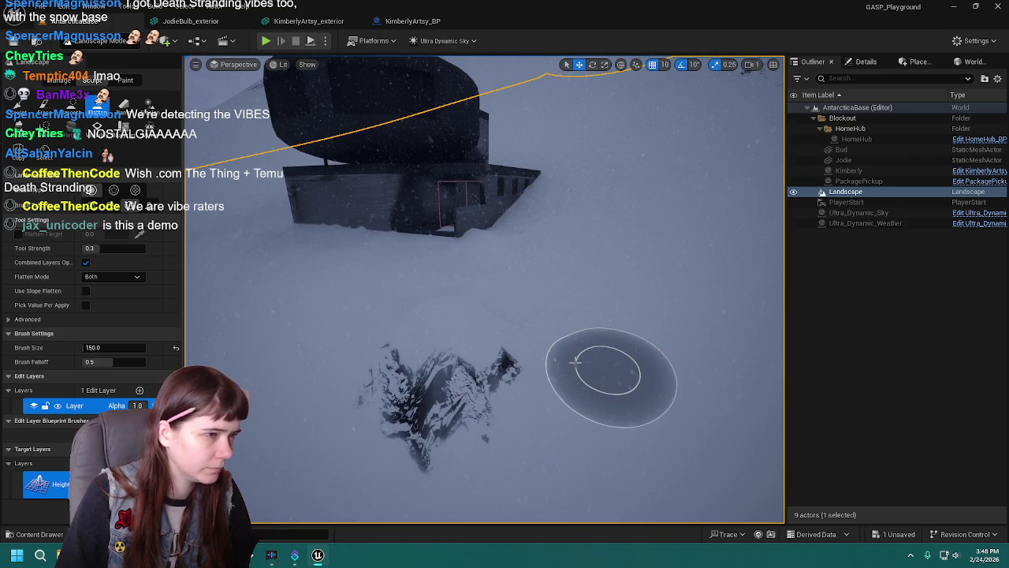
Undo recent edits, then try flattening and smoothing the snow near the building and undo it.
{"action": "key", "text": "ctrl+z"}
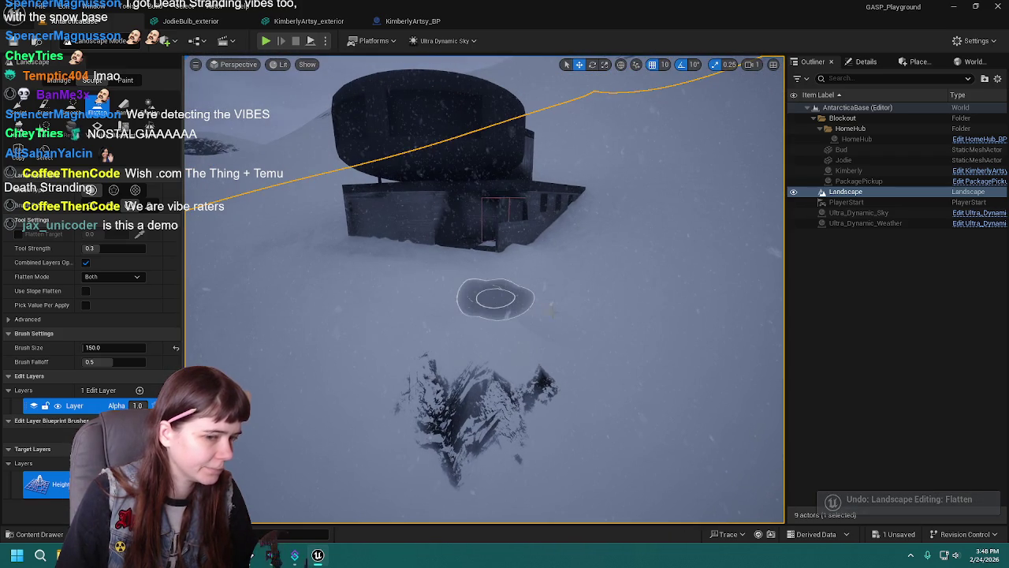
{"action": "key", "text": "ctrl+z"}
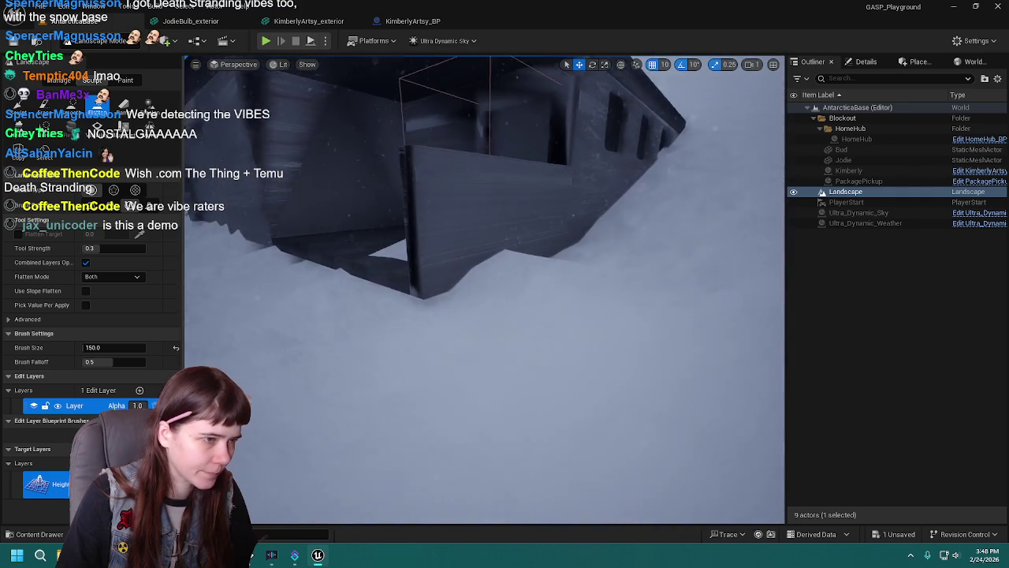
{"action": "left_click", "coordinate": [557, 282]}
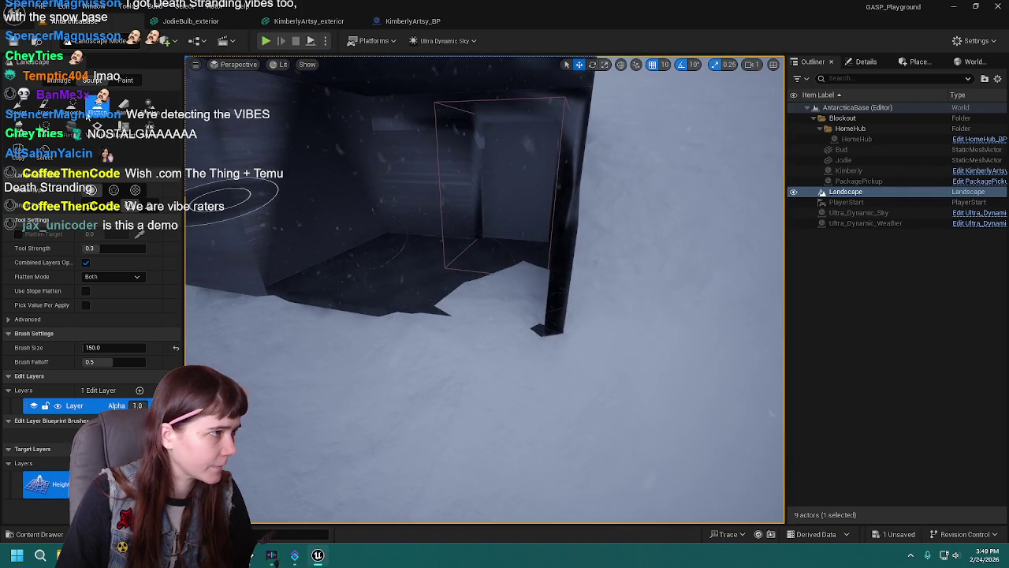
{"action": "left_click", "coordinate": [71, 103]}
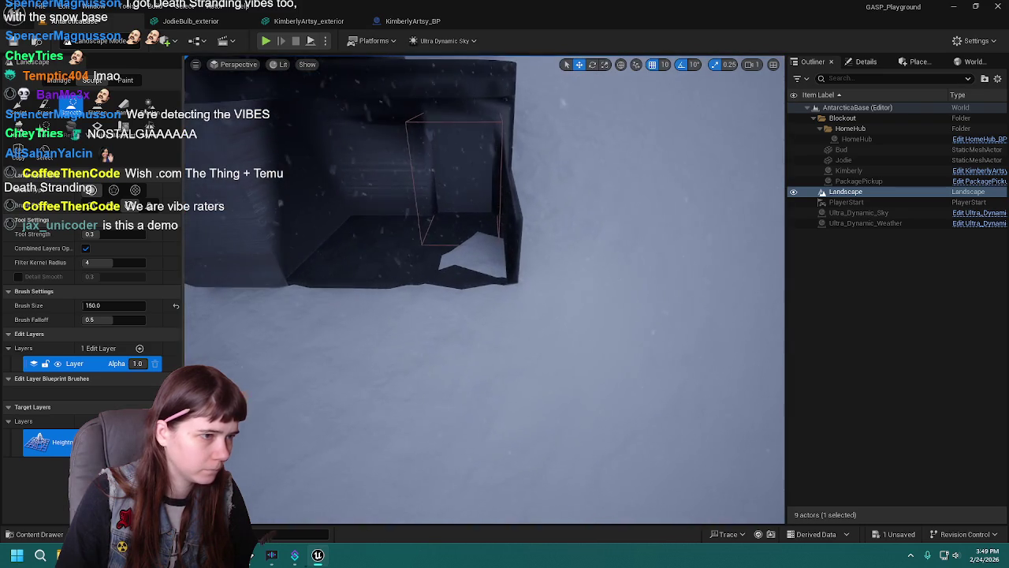
{"action": "key", "text": "ctrl+z"}
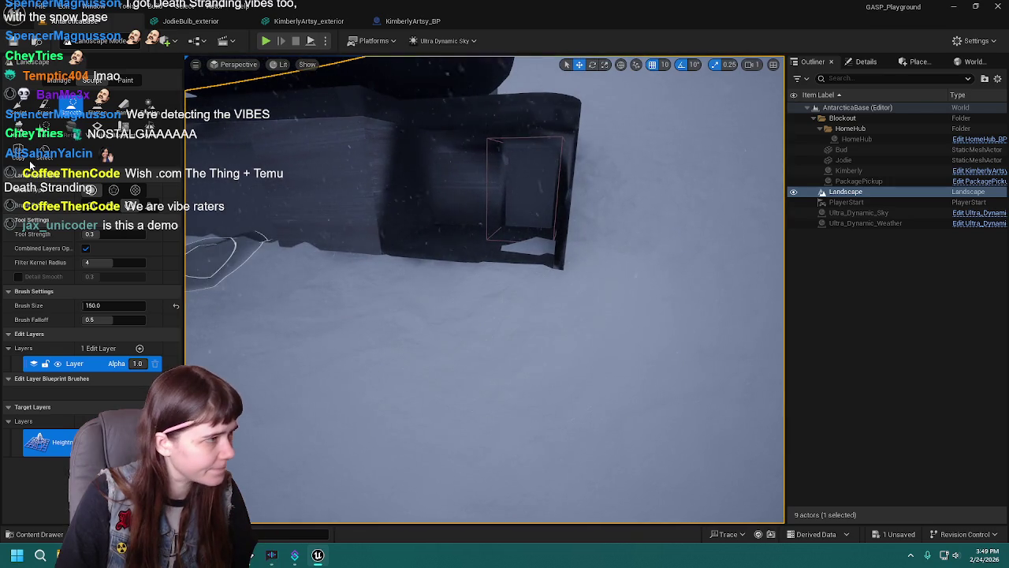
With the Sculpt tool, build snow up against the base wall to cover the gaps.
{"action": "left_click", "coordinate": [17, 105]}
{"action": "left_click_drag", "start_coordinate": [428, 270], "coordinate": [475, 315]}
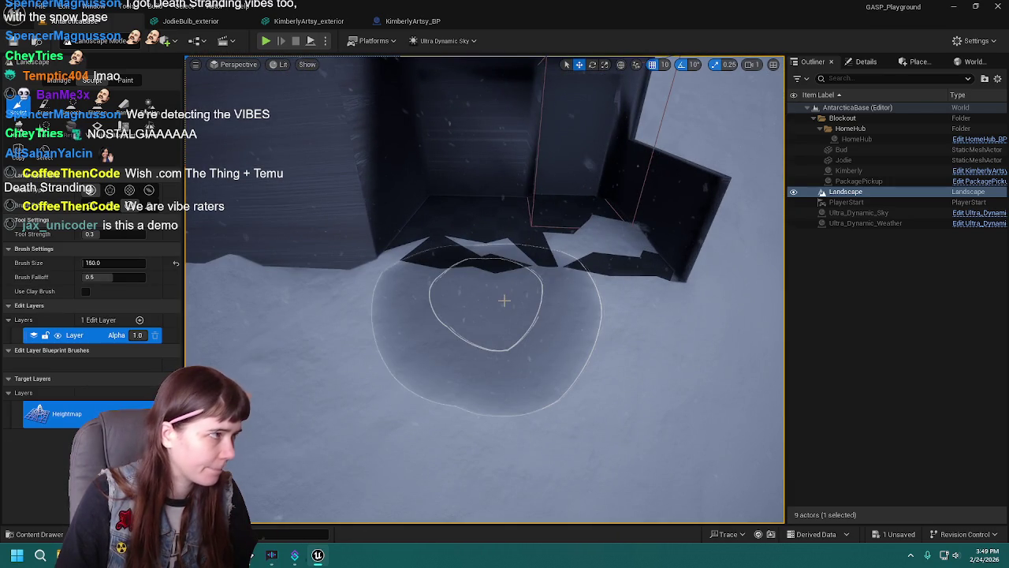
{"action": "key", "text": "ctrl+z"}
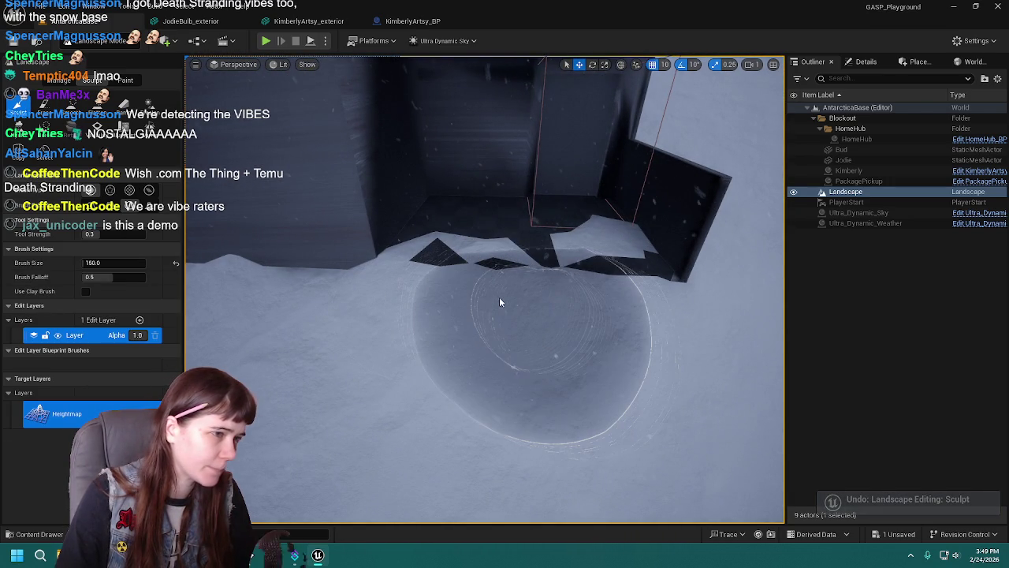
{"action": "mouse_move", "coordinate": [480, 294]}
{"action": "left_mouse_down"}
{"action": "mouse_move", "coordinate": [471, 287]}
{"action": "mouse_move", "coordinate": [515, 289]}
{"action": "left_mouse_up"}
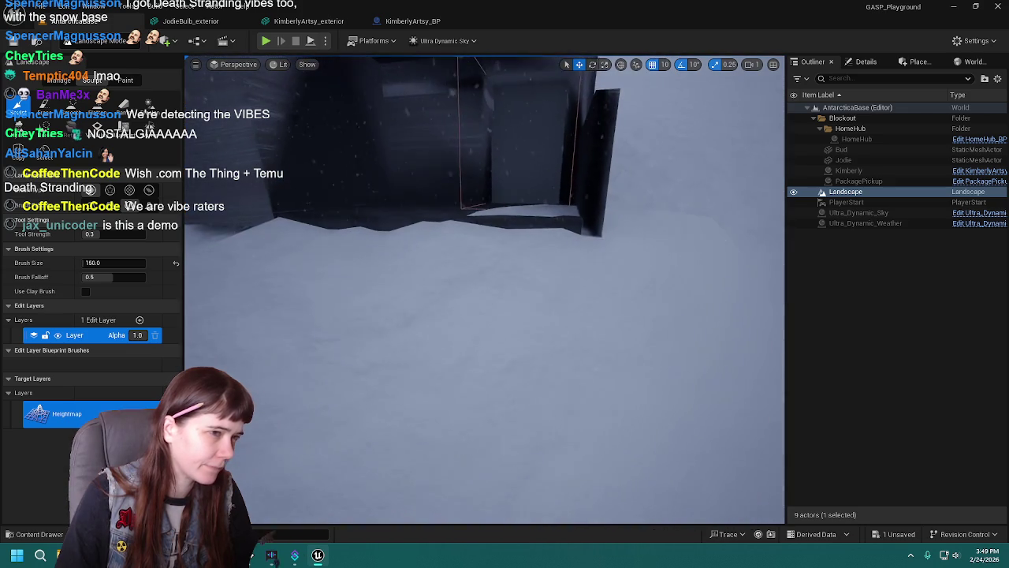
Save the level with Ctrl+S and start a play-test from this spot.
{"action": "key", "text": "ctrl+s"}
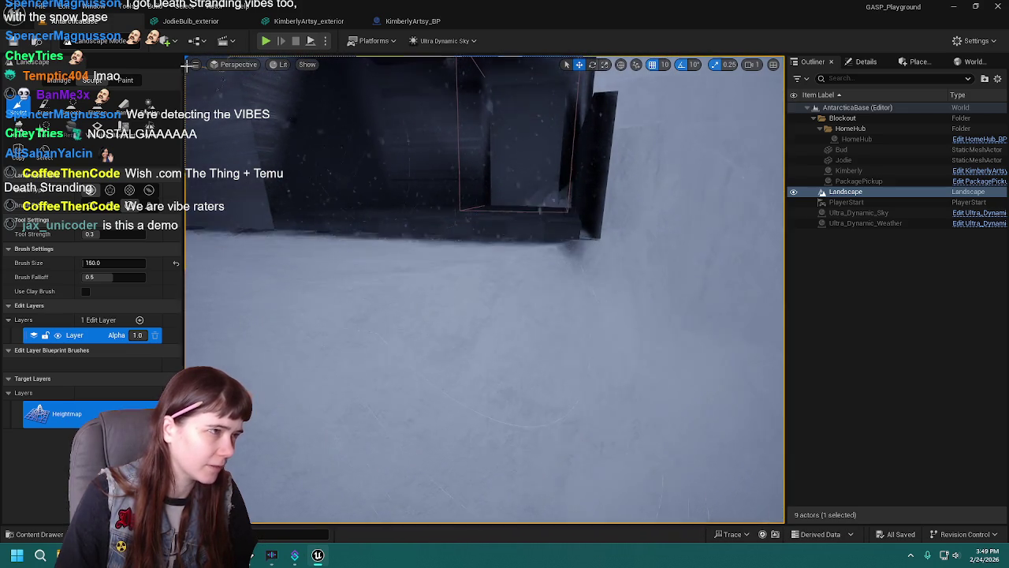
{"action": "right_click", "coordinate": [443, 473]}
{"action": "key", "text": "Escape"}
{"action": "key", "text": "alt+p"}
Walk the mannequin across the snow into the building doorway and back out, then stop the play-test.
{"action": "left_click", "coordinate": [561, 376]}
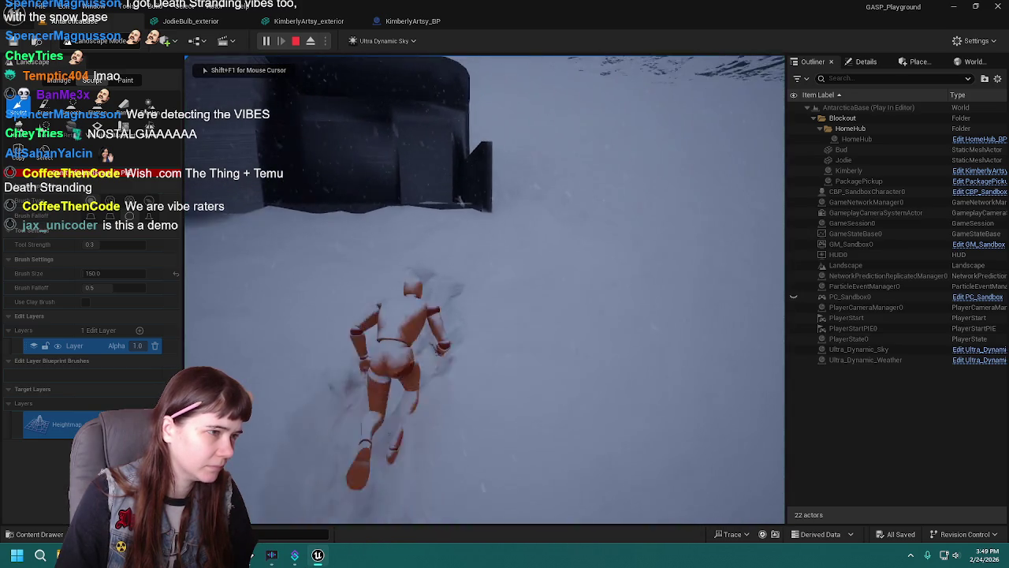
{"action": "key", "text": "w"}
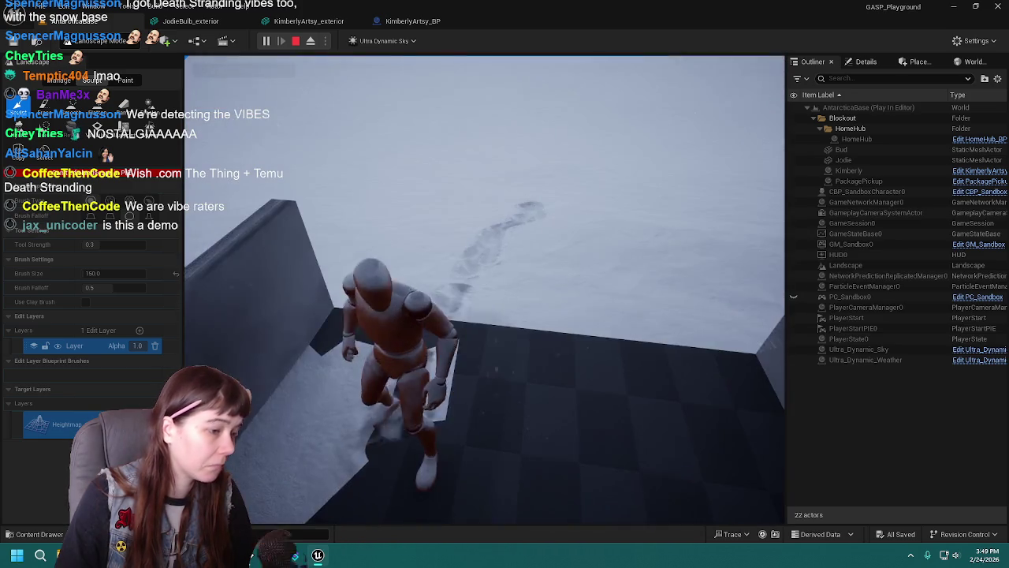
{"action": "key", "text": "w"}
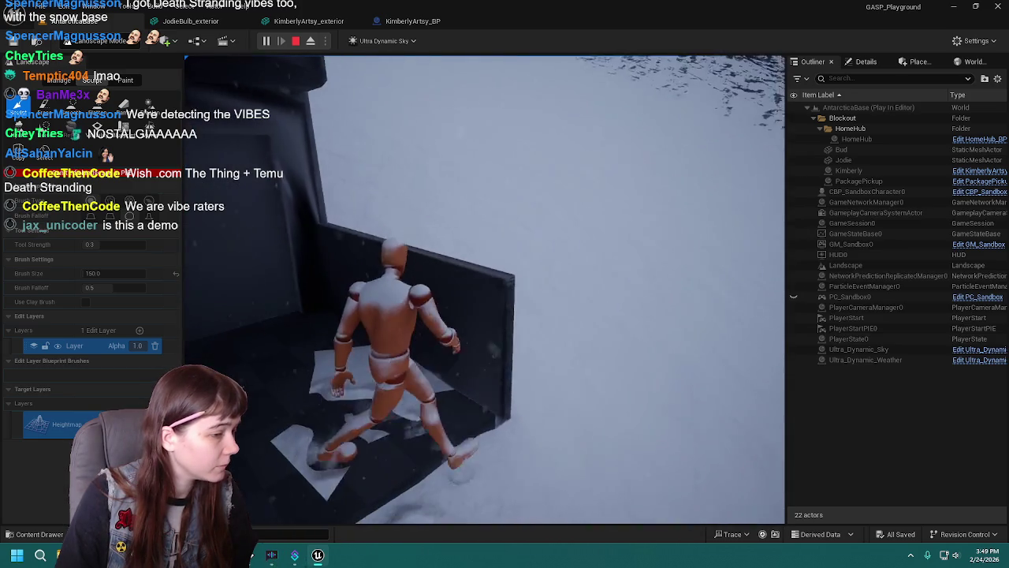
{"action": "key", "text": "w"}
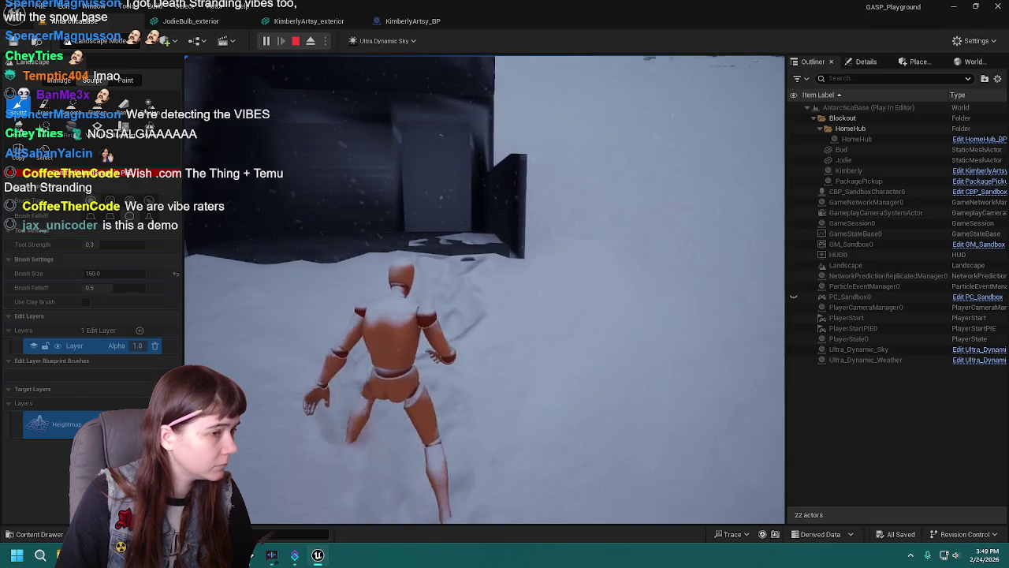
{"action": "key", "text": "w"}
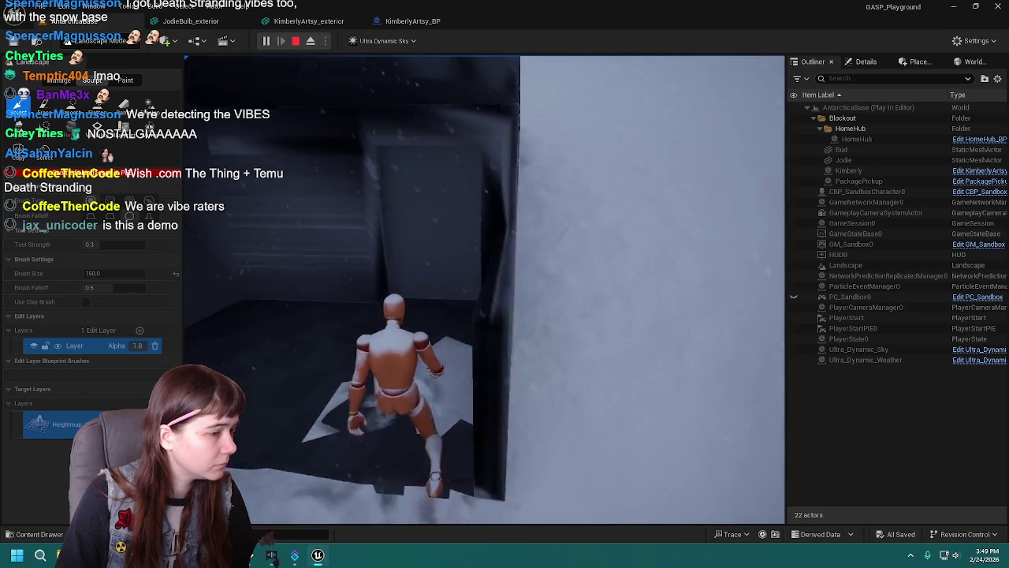
{"action": "key", "text": "w"}
{"action": "key", "text": "w"}
{"action": "key", "text": "w"}
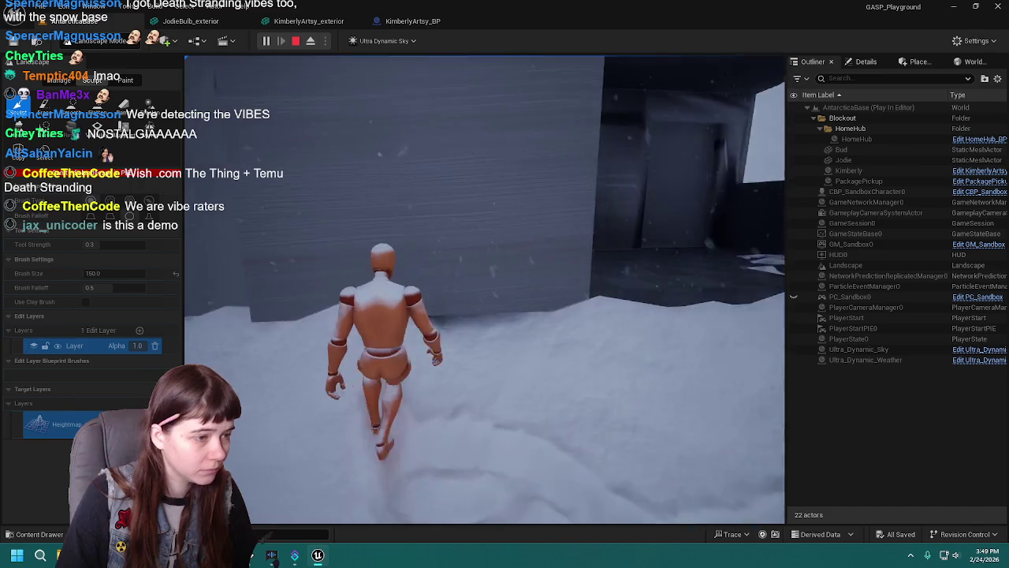
{"action": "key", "text": "w"}
{"action": "key", "text": "Escape"}
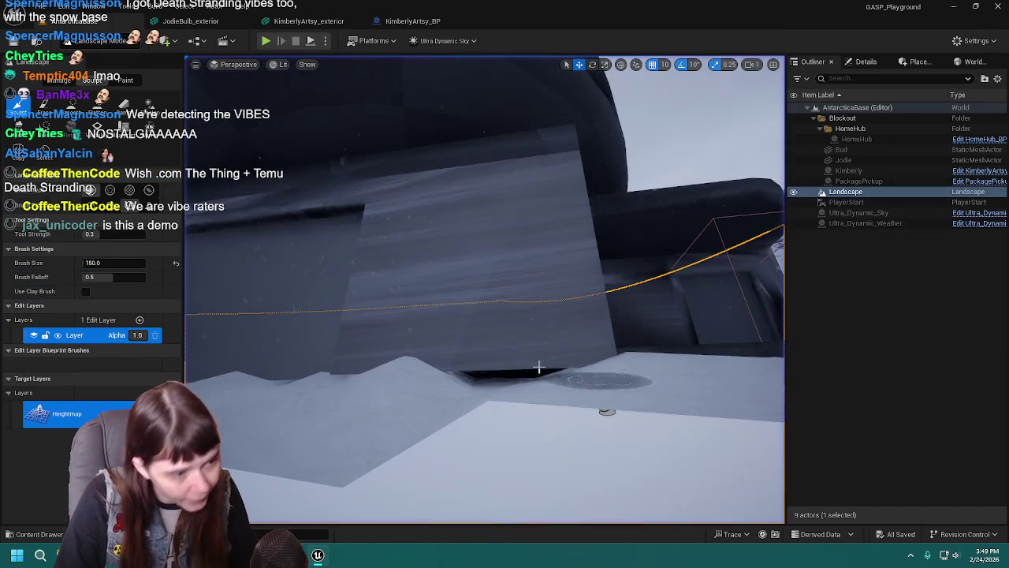
Undo the last sculpt stroke, then flatten and smooth the snow mound in front of the wall.
{"action": "key", "text": "w"}
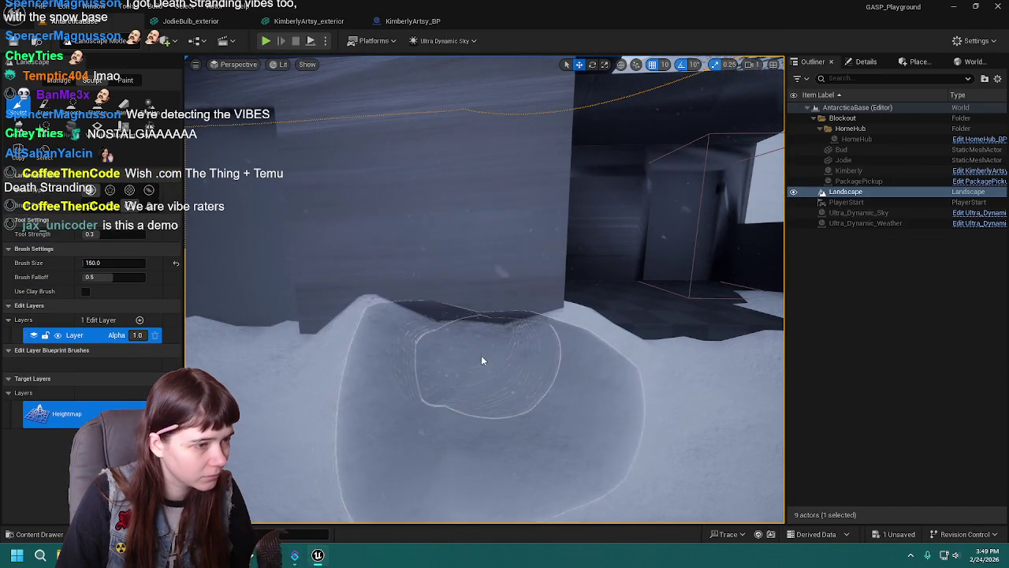
{"action": "key", "text": "ctrl+z"}
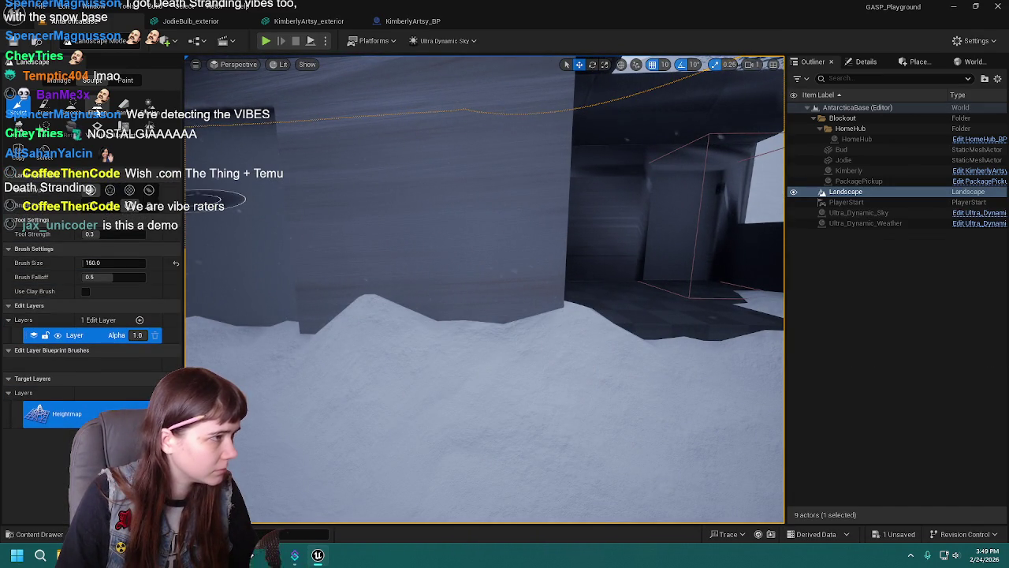
{"action": "left_click", "coordinate": [96, 102]}
{"action": "left_click_drag", "start_coordinate": [446, 270], "coordinate": [420, 338]}
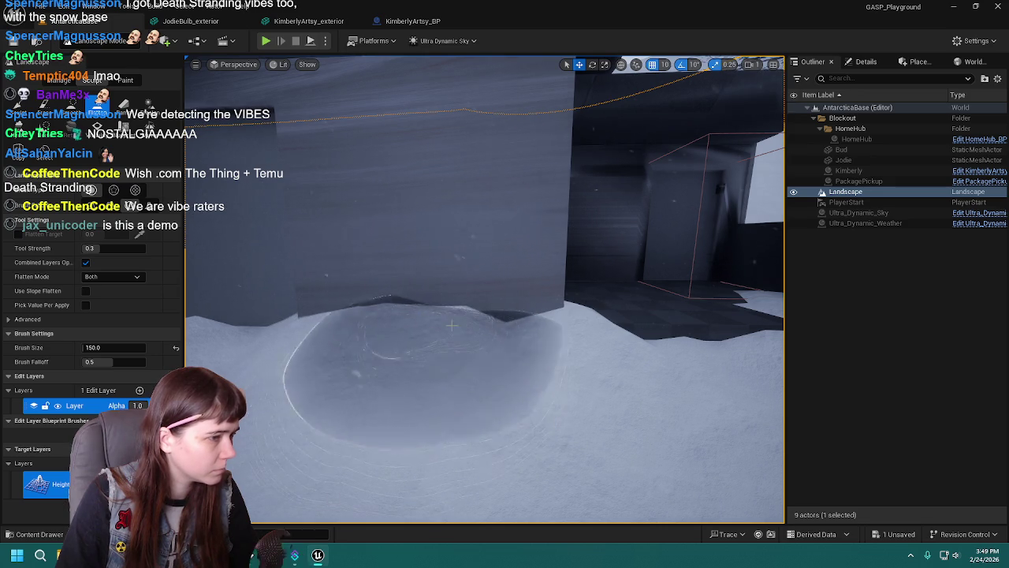
{"action": "scroll", "coordinate": [442, 322], "scroll_direction": "up", "scroll_amount": 5}
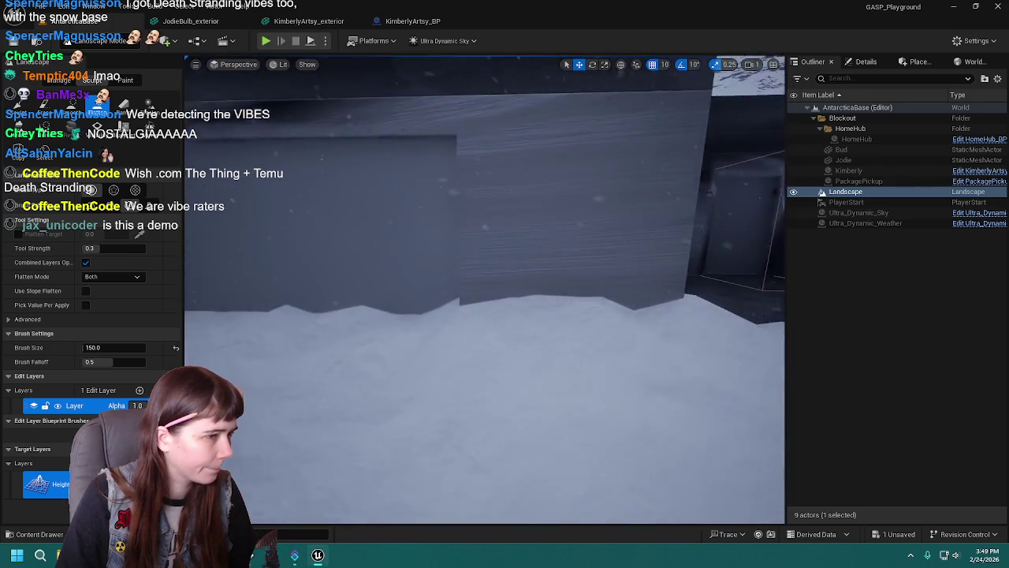
{"action": "scroll", "coordinate": [442, 323], "scroll_direction": "down", "scroll_amount": 3}
{"action": "left_click", "coordinate": [73, 102]}
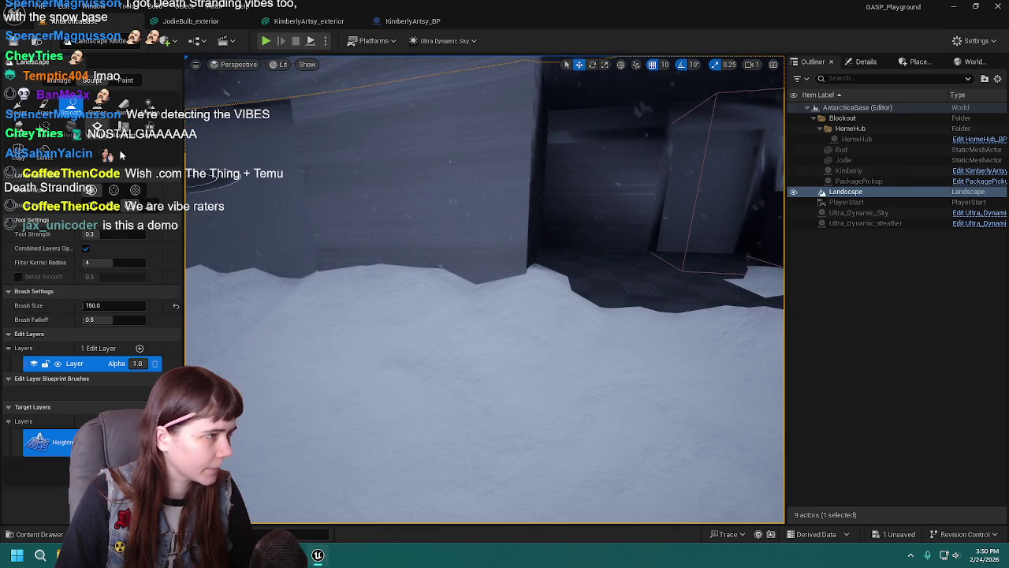
{"action": "mouse_move", "coordinate": [304, 263]}
{"action": "left_mouse_down"}
{"action": "mouse_move", "coordinate": [361, 292]}
{"action": "mouse_move", "coordinate": [508, 290]}
{"action": "mouse_move", "coordinate": [504, 394]}
{"action": "left_mouse_up"}
Save the level and Play From Here in the snow by the wall.
{"action": "left_click", "coordinate": [14, 40]}
{"action": "scroll", "coordinate": [462, 416], "scroll_direction": "down", "scroll_amount": 10}
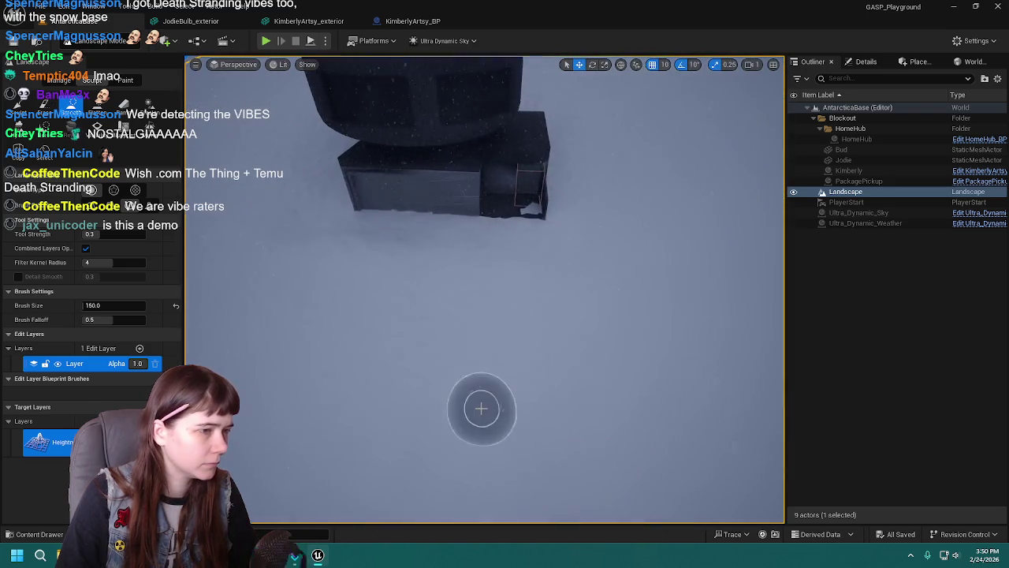
{"action": "right_click", "coordinate": [490, 407]}
{"action": "left_click", "coordinate": [530, 396]}
{"action": "left_click", "coordinate": [494, 290]}
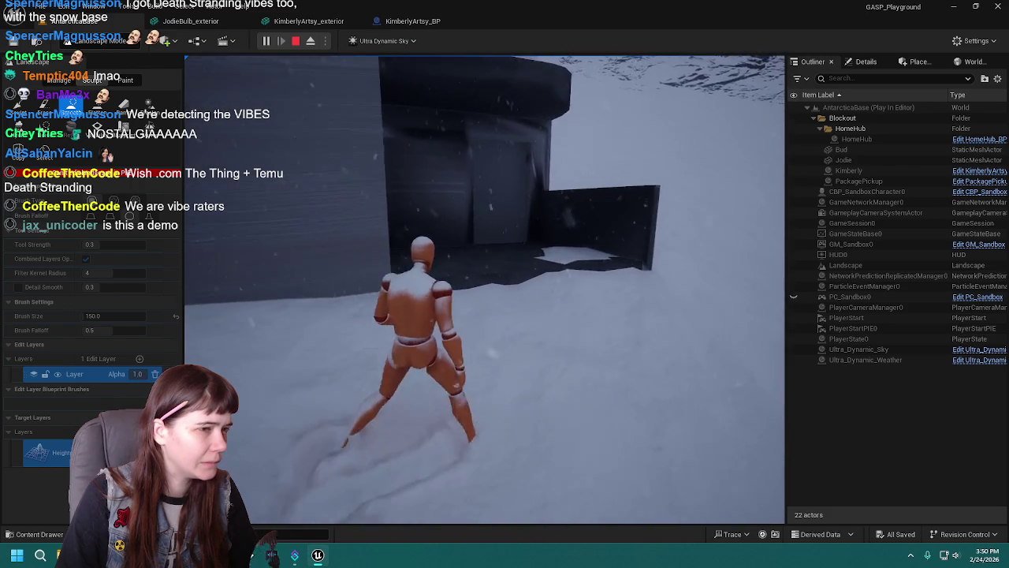
Walk the mannequin into the dark doorway and back out into the snow, then stop the play-test.
{"action": "key", "text": "w"}
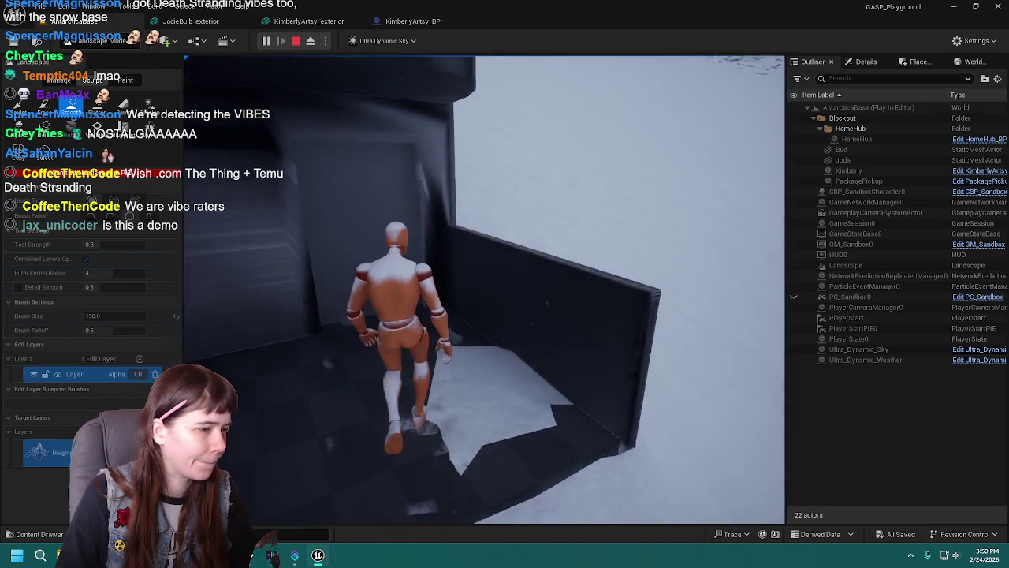
{"action": "key", "text": "s"}
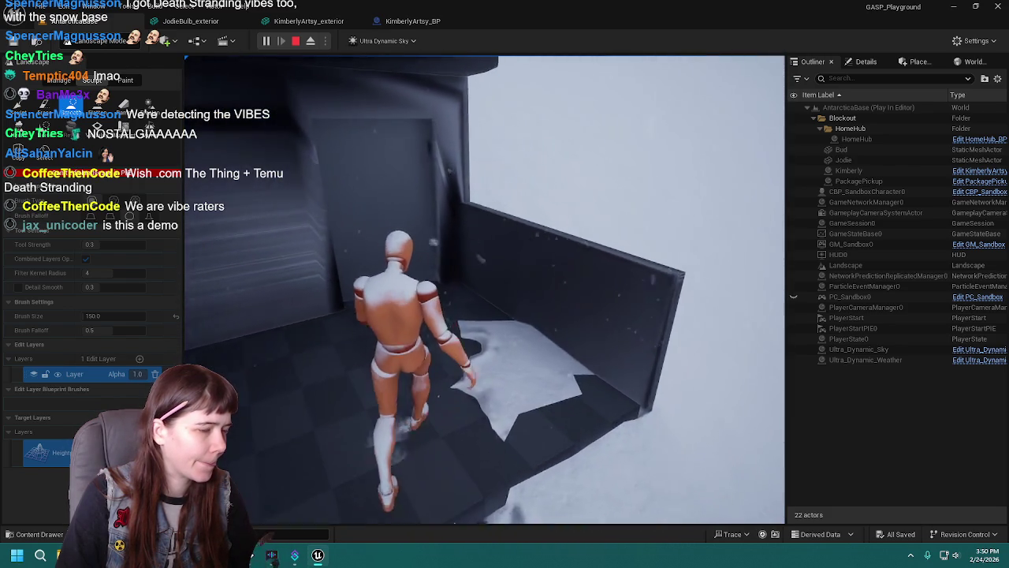
{"action": "key", "text": "w"}
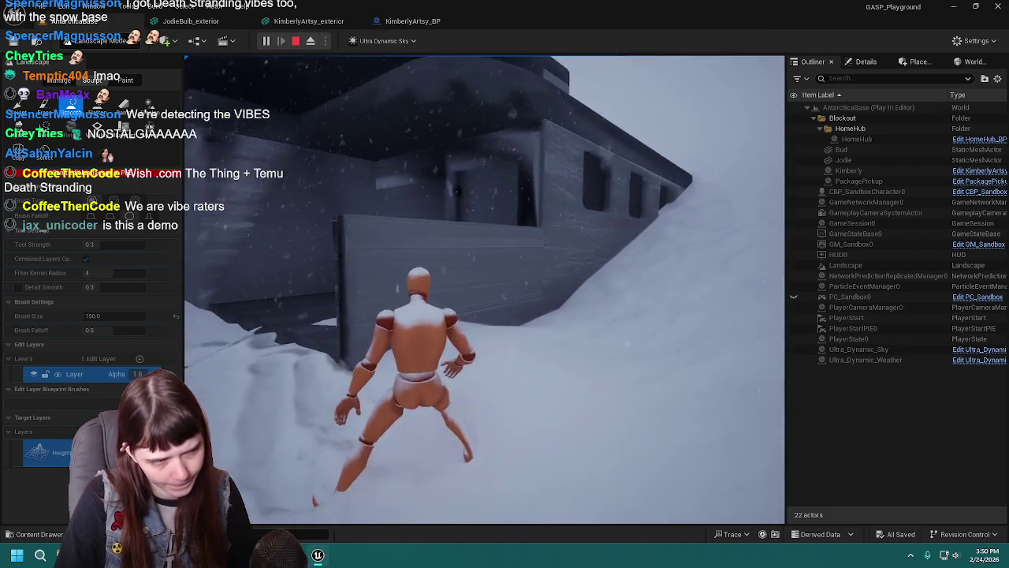
{"action": "key", "text": "w"}
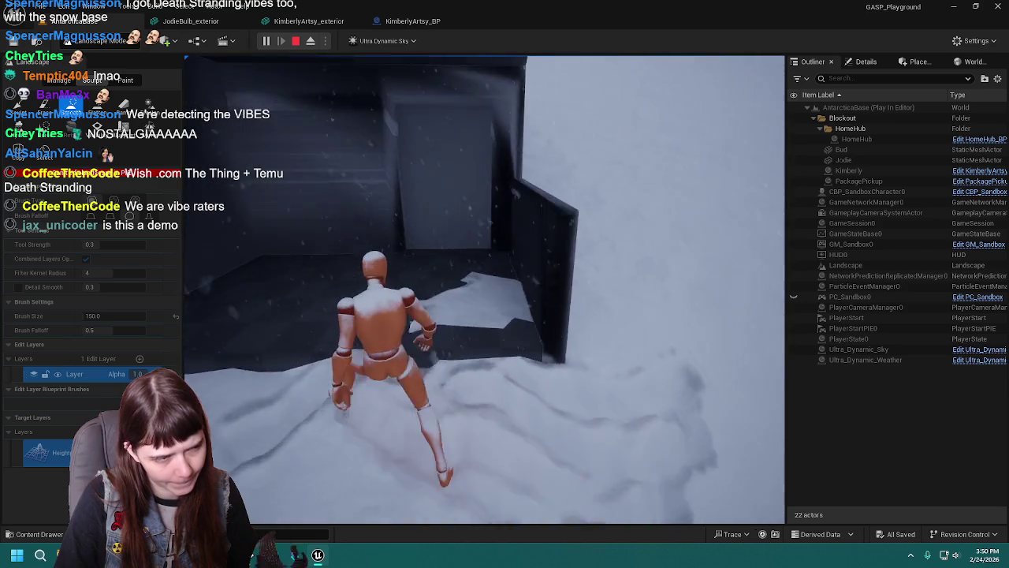
{"action": "key", "text": "Escape"}
{"action": "scroll", "coordinate": [484, 289], "scroll_direction": "up", "scroll_amount": 3}
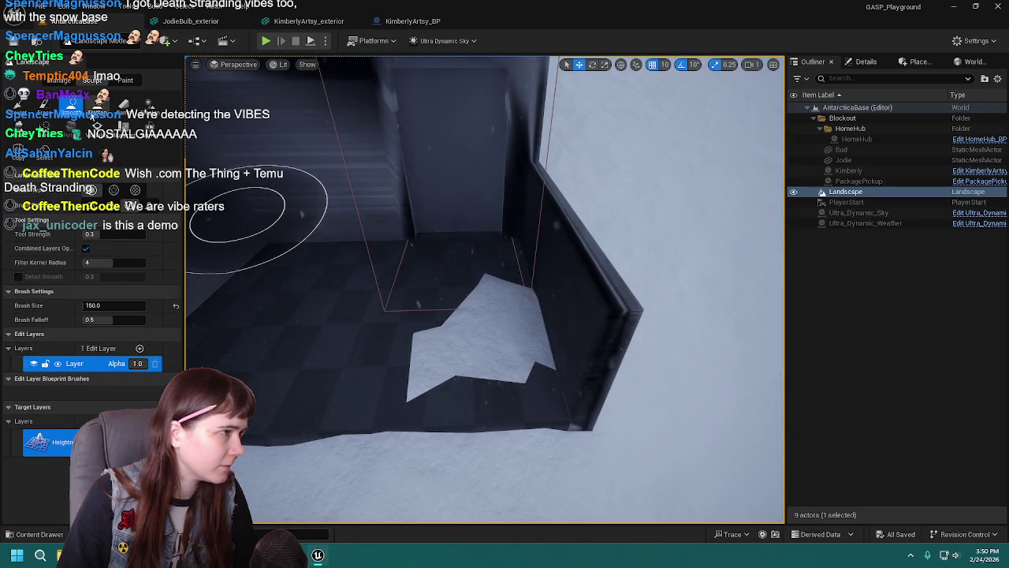
Flatten away the stray snow patch on the doorway floor.
{"action": "left_click", "coordinate": [98, 103]}
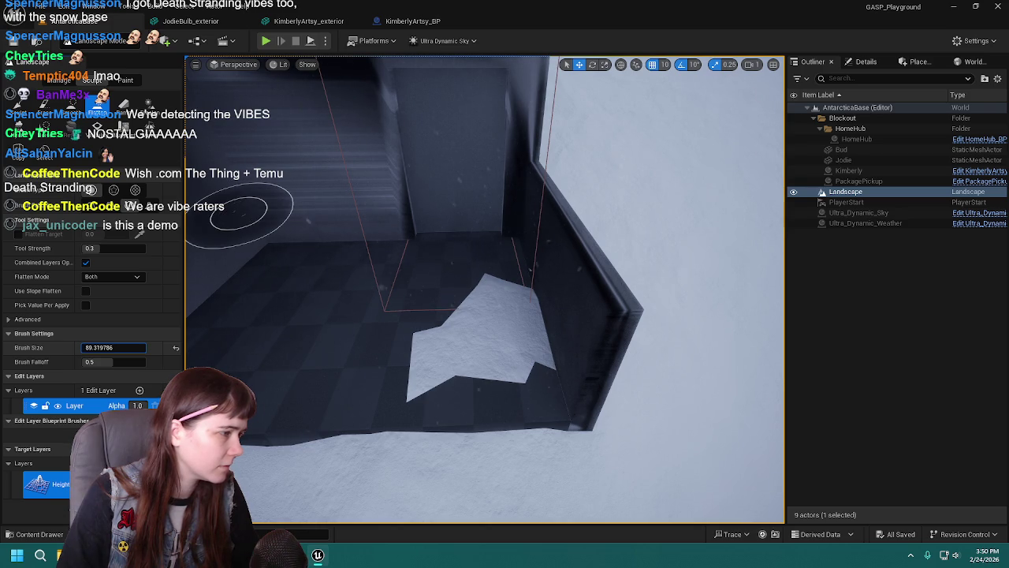
{"action": "mouse_move", "coordinate": [370, 338]}
{"action": "left_mouse_down"}
{"action": "mouse_move", "coordinate": [399, 344]}
{"action": "mouse_move", "coordinate": [434, 300]}
{"action": "mouse_move", "coordinate": [497, 341]}
{"action": "mouse_move", "coordinate": [506, 331]}
{"action": "left_mouse_up"}
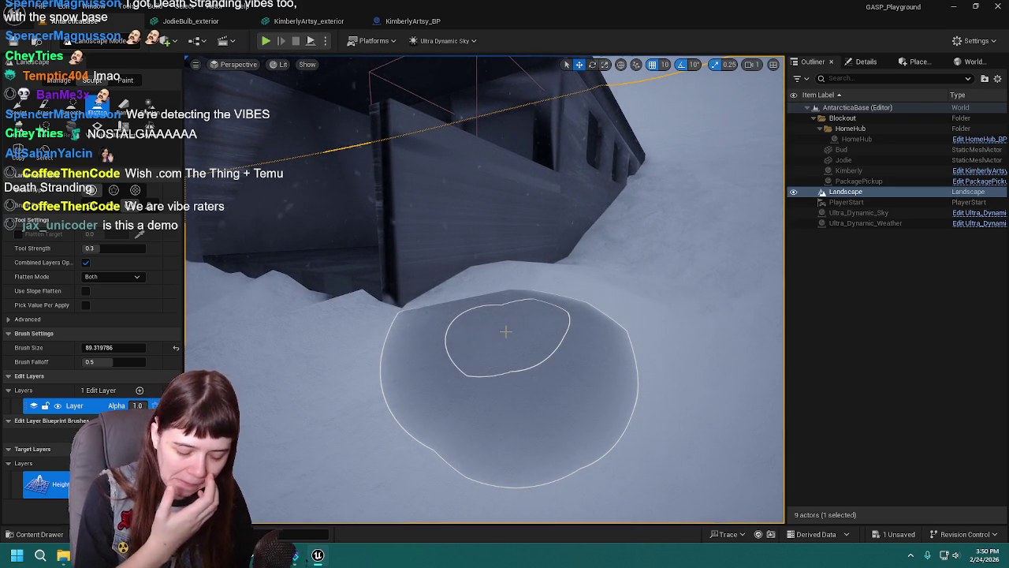
{"action": "left_click_drag", "start_coordinate": [433, 336], "coordinate": [433, 336]}
Sculpt a dip in the snow below the wall, then undo the trial mound strokes.
{"action": "left_click", "coordinate": [21, 105]}
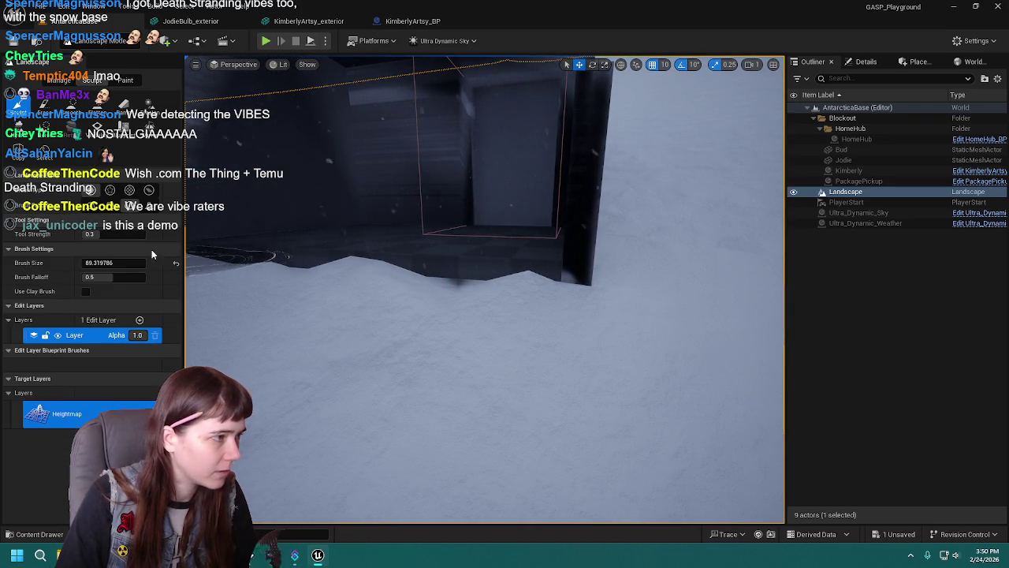
{"action": "left_click", "coordinate": [470, 299], "text": "shift"}
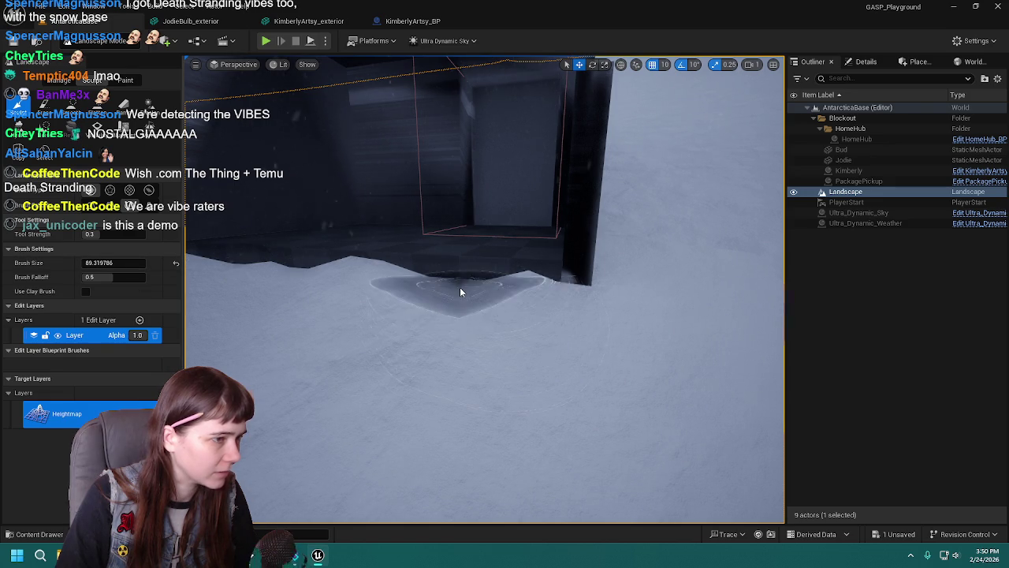
{"action": "mouse_move", "coordinate": [465, 284]}
{"action": "left_mouse_down"}
{"action": "mouse_move", "coordinate": [487, 294]}
{"action": "mouse_move", "coordinate": [469, 282]}
{"action": "left_mouse_up"}
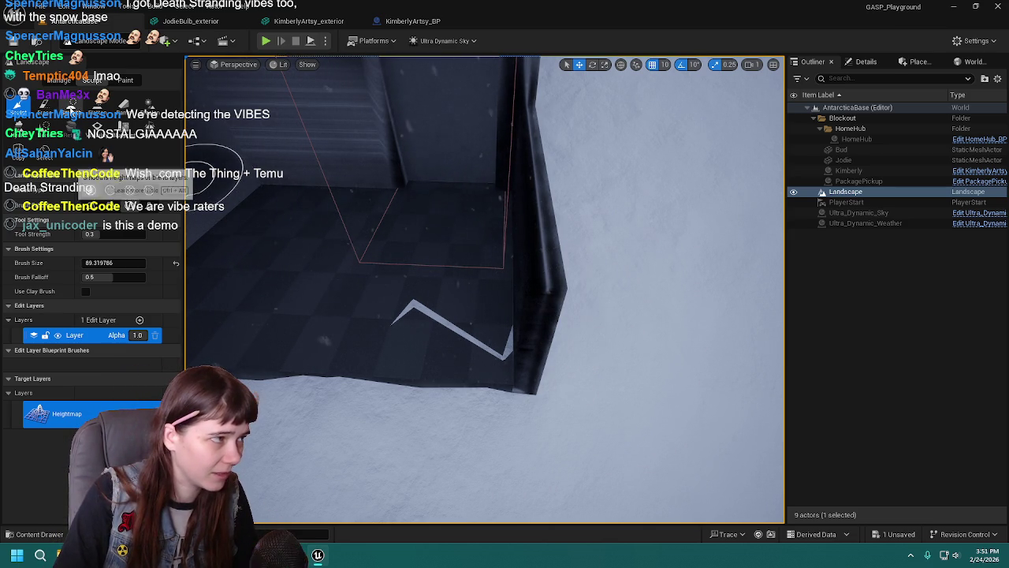
{"action": "left_click", "coordinate": [98, 103]}
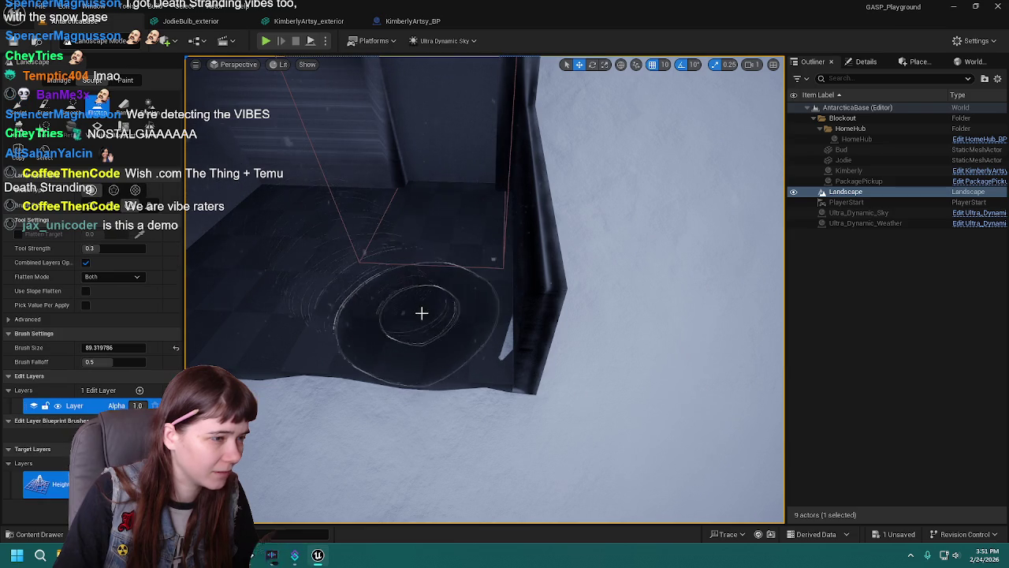
{"action": "mouse_move", "coordinate": [461, 314]}
{"action": "left_mouse_down"}
{"action": "mouse_move", "coordinate": [442, 331]}
{"action": "mouse_move", "coordinate": [473, 291]}
{"action": "mouse_move", "coordinate": [461, 296]}
{"action": "mouse_move", "coordinate": [481, 292]}
{"action": "mouse_move", "coordinate": [300, 246]}
{"action": "left_mouse_up"}
{"action": "left_click", "coordinate": [17, 104]}
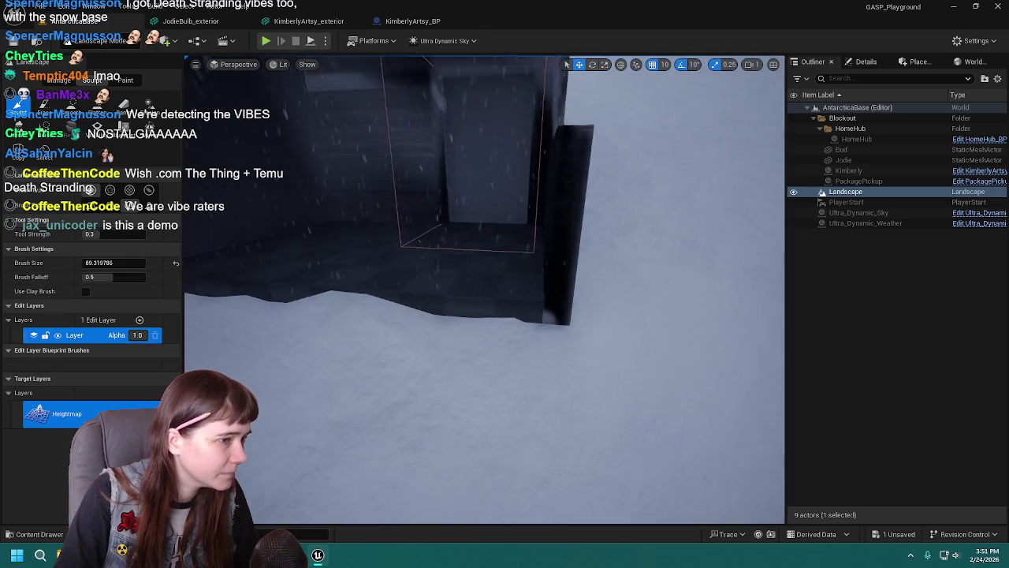
{"action": "mouse_move", "coordinate": [405, 304]}
{"action": "left_mouse_down"}
{"action": "mouse_move", "coordinate": [412, 378]}
{"action": "mouse_move", "coordinate": [497, 386]}
{"action": "left_mouse_up"}
{"action": "key", "text": "ctrl+z"}
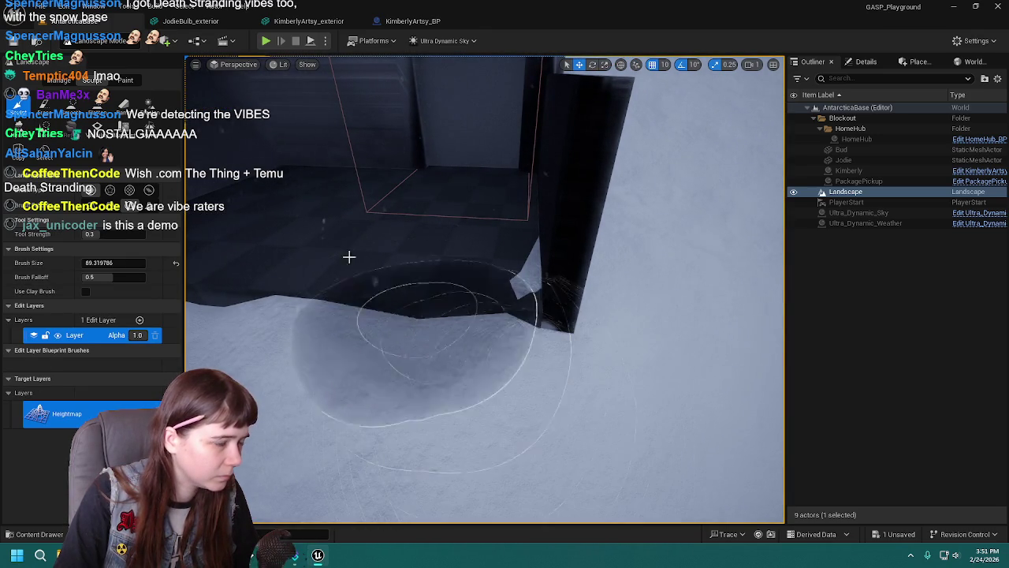
{"action": "key", "text": "ctrl+z"}
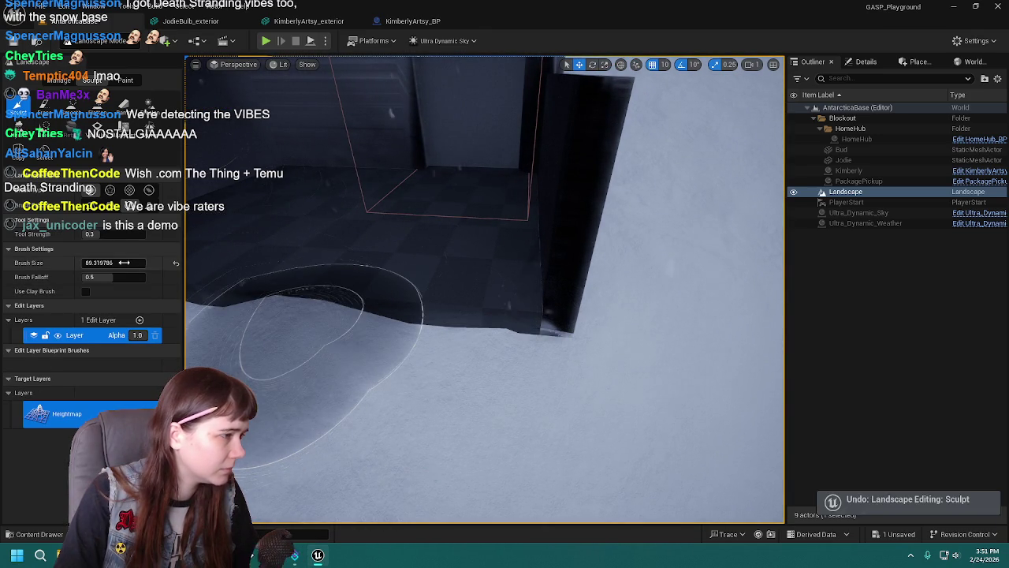
Set the brush size to 75, sculpt a depression by the wall, and undo it.
{"action": "type", "text": "75"}
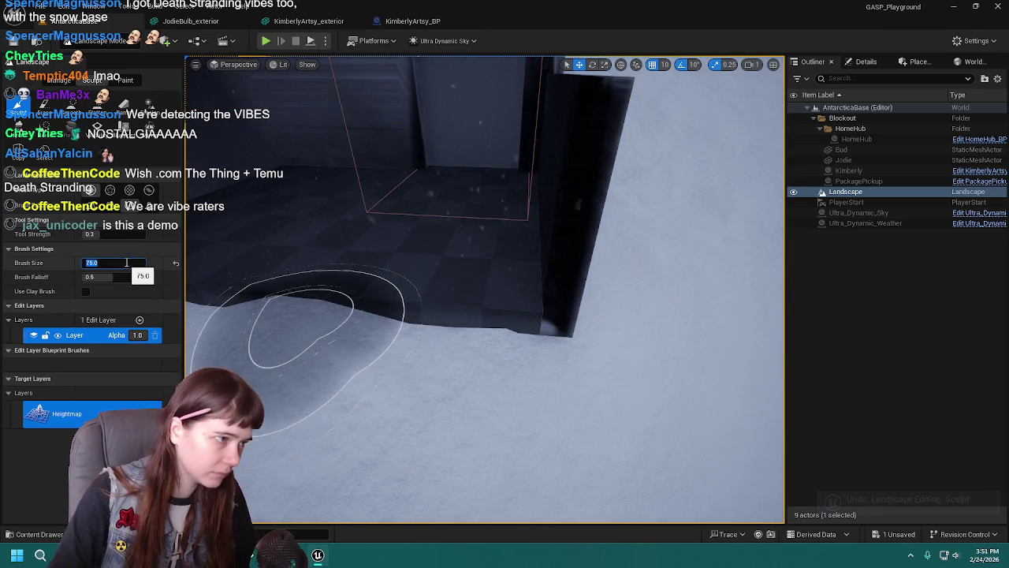
{"action": "key", "text": "Return"}
{"action": "mouse_move", "coordinate": [451, 367]}
{"action": "left_mouse_down"}
{"action": "mouse_move", "coordinate": [452, 398]}
{"action": "mouse_move", "coordinate": [439, 388]}
{"action": "mouse_move", "coordinate": [478, 388]}
{"action": "left_mouse_up"}
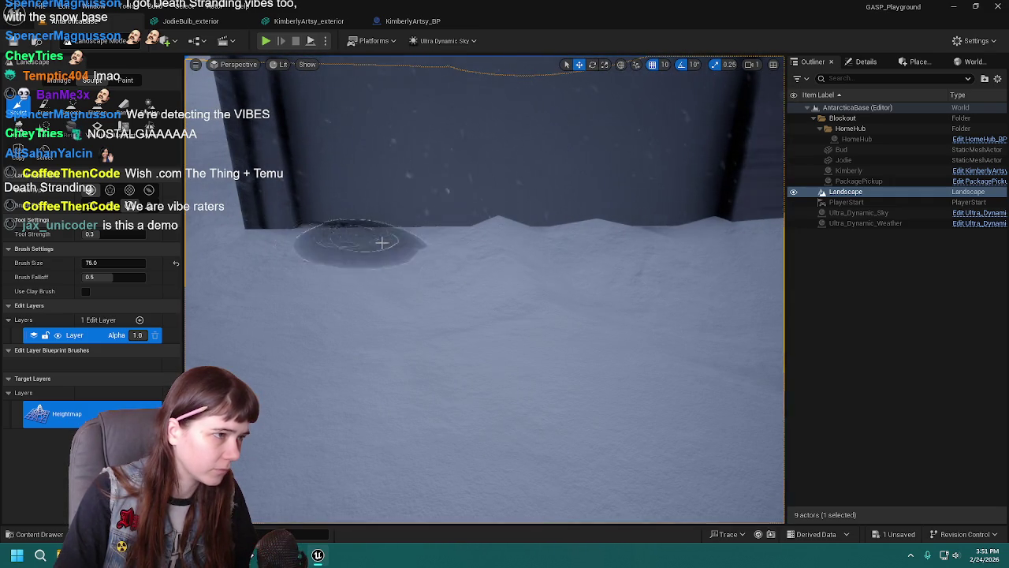
{"action": "mouse_move", "coordinate": [536, 276]}
{"action": "left_mouse_down"}
{"action": "mouse_move", "coordinate": [581, 279]}
{"action": "mouse_move", "coordinate": [526, 245]}
{"action": "mouse_move", "coordinate": [536, 250]}
{"action": "mouse_move", "coordinate": [379, 282]}
{"action": "mouse_move", "coordinate": [541, 271]}
{"action": "mouse_move", "coordinate": [543, 242]}
{"action": "mouse_move", "coordinate": [345, 276]}
{"action": "mouse_move", "coordinate": [383, 254]}
{"action": "mouse_move", "coordinate": [338, 293]}
{"action": "mouse_move", "coordinate": [412, 371]}
{"action": "mouse_move", "coordinate": [534, 277]}
{"action": "mouse_move", "coordinate": [328, 284]}
{"action": "mouse_move", "coordinate": [473, 304]}
{"action": "left_mouse_up"}
{"action": "key", "text": "ctrl+z"}
Flatten and reshape the snow along the wall's base, undoing the earlier flatten strokes.
{"action": "left_click", "coordinate": [96, 103]}
{"action": "key", "text": "ctrl+z"}
{"action": "key", "text": "ctrl+z"}
{"action": "key", "text": "ctrl+z"}
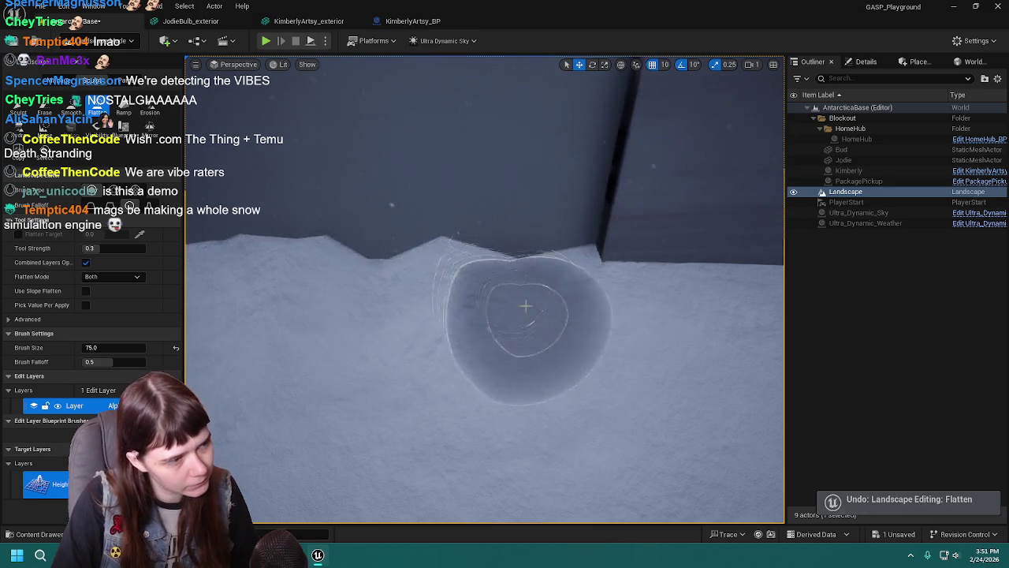
{"action": "left_click_drag", "start_coordinate": [384, 269], "coordinate": [486, 268]}
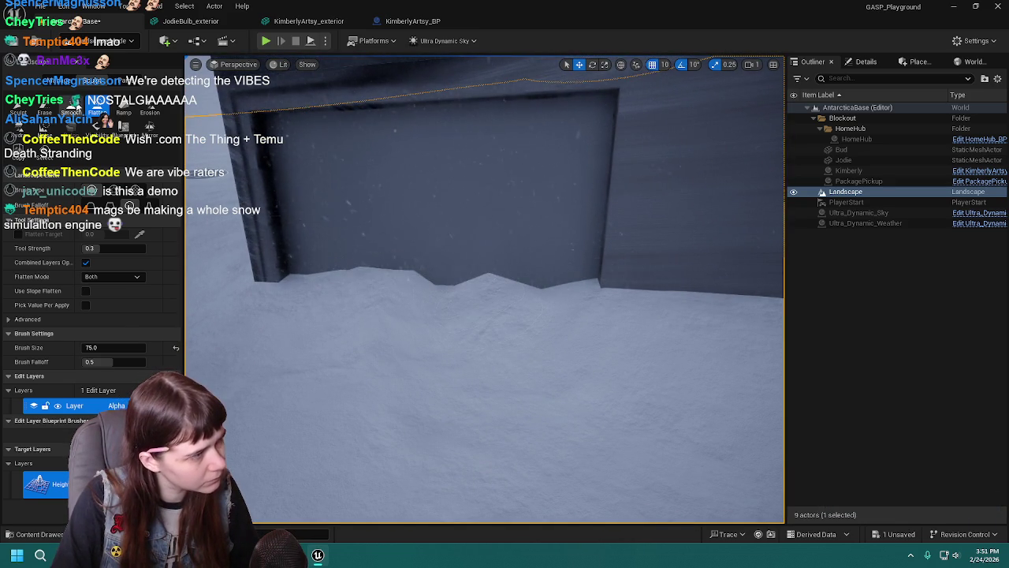
{"action": "left_click", "coordinate": [76, 107]}
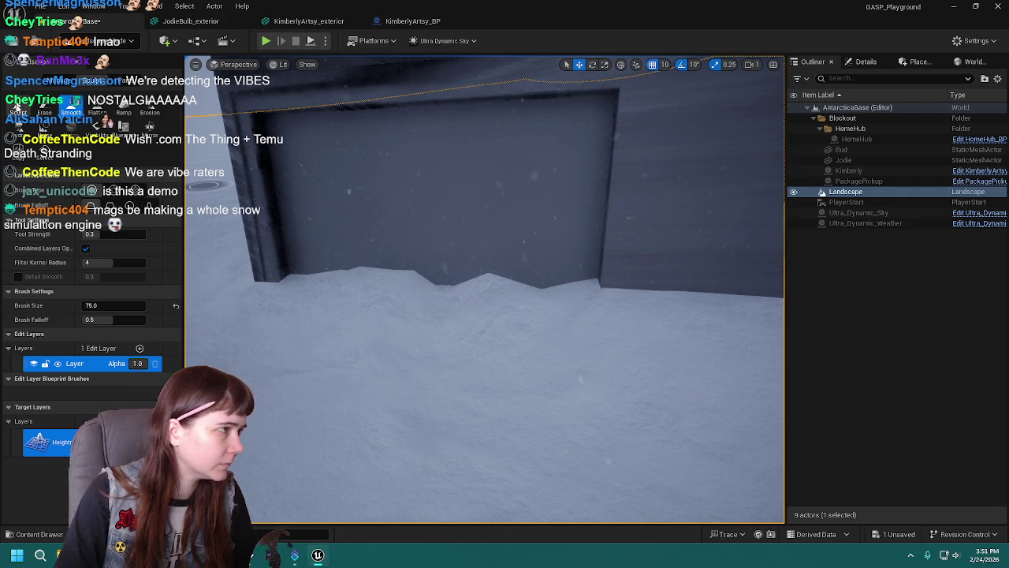
Raise a snow mound near the door, then flatten it and the dip at the door's base.
{"action": "left_click", "coordinate": [17, 112]}
{"action": "mouse_move", "coordinate": [451, 237]}
{"action": "left_mouse_down"}
{"action": "mouse_move", "coordinate": [451, 281]}
{"action": "mouse_move", "coordinate": [498, 314]}
{"action": "left_mouse_up"}
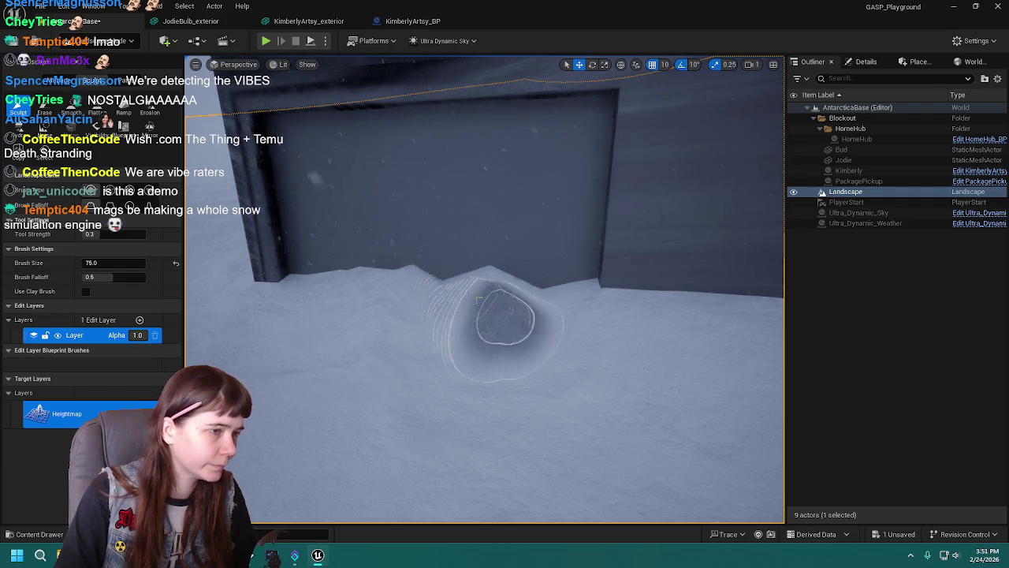
{"action": "left_click", "coordinate": [97, 112]}
{"action": "left_click_drag", "start_coordinate": [471, 282], "coordinate": [548, 309]}
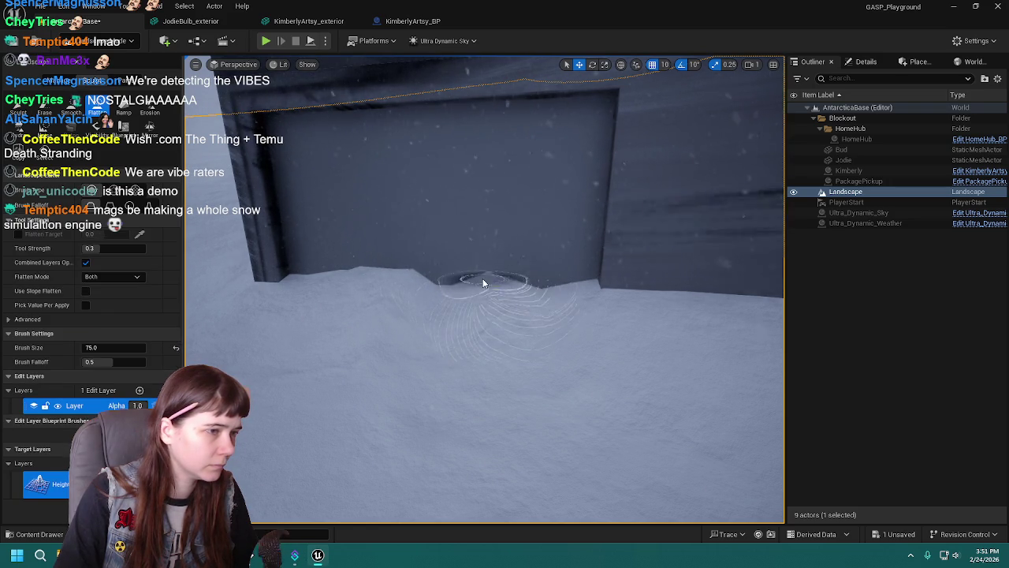
{"action": "left_click_drag", "start_coordinate": [419, 282], "coordinate": [506, 282]}
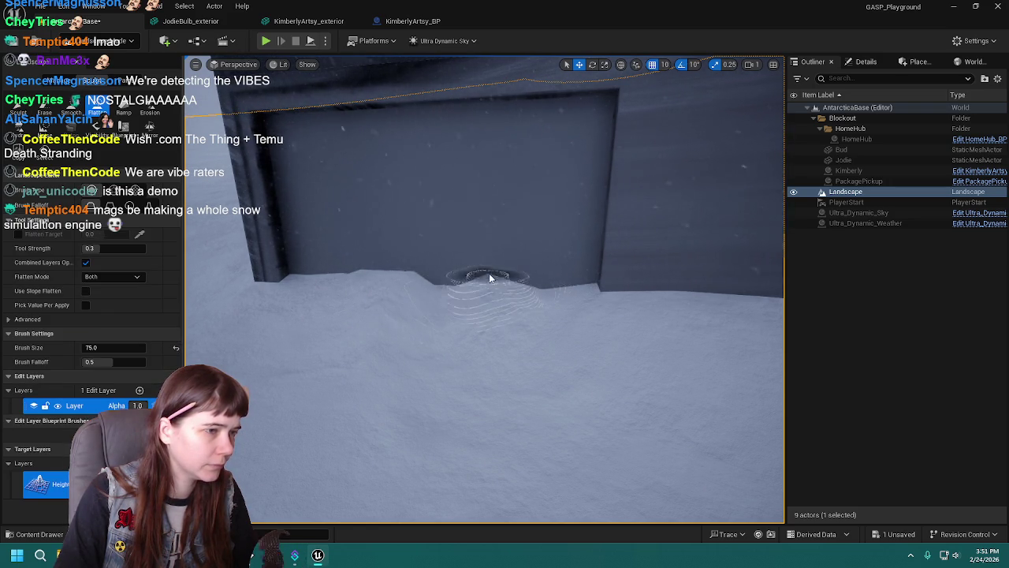
{"action": "mouse_move", "coordinate": [445, 303]}
{"action": "left_mouse_down"}
{"action": "mouse_move", "coordinate": [449, 282]}
{"action": "mouse_move", "coordinate": [544, 312]}
{"action": "left_mouse_up"}
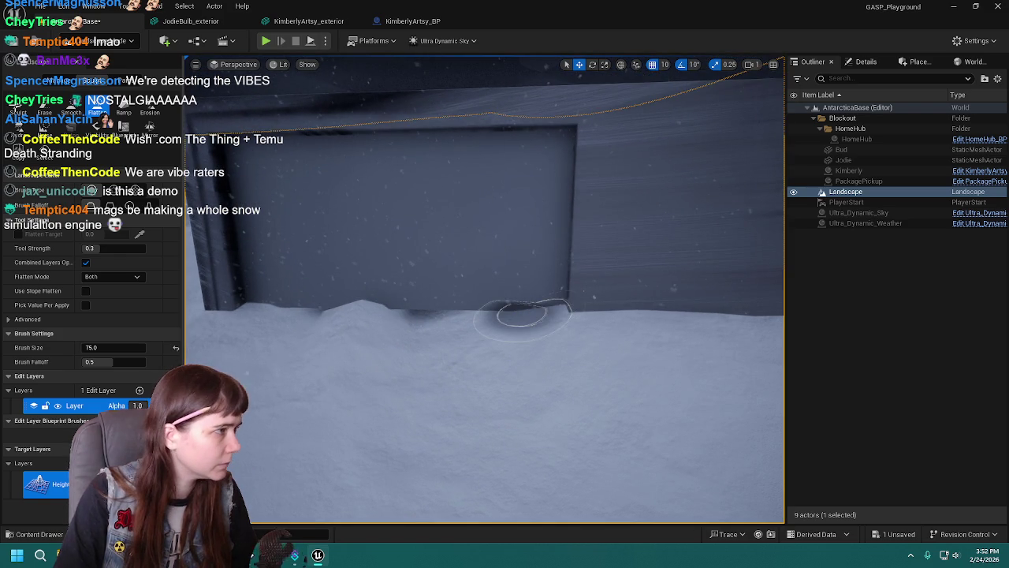
{"action": "key", "text": "ctrl+z"}
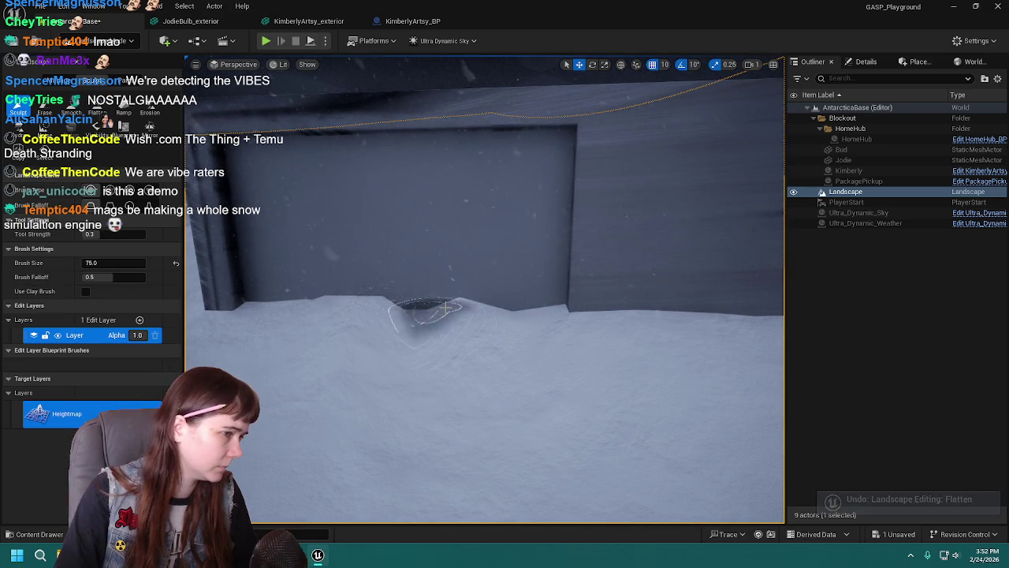
Discard a trial erased notch below the doorway and flatten the snow ledge below the wall.
{"action": "left_click", "coordinate": [44, 113]}
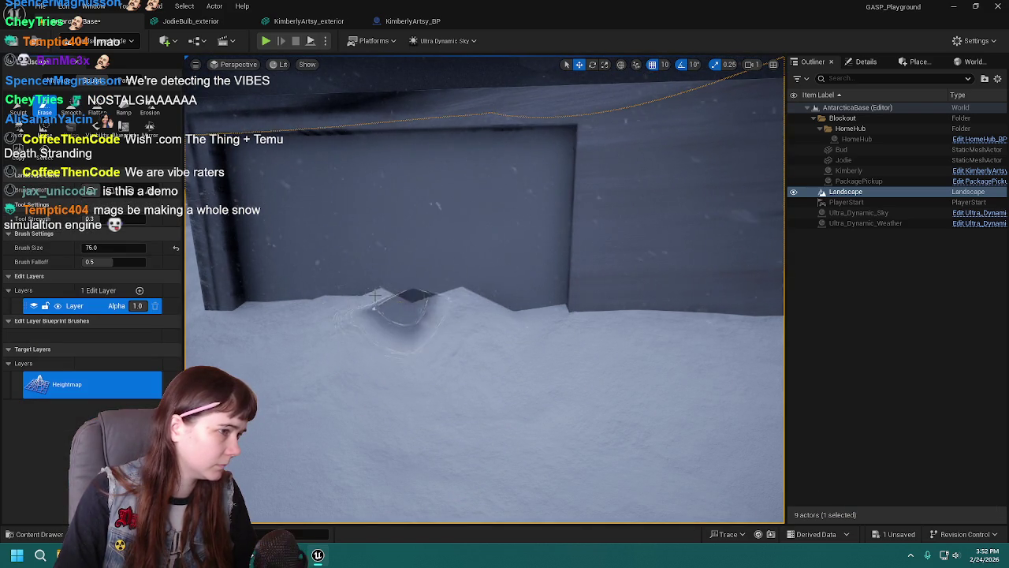
{"action": "left_click_drag", "start_coordinate": [404, 312], "coordinate": [453, 313]}
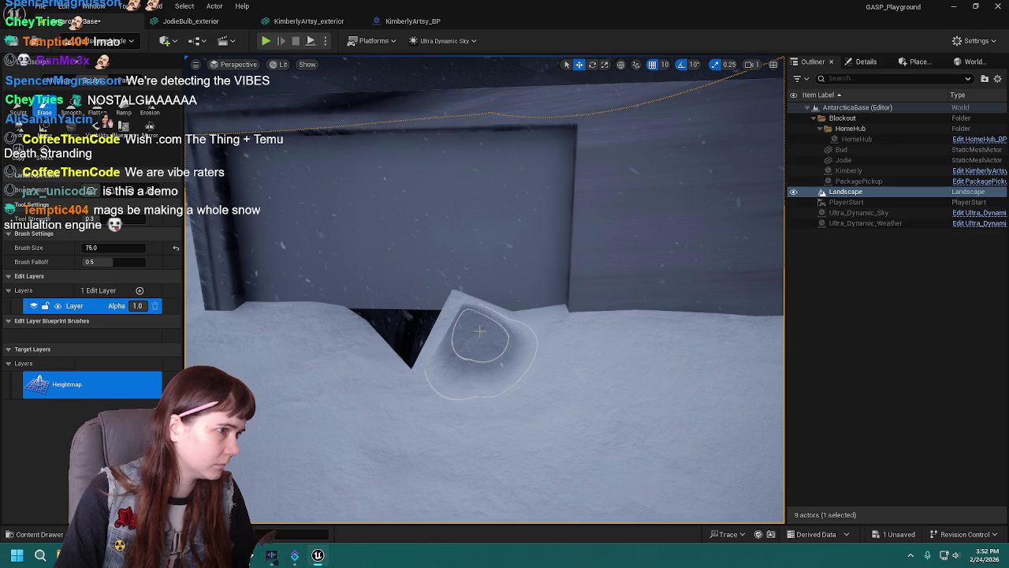
{"action": "key", "text": "ctrl+z"}
{"action": "left_click", "coordinate": [17, 113]}
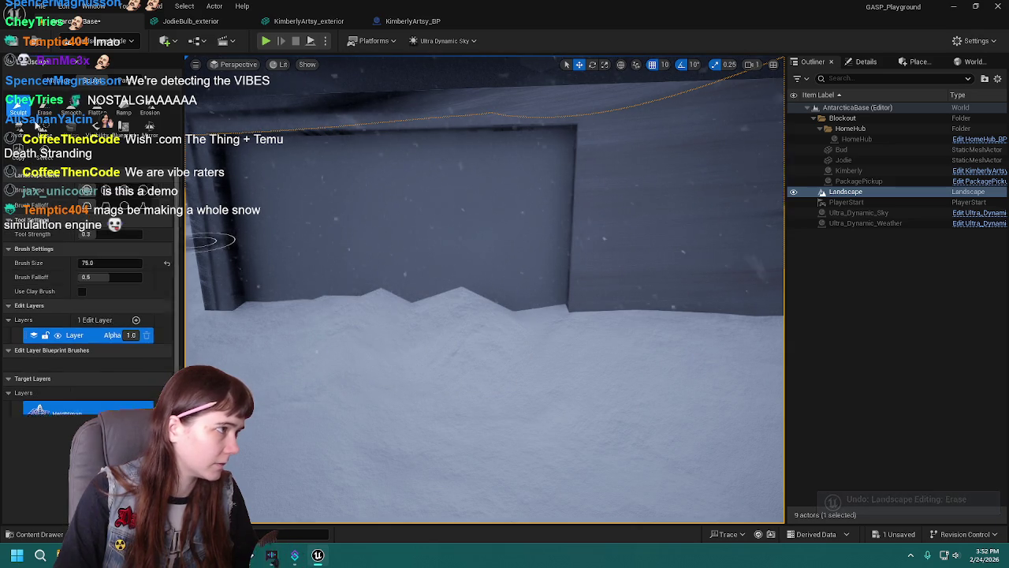
{"action": "mouse_move", "coordinate": [418, 304]}
{"action": "left_mouse_down"}
{"action": "mouse_move", "coordinate": [513, 316]}
{"action": "mouse_move", "coordinate": [406, 272]}
{"action": "left_mouse_up"}
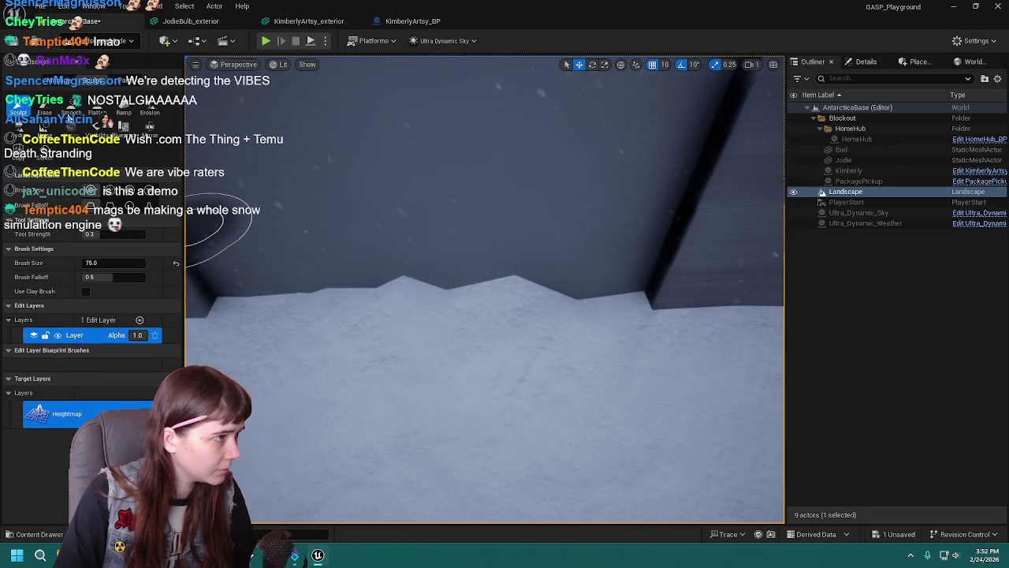
{"action": "left_click", "coordinate": [97, 113]}
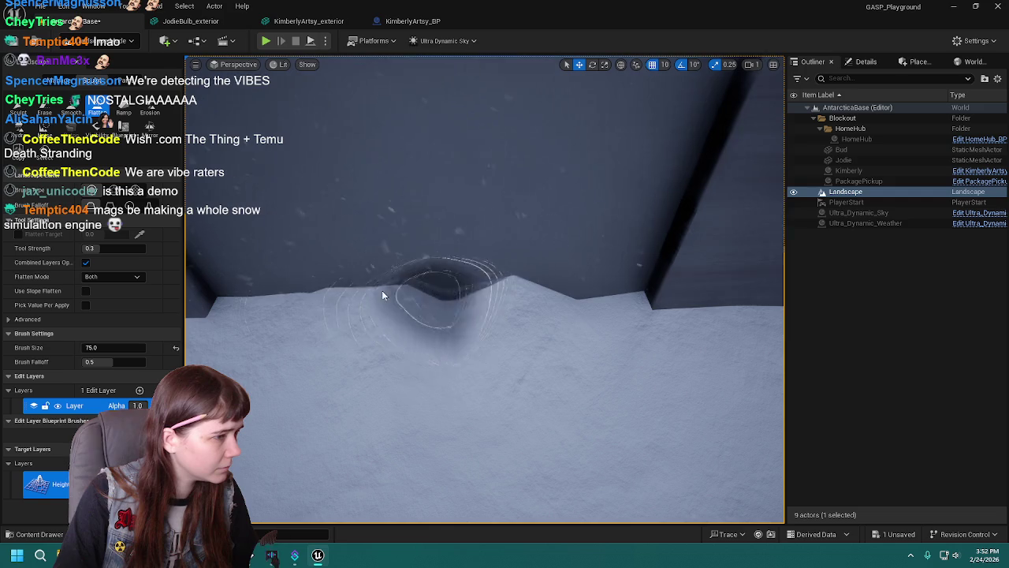
{"action": "mouse_move", "coordinate": [394, 293]}
{"action": "left_mouse_down"}
{"action": "mouse_move", "coordinate": [237, 281]}
{"action": "mouse_move", "coordinate": [417, 299]}
{"action": "mouse_move", "coordinate": [395, 311]}
{"action": "mouse_move", "coordinate": [361, 297]}
{"action": "mouse_move", "coordinate": [326, 326]}
{"action": "mouse_move", "coordinate": [457, 363]}
{"action": "mouse_move", "coordinate": [484, 276]}
{"action": "left_mouse_up"}
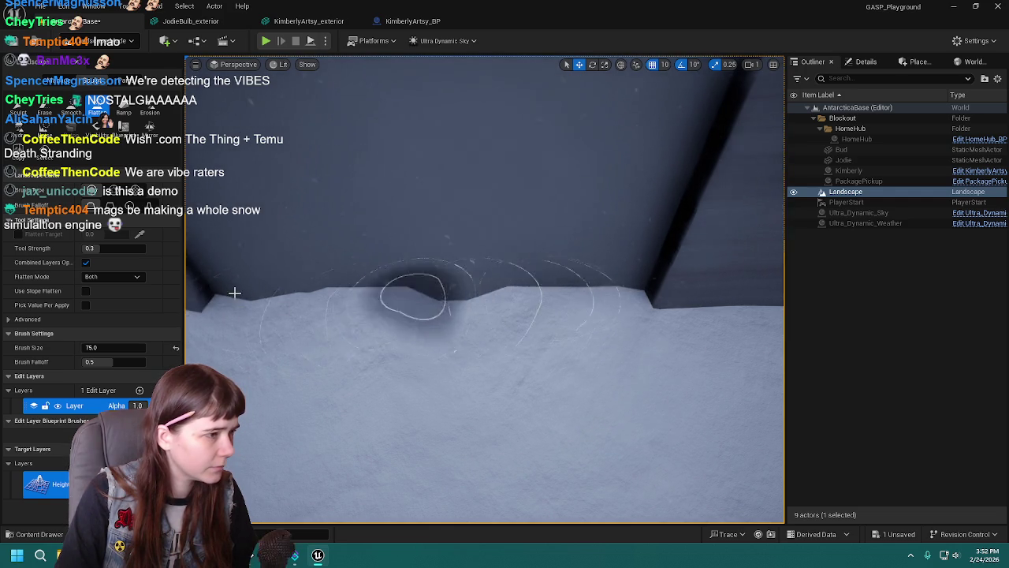
Face the garage wall up close and flatten the snow along its base.
{"action": "key", "text": "s"}
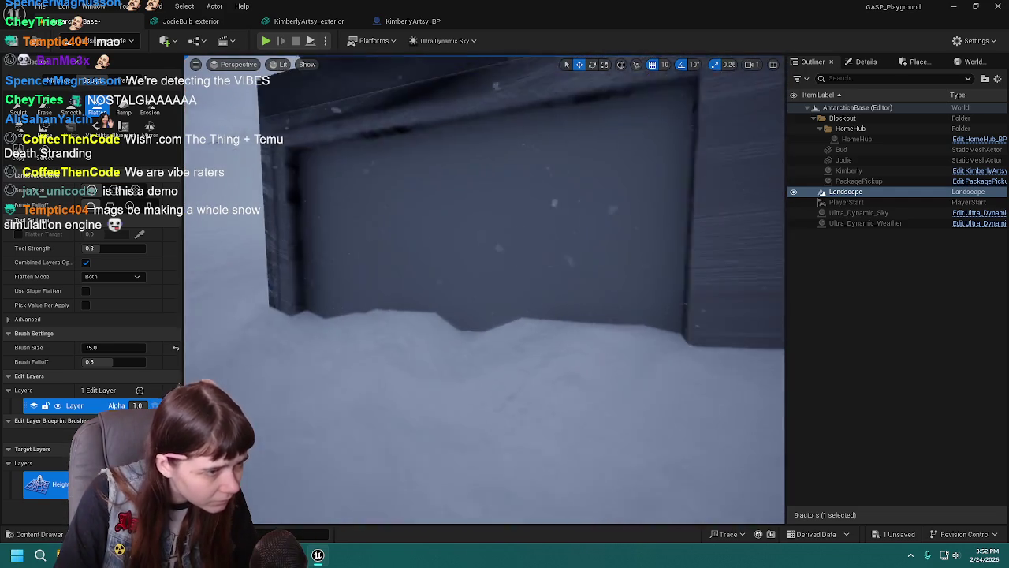
{"action": "scroll", "coordinate": [295, 250], "scroll_direction": "up", "scroll_amount": 2}
{"action": "left_click", "coordinate": [16, 105]}
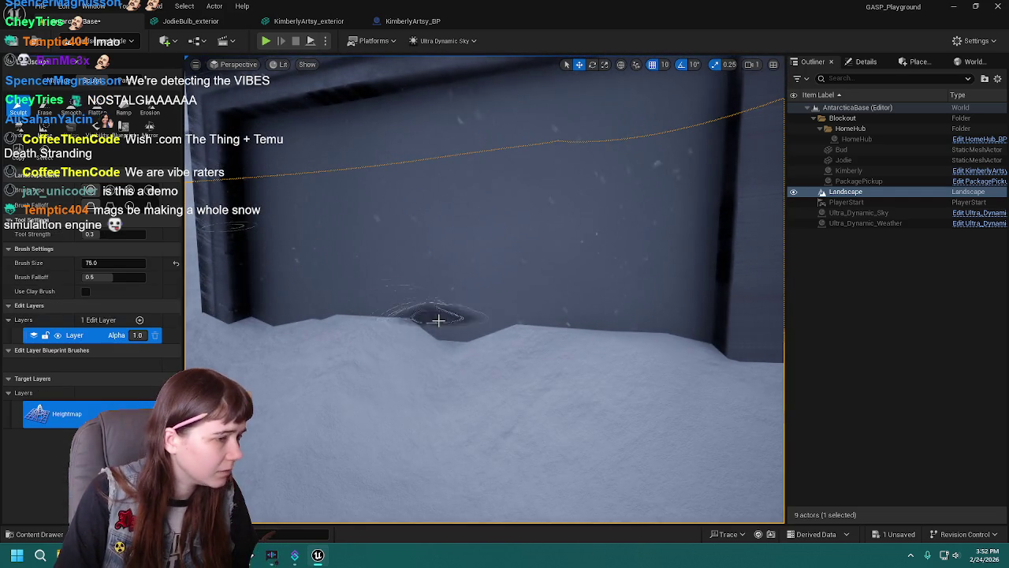
{"action": "left_click", "coordinate": [97, 113]}
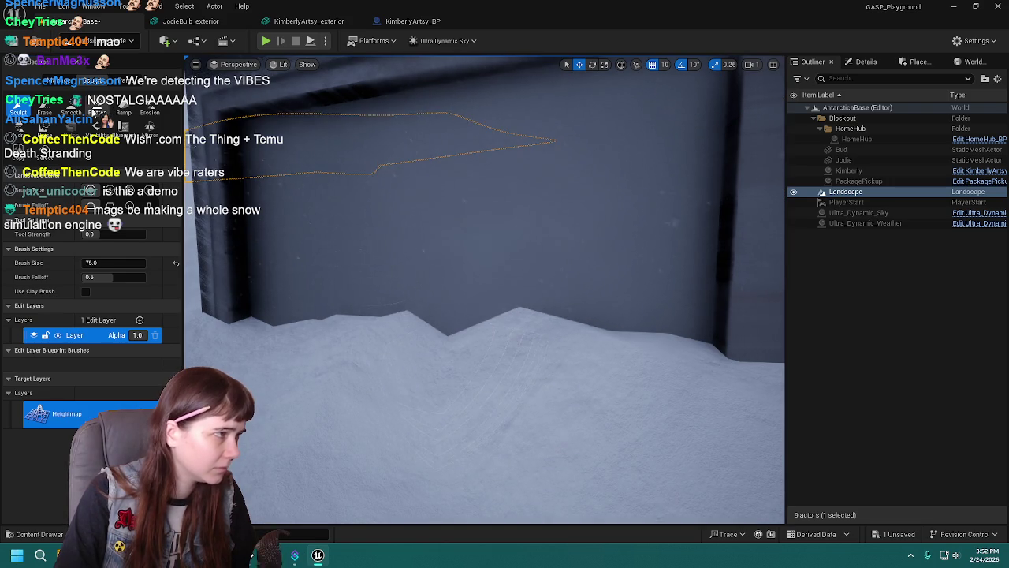
{"action": "scroll", "coordinate": [420, 308], "scroll_direction": "down", "scroll_amount": 3}
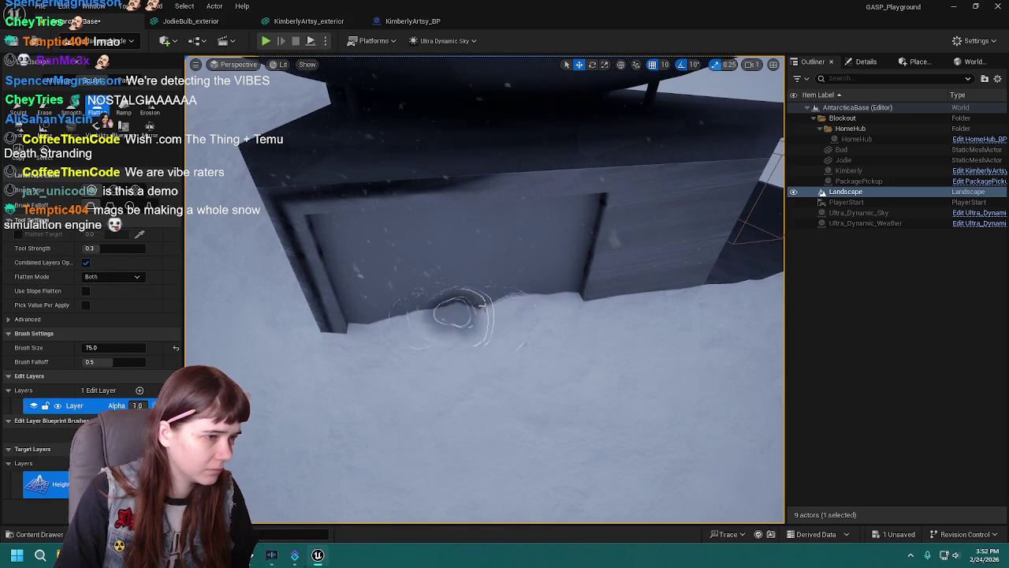
{"action": "scroll", "coordinate": [473, 306], "scroll_direction": "up", "scroll_amount": 3}
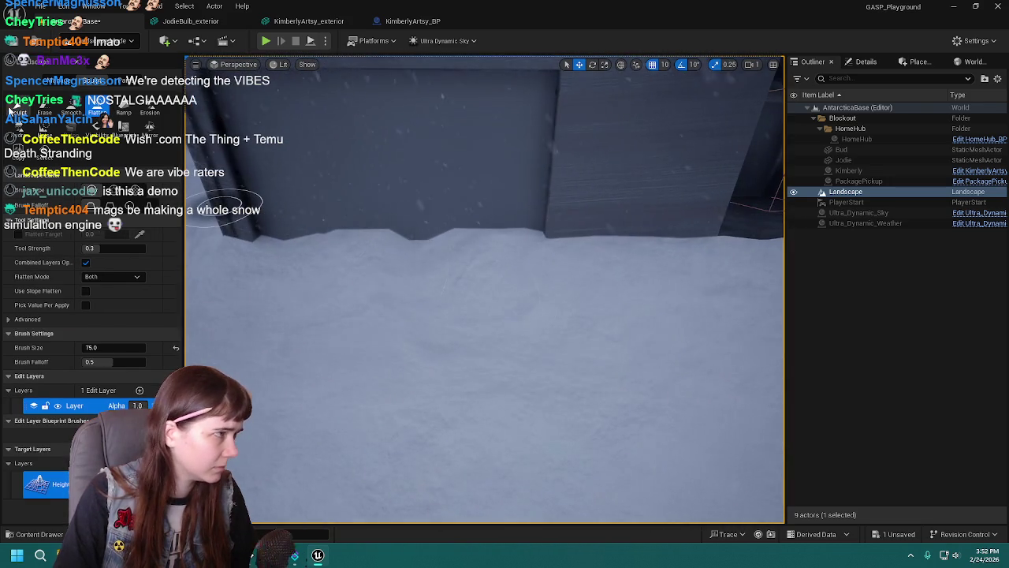
{"action": "left_click", "coordinate": [17, 113]}
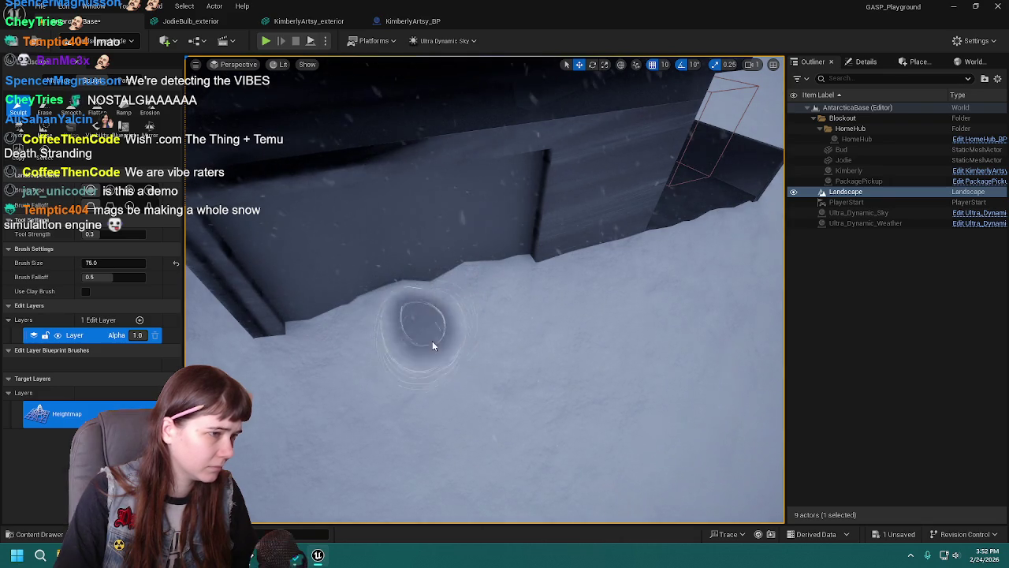
{"action": "left_click", "coordinate": [97, 112]}
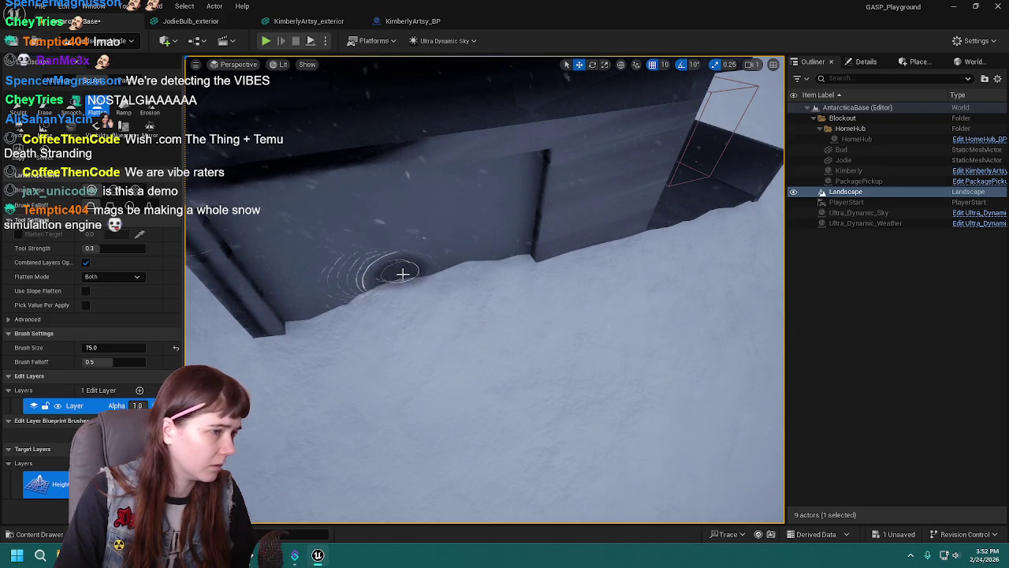
{"action": "mouse_move", "coordinate": [389, 322]}
{"action": "left_mouse_down"}
{"action": "mouse_move", "coordinate": [446, 308]}
{"action": "mouse_move", "coordinate": [246, 245]}
{"action": "left_mouse_up"}
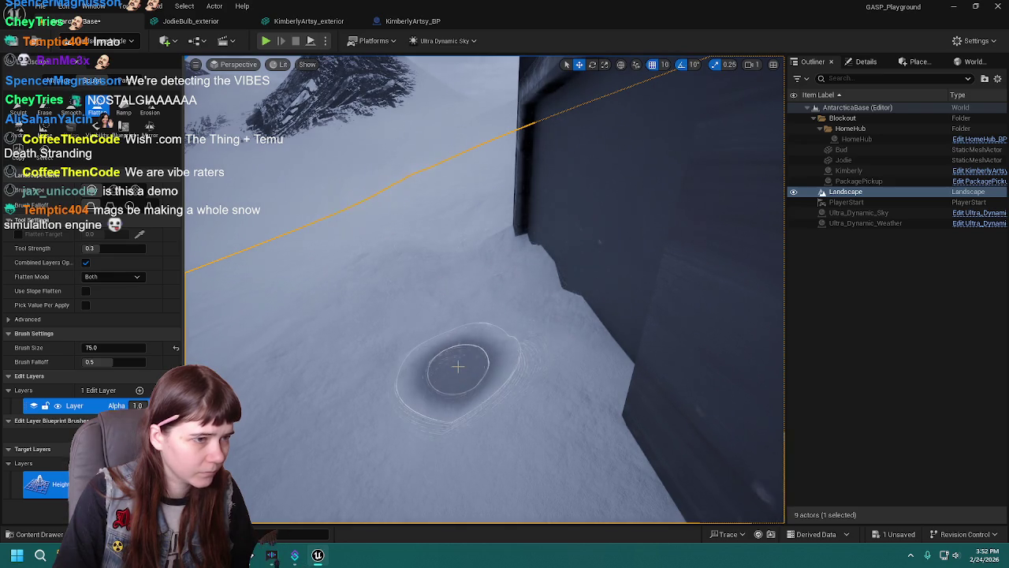
{"action": "mouse_move", "coordinate": [469, 374]}
{"action": "left_mouse_down"}
{"action": "mouse_move", "coordinate": [477, 323]}
{"action": "mouse_move", "coordinate": [520, 319]}
{"action": "mouse_move", "coordinate": [524, 378]}
{"action": "mouse_move", "coordinate": [522, 315]}
{"action": "mouse_move", "coordinate": [498, 375]}
{"action": "left_mouse_up"}
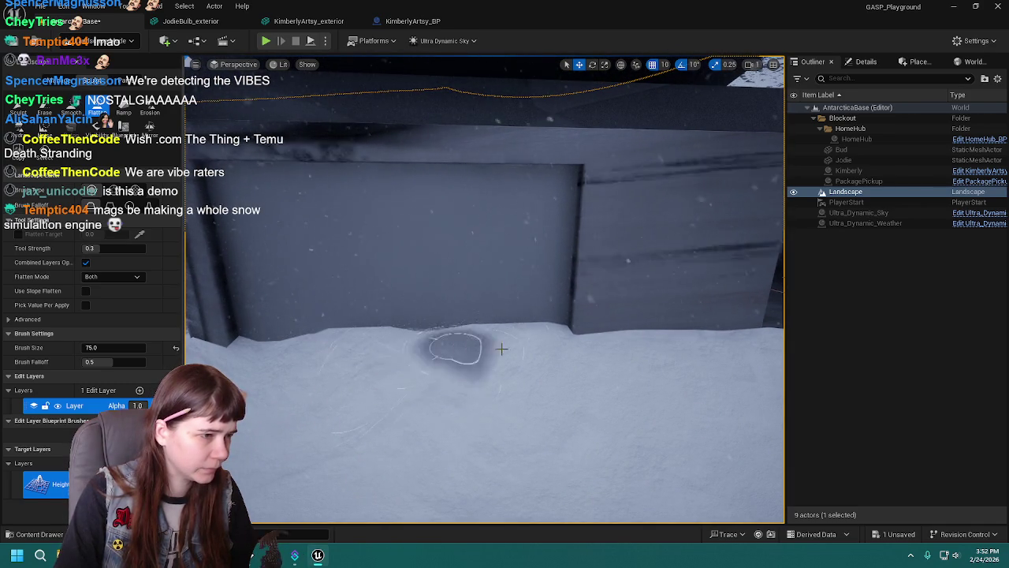
{"action": "mouse_move", "coordinate": [484, 349]}
{"action": "left_mouse_down"}
{"action": "mouse_move", "coordinate": [473, 331]}
{"action": "mouse_move", "coordinate": [371, 332]}
{"action": "left_mouse_up"}
{"action": "left_click", "coordinate": [71, 112]}
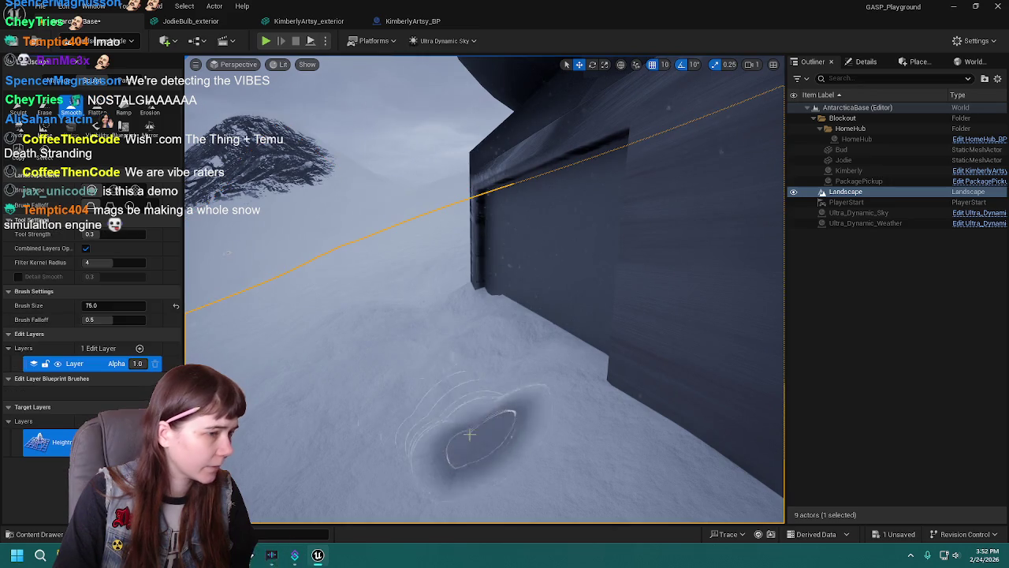
Raise bumps and ridges in the snow in front of the garage door.
{"action": "mouse_move", "coordinate": [484, 317]}
{"action": "left_mouse_down"}
{"action": "mouse_move", "coordinate": [552, 317]}
{"action": "mouse_move", "coordinate": [270, 247]}
{"action": "mouse_move", "coordinate": [507, 334]}
{"action": "mouse_move", "coordinate": [523, 284]}
{"action": "mouse_move", "coordinate": [567, 337]}
{"action": "left_mouse_up"}
{"action": "left_click", "coordinate": [31, 112]}
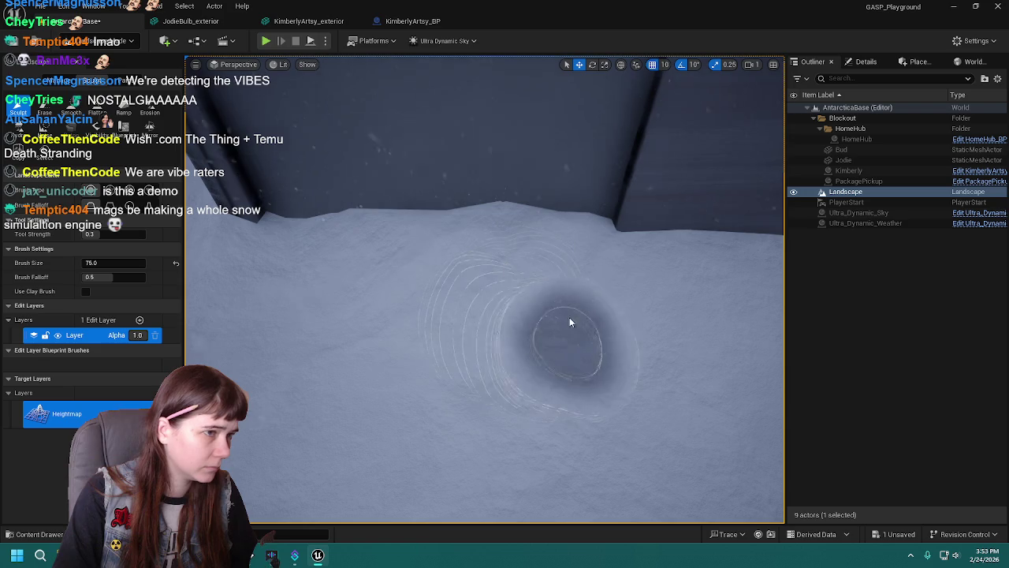
{"action": "left_click", "coordinate": [98, 112]}
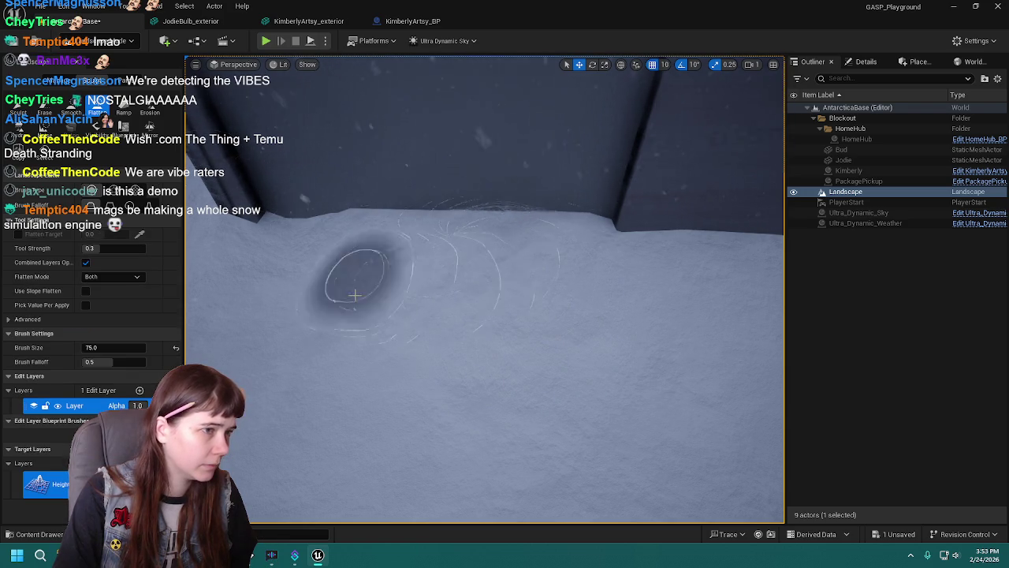
{"action": "left_click", "coordinate": [18, 112]}
{"action": "mouse_move", "coordinate": [529, 218]}
{"action": "left_mouse_down"}
{"action": "mouse_move", "coordinate": [512, 266]}
{"action": "mouse_move", "coordinate": [501, 203]}
{"action": "mouse_move", "coordinate": [539, 340]}
{"action": "left_mouse_up"}
Sculpt the deep snow hole by the wall corner into a shallow crescent dip.
{"action": "mouse_move", "coordinate": [611, 362]}
{"action": "left_mouse_down"}
{"action": "mouse_move", "coordinate": [536, 323]}
{"action": "mouse_move", "coordinate": [559, 380]}
{"action": "mouse_move", "coordinate": [592, 352]}
{"action": "left_mouse_up"}
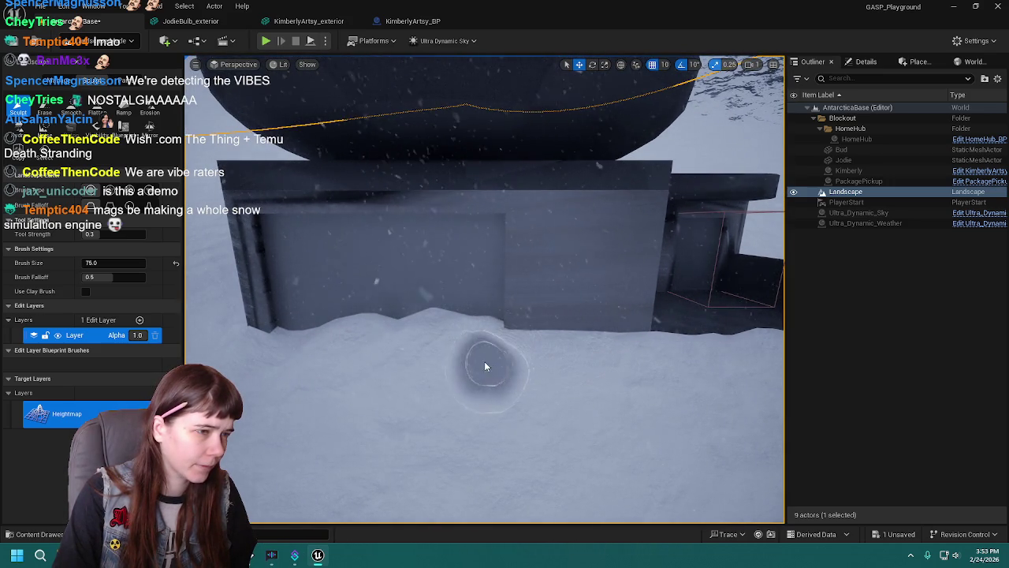
{"action": "left_click_drag", "start_coordinate": [494, 339], "coordinate": [203, 219]}
{"action": "left_click_drag", "start_coordinate": [473, 284], "coordinate": [503, 302]}
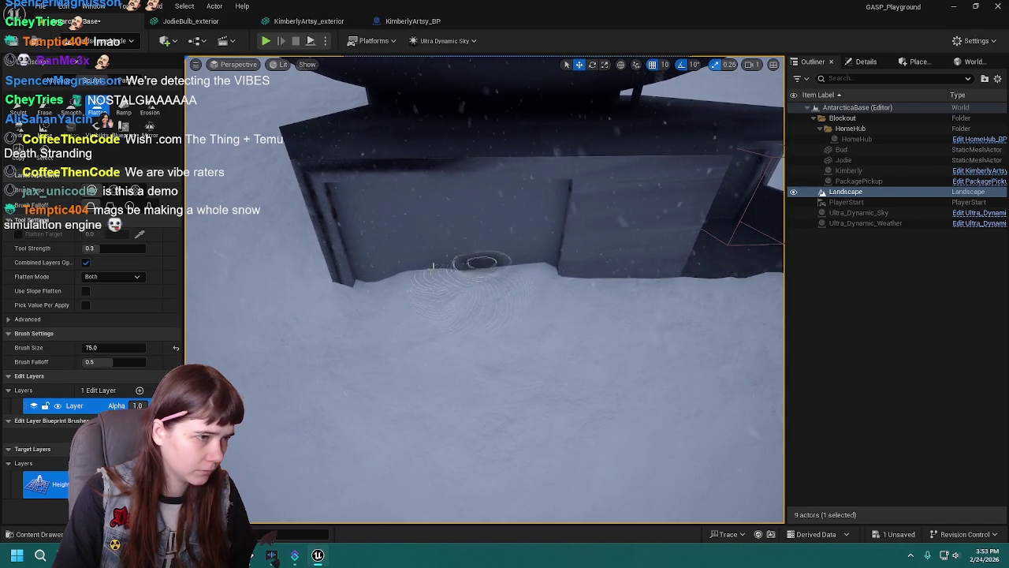
{"action": "left_click_drag", "start_coordinate": [502, 320], "coordinate": [503, 294]}
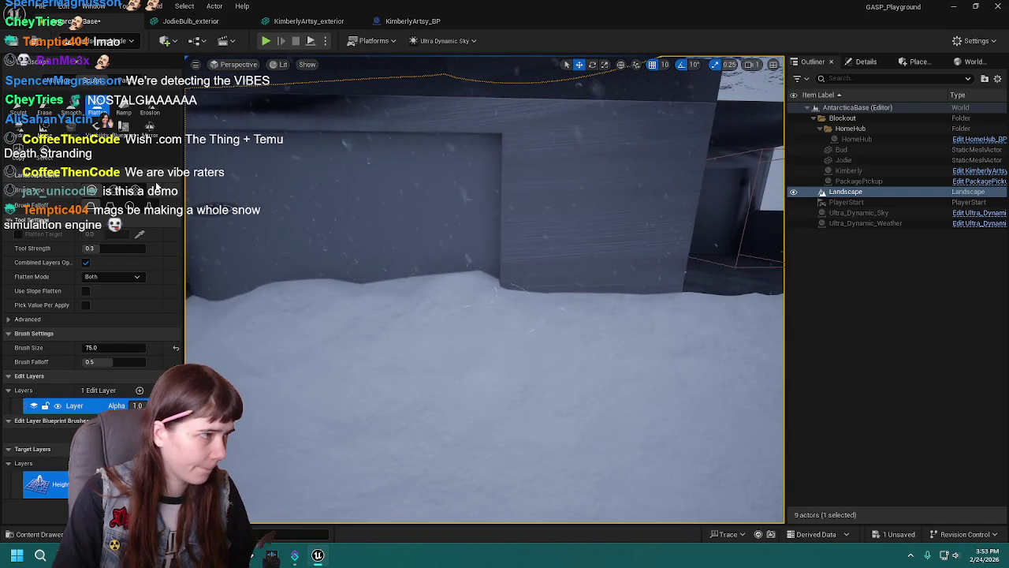
{"action": "left_click", "coordinate": [18, 113]}
{"action": "left_click_drag", "start_coordinate": [488, 331], "coordinate": [475, 314]}
{"action": "left_click_drag", "start_coordinate": [478, 321], "coordinate": [426, 312]}
{"action": "left_click_drag", "start_coordinate": [450, 271], "coordinate": [221, 169]}
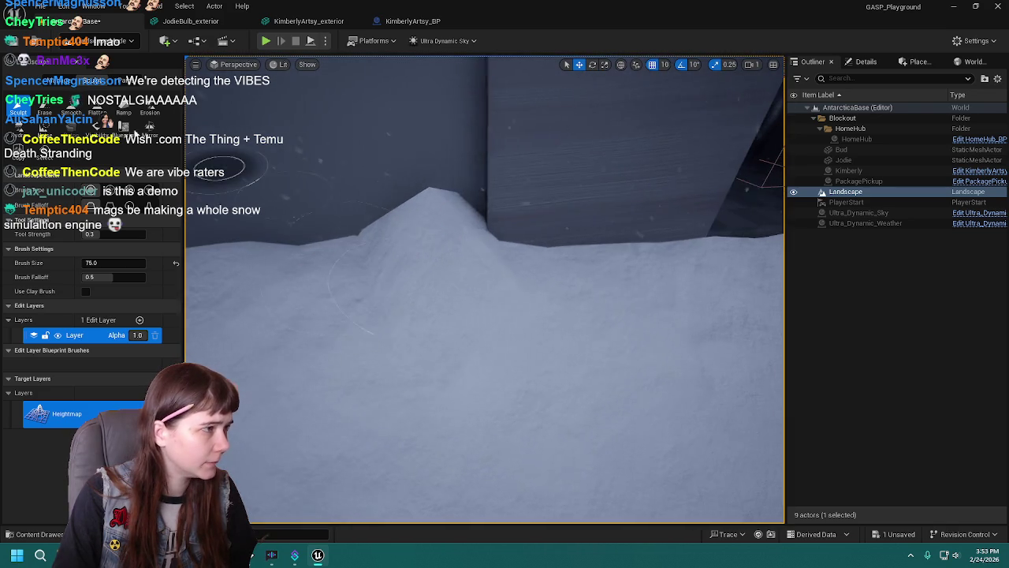
Undo the sculpted snow hole and flatten the snow ridge beside the wall.
{"action": "left_click", "coordinate": [98, 113]}
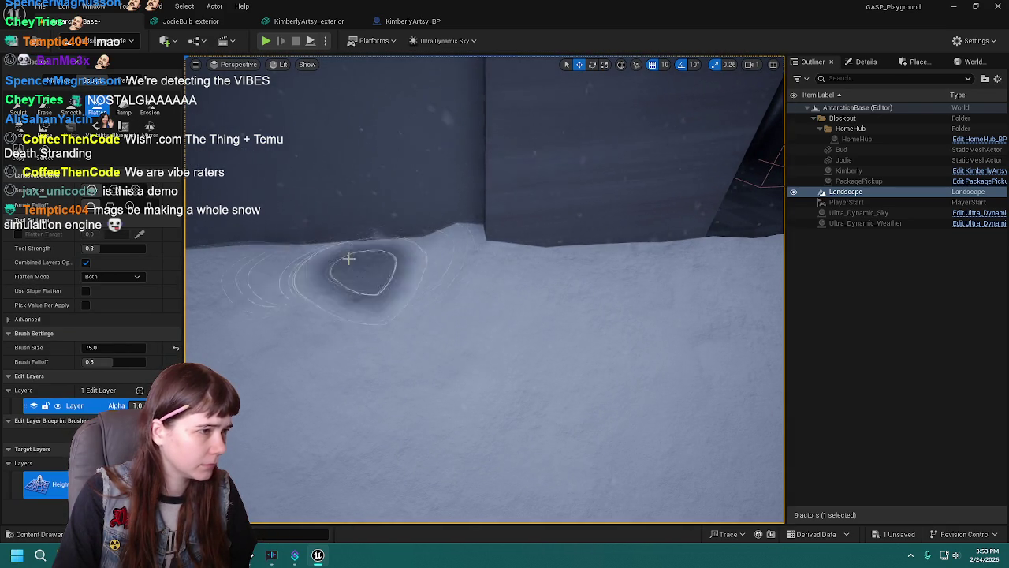
{"action": "left_click", "coordinate": [17, 108]}
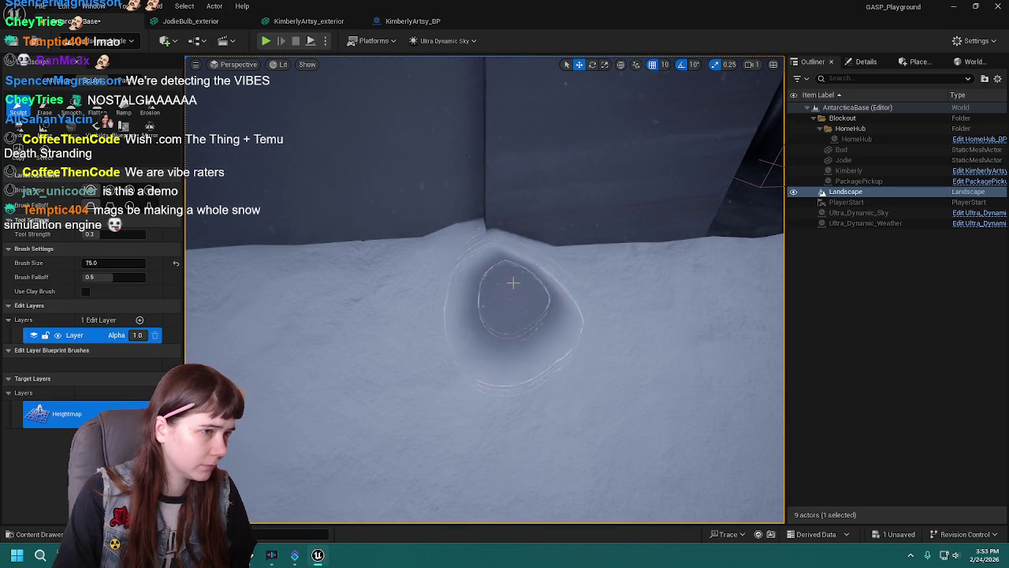
{"action": "key", "text": "ctrl+z"}
{"action": "left_click", "coordinate": [98, 112]}
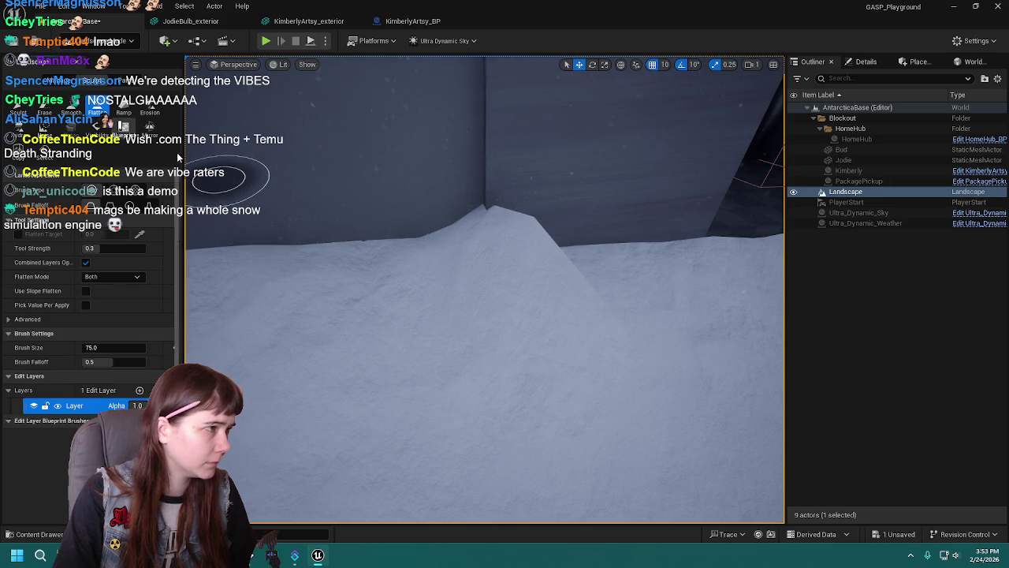
{"action": "left_click_drag", "start_coordinate": [593, 281], "coordinate": [481, 258]}
Fly around the building corner to inspect the flattened snow against the wall.
{"action": "key", "text": "w"}
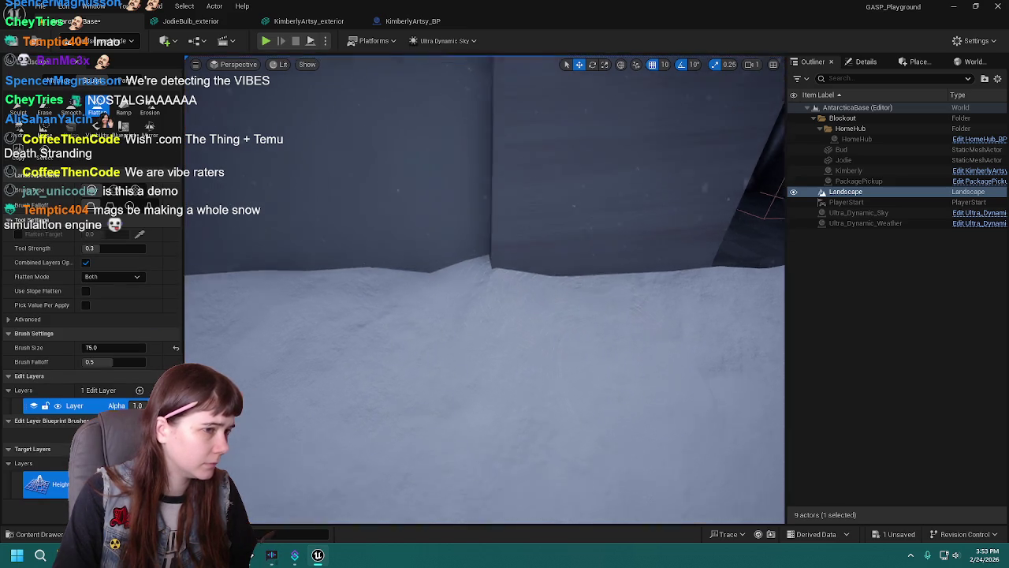
{"action": "key", "text": "w"}
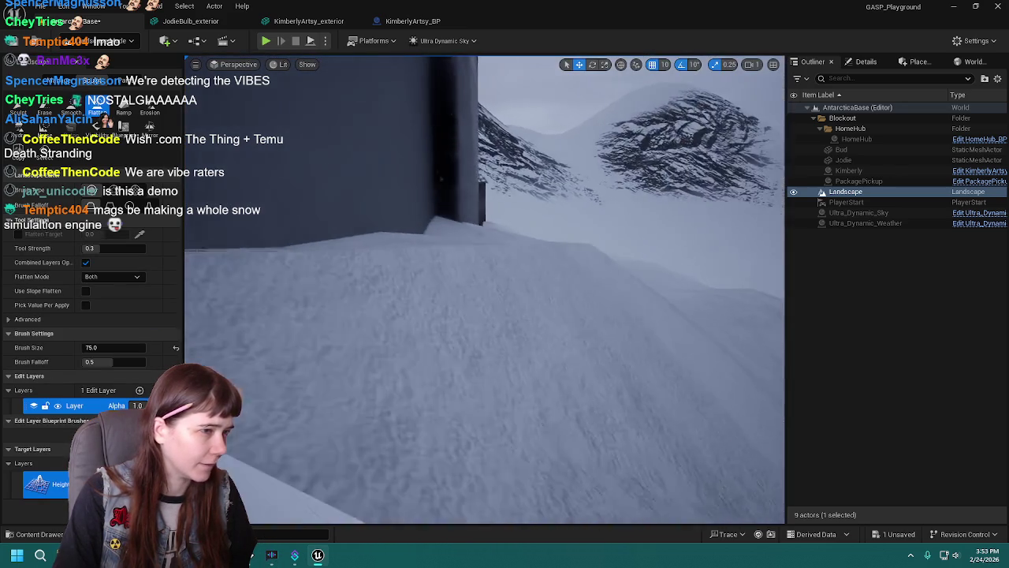
{"action": "key", "text": "w"}
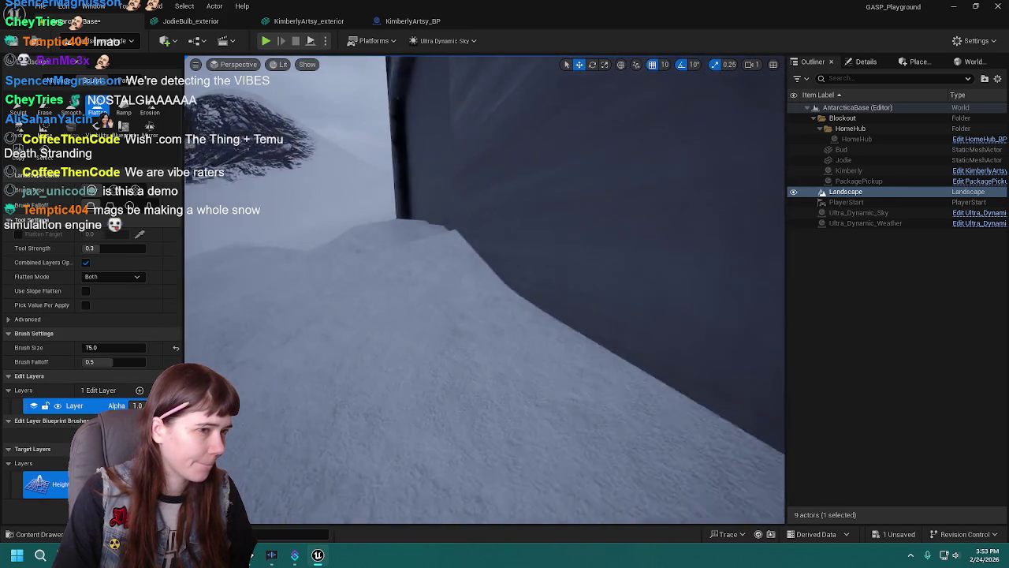
{"action": "key", "text": "w"}
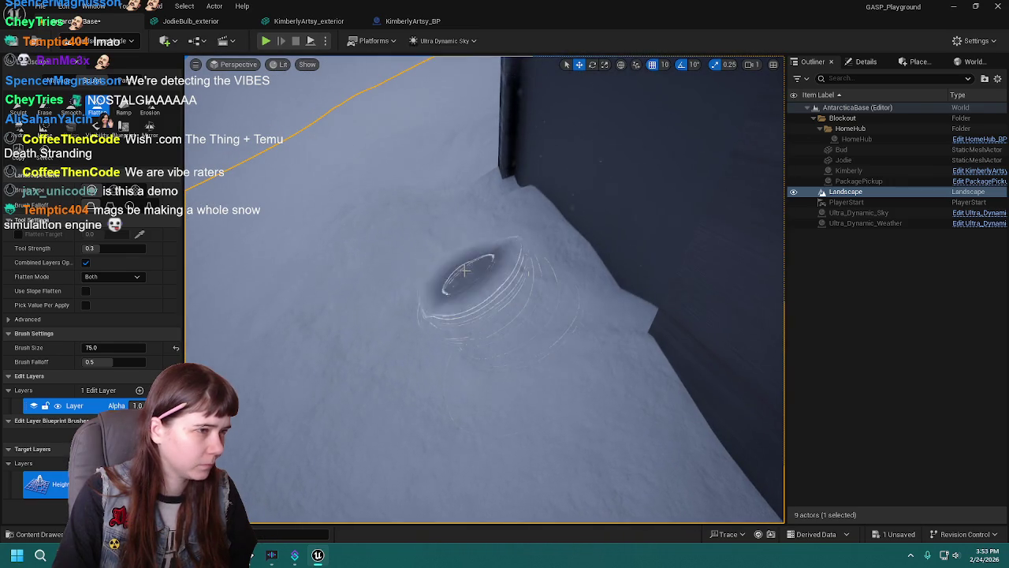
{"action": "key", "text": "w"}
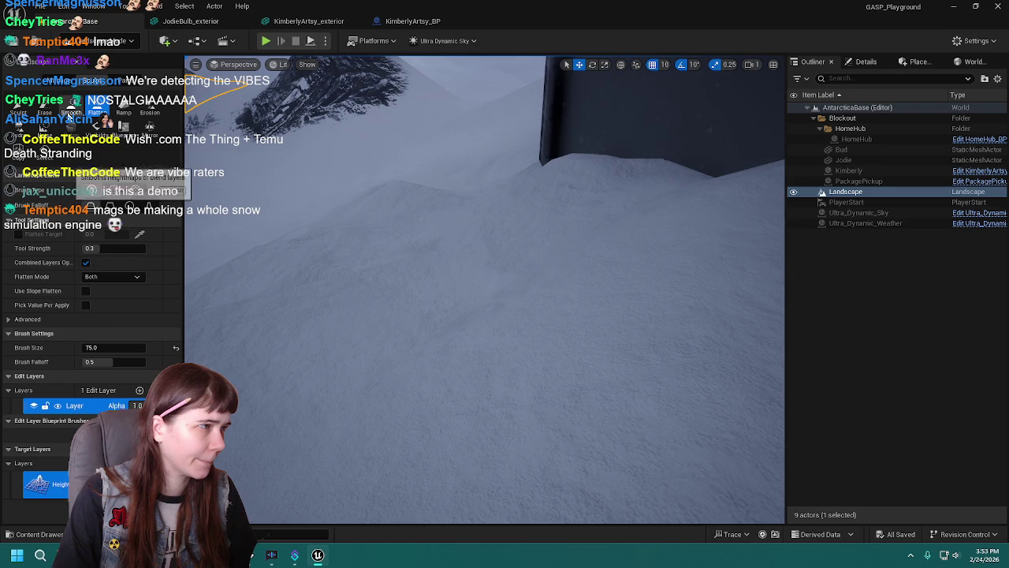
{"action": "left_click", "coordinate": [70, 111]}
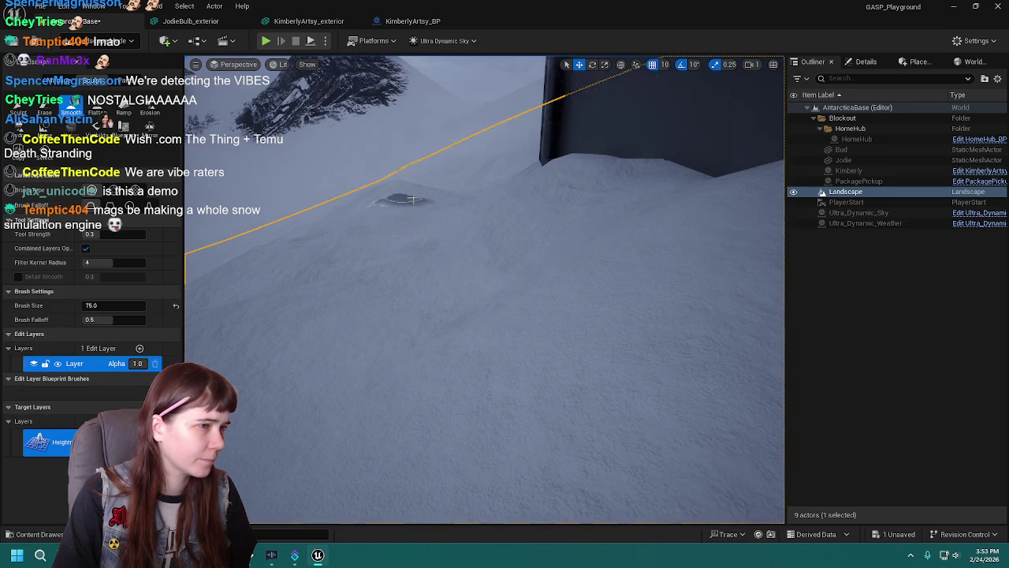
Fly around the dark building to check the snow, then Play From Here at a snow spot.
{"action": "key", "text": "w"}
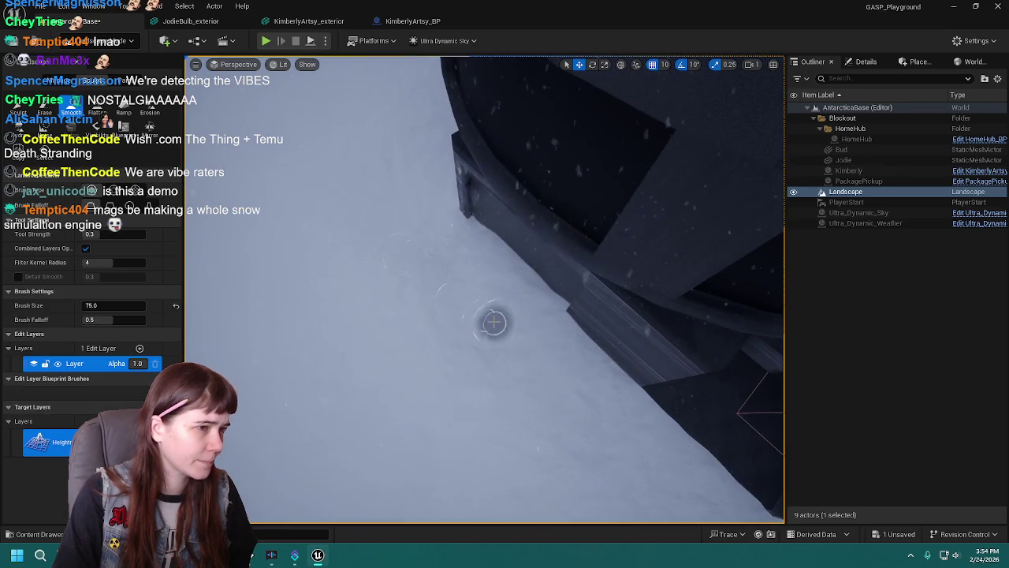
{"action": "key", "text": "s"}
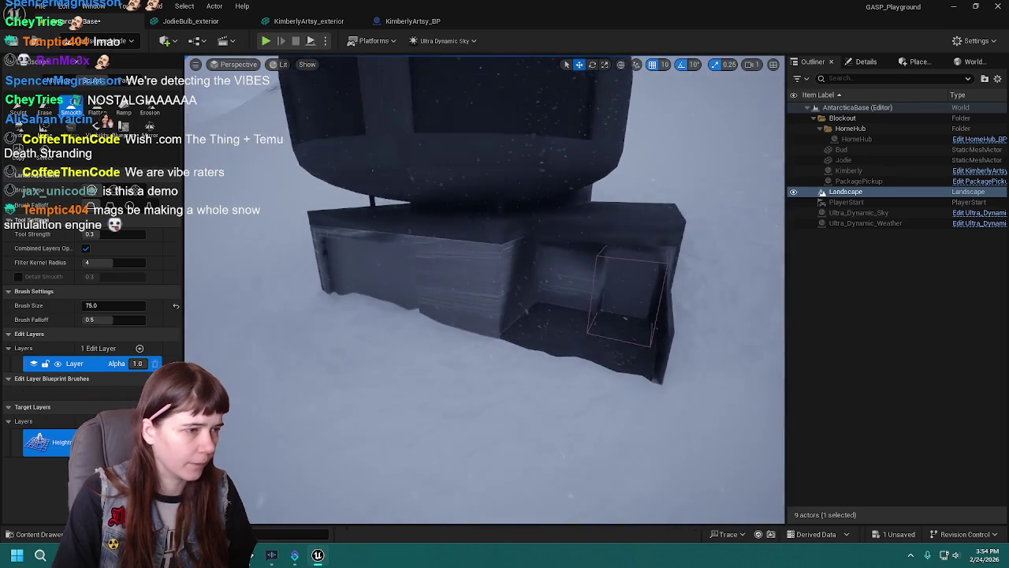
{"action": "key", "text": "w"}
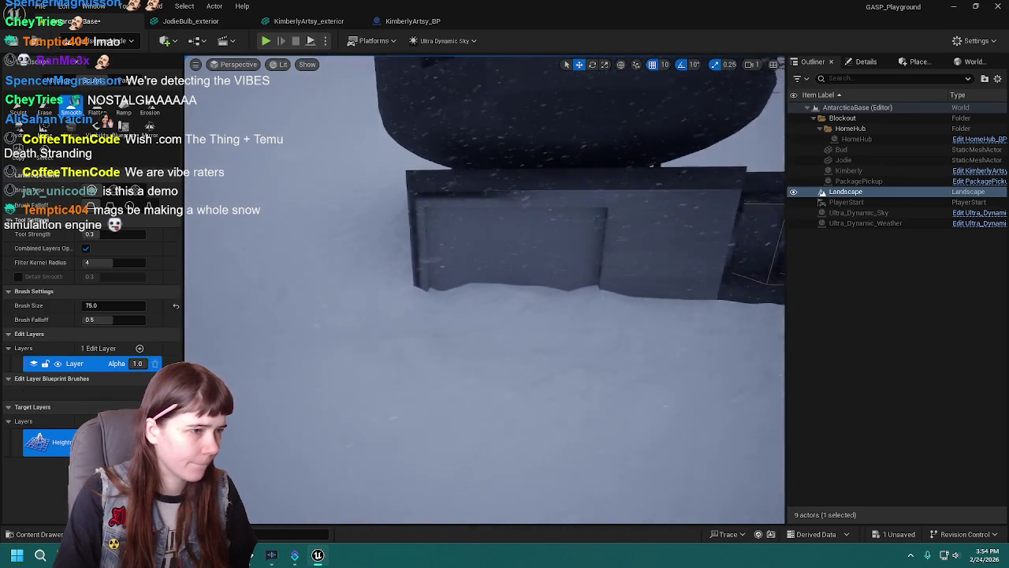
{"action": "key", "text": "s"}
{"action": "key", "text": "s"}
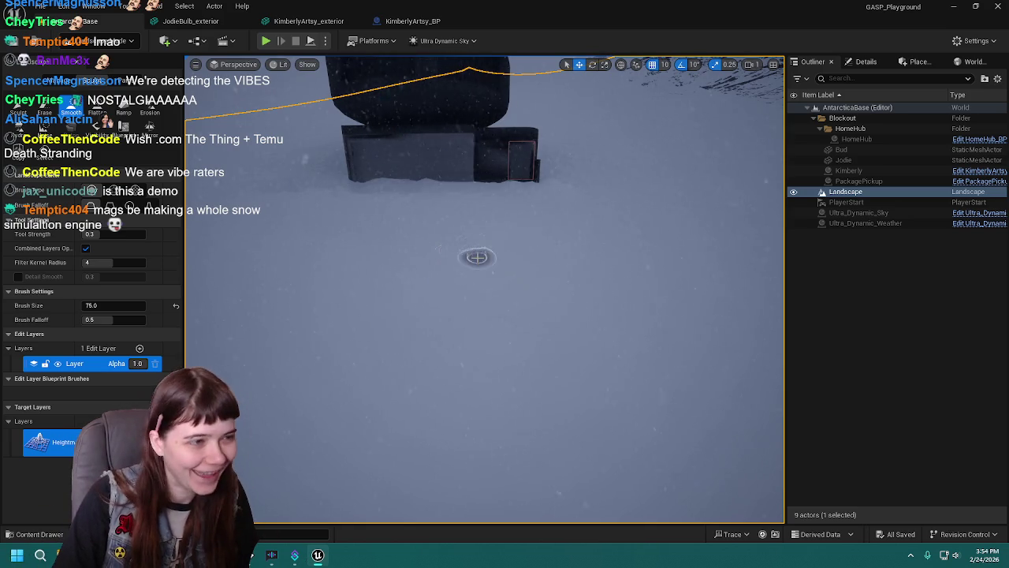
{"action": "right_click", "coordinate": [477, 257]}
{"action": "left_click", "coordinate": [486, 254]}
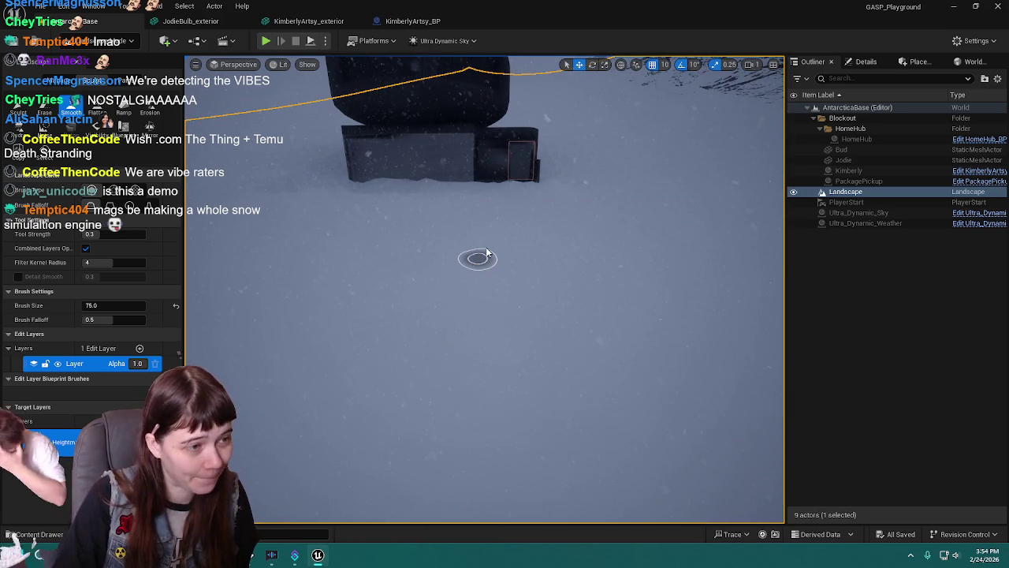
Walk the mannequin along the wall through the snow and into the dark entrance, then stop playing.
{"action": "key", "text": "w"}
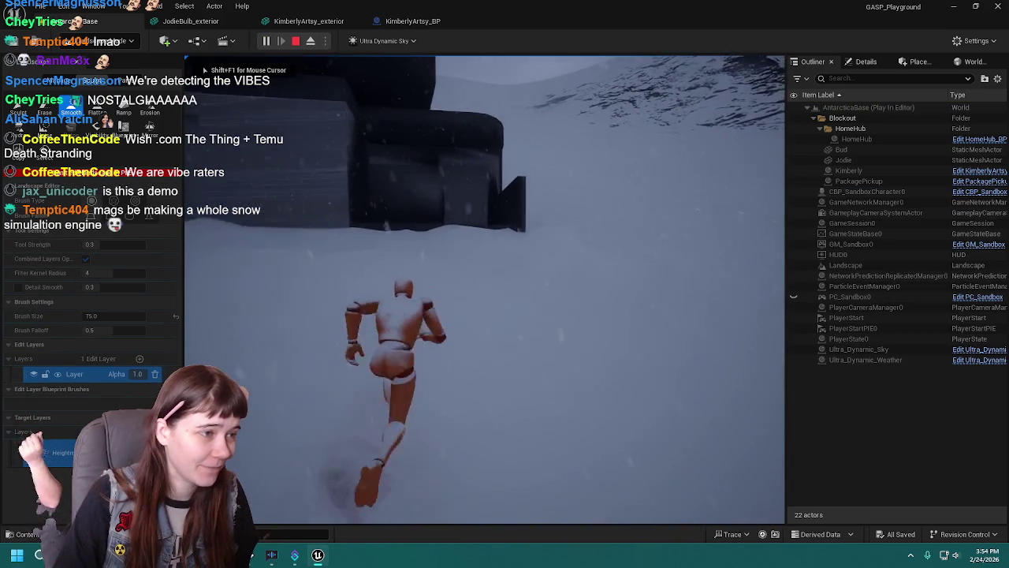
{"action": "key", "text": "w"}
{"action": "key", "text": "w"}
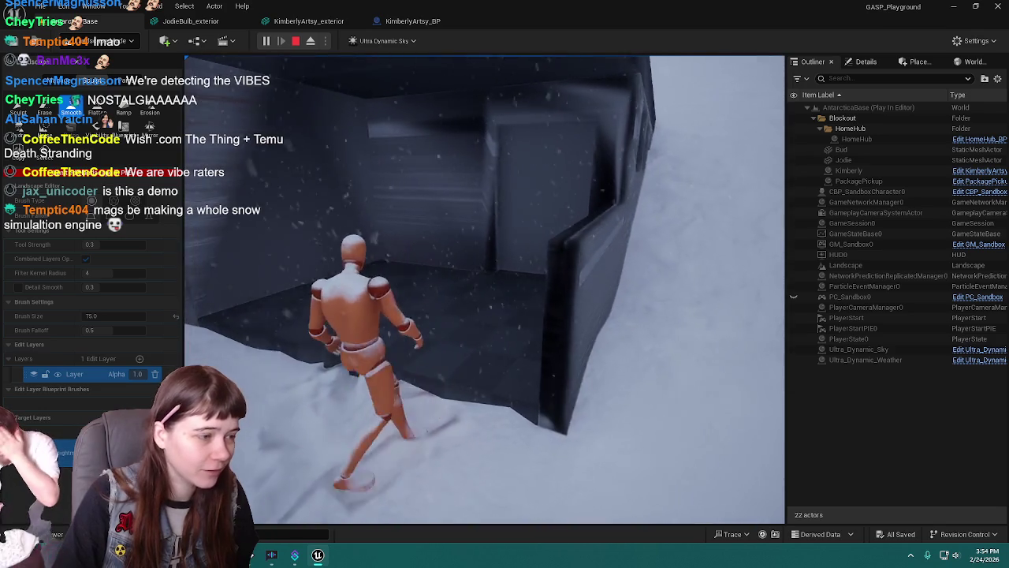
{"action": "key", "text": "w"}
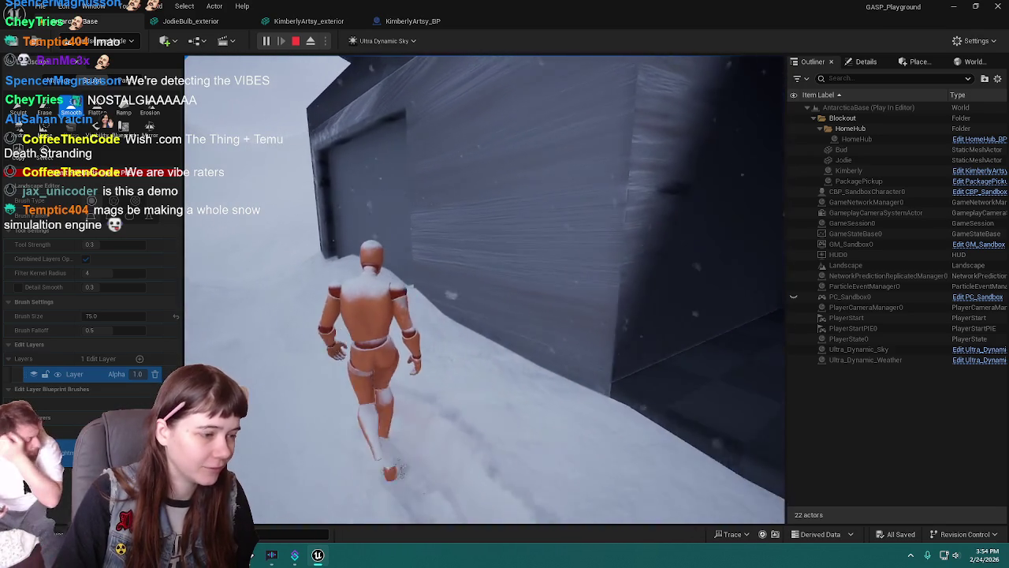
{"action": "key", "text": "w"}
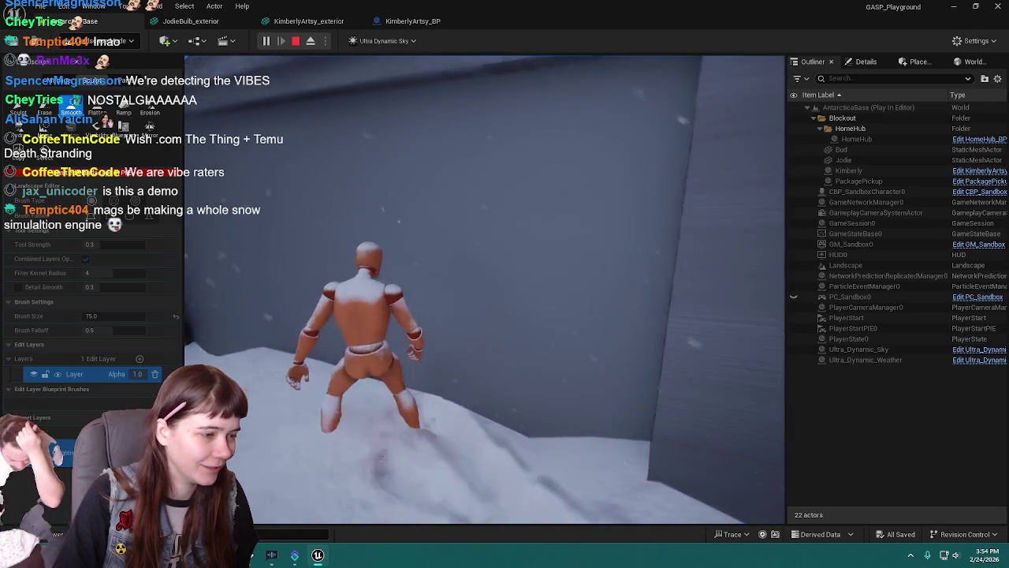
{"action": "key", "text": "w"}
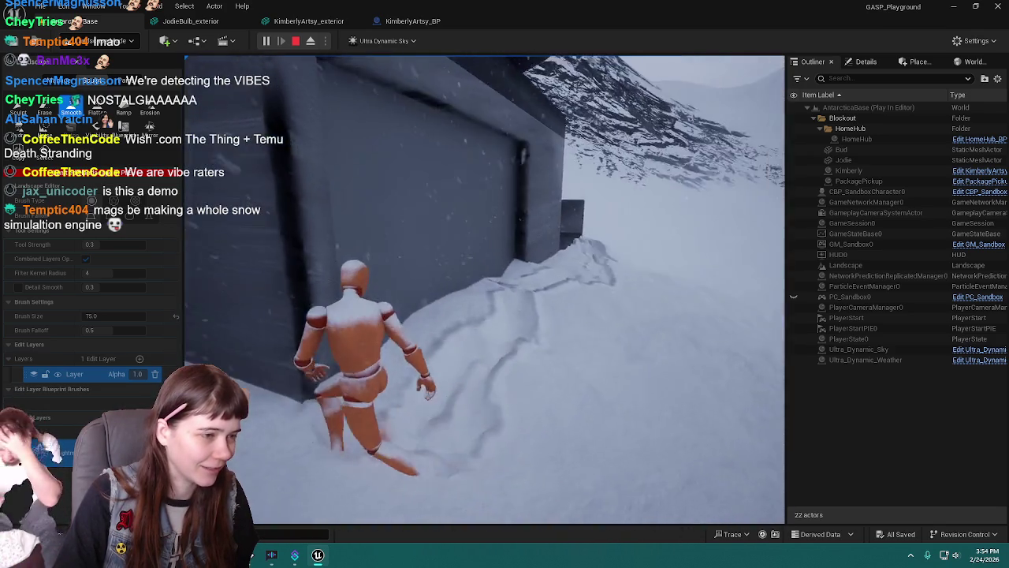
{"action": "key", "text": "w"}
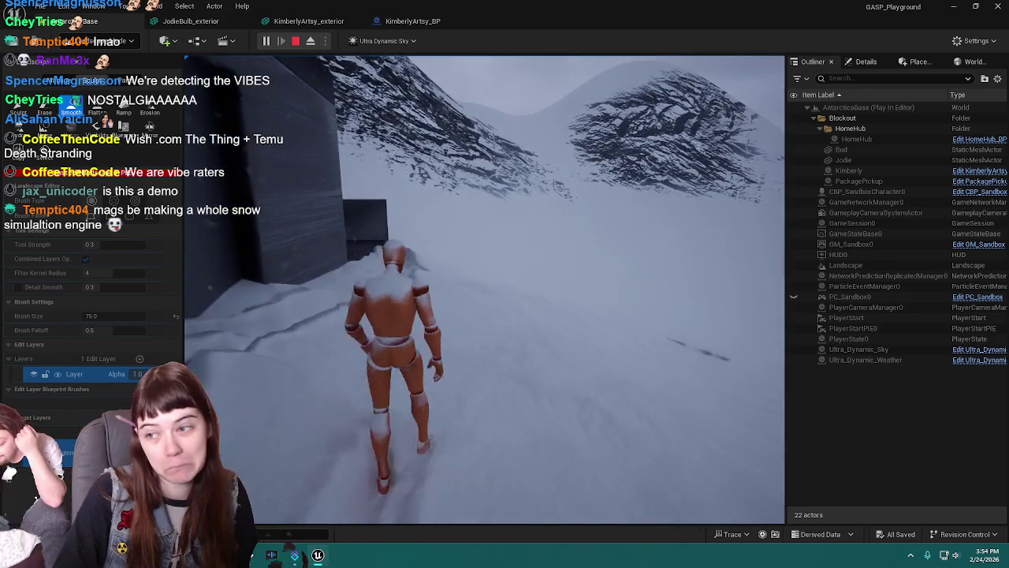
{"action": "key", "text": "w"}
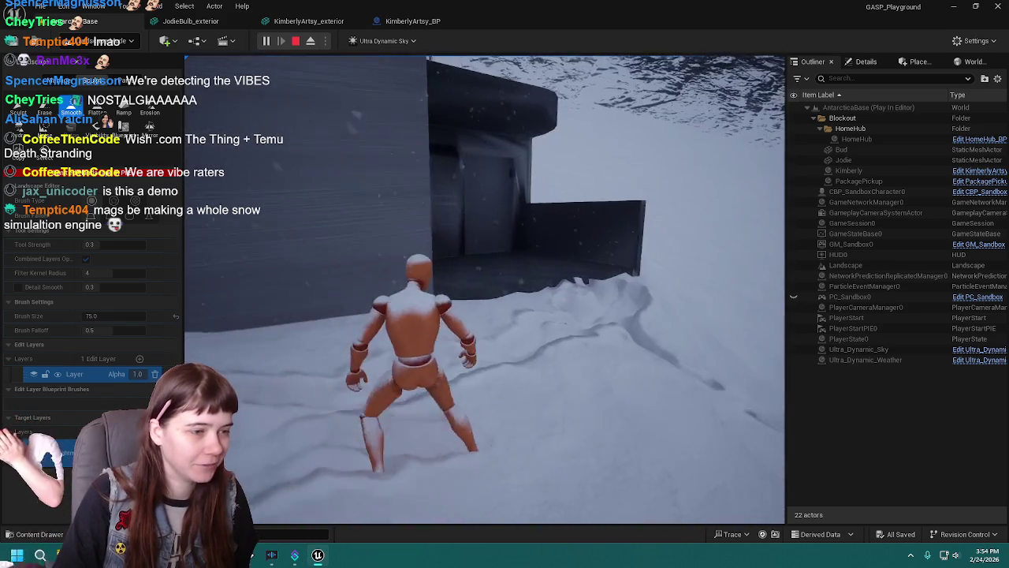
{"action": "key", "text": "w"}
{"action": "key", "text": "w"}
{"action": "key", "text": "w"}
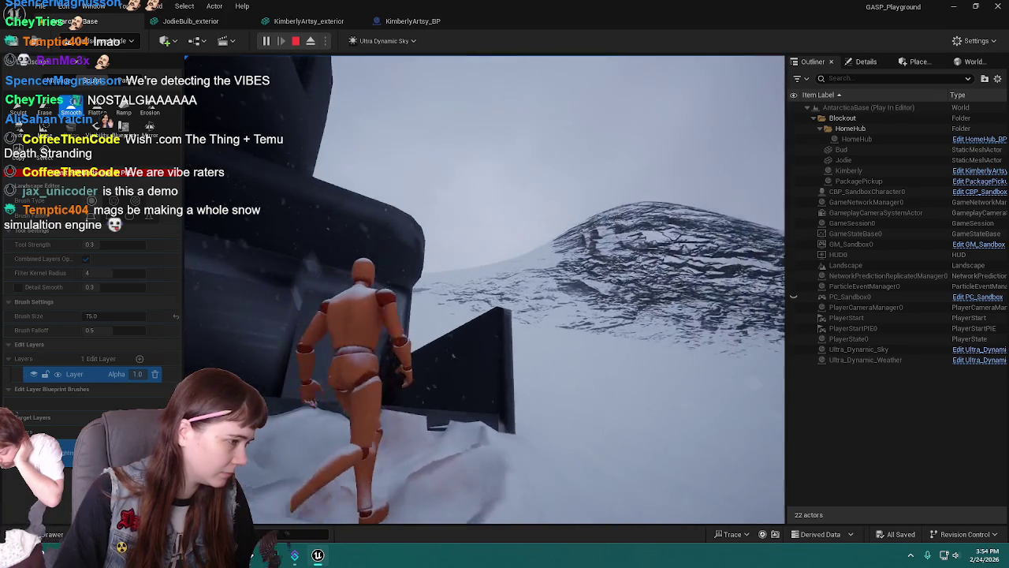
{"action": "key", "text": "w"}
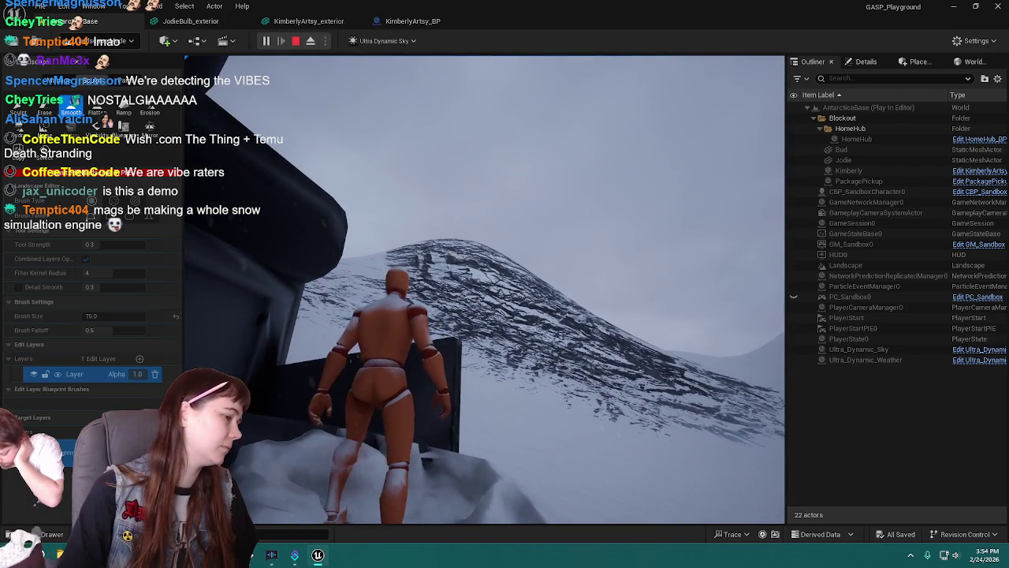
{"action": "key", "text": "w"}
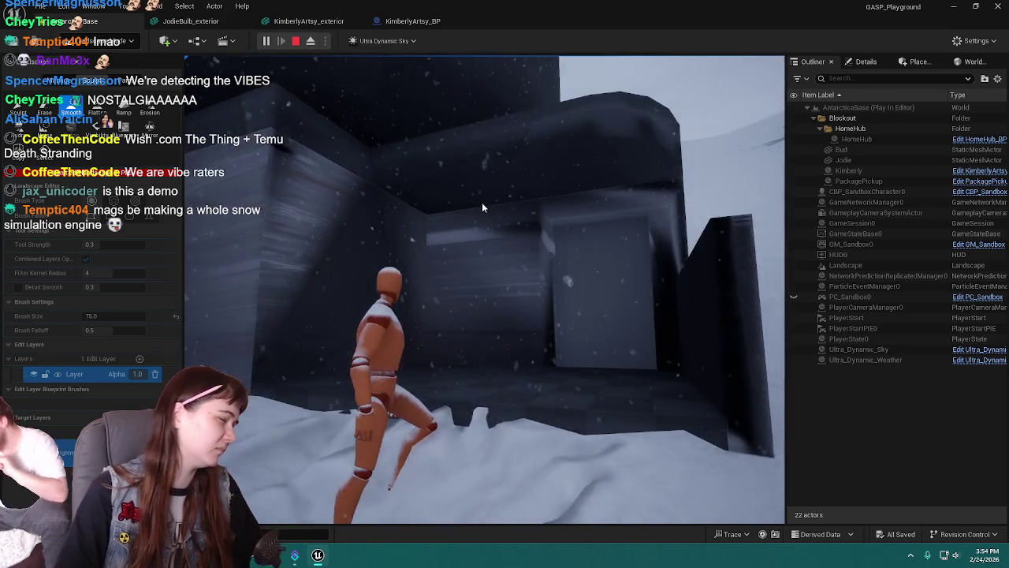
{"action": "key", "text": "Escape"}
{"action": "scroll", "coordinate": [488, 359], "scroll_direction": "down", "scroll_amount": 5}
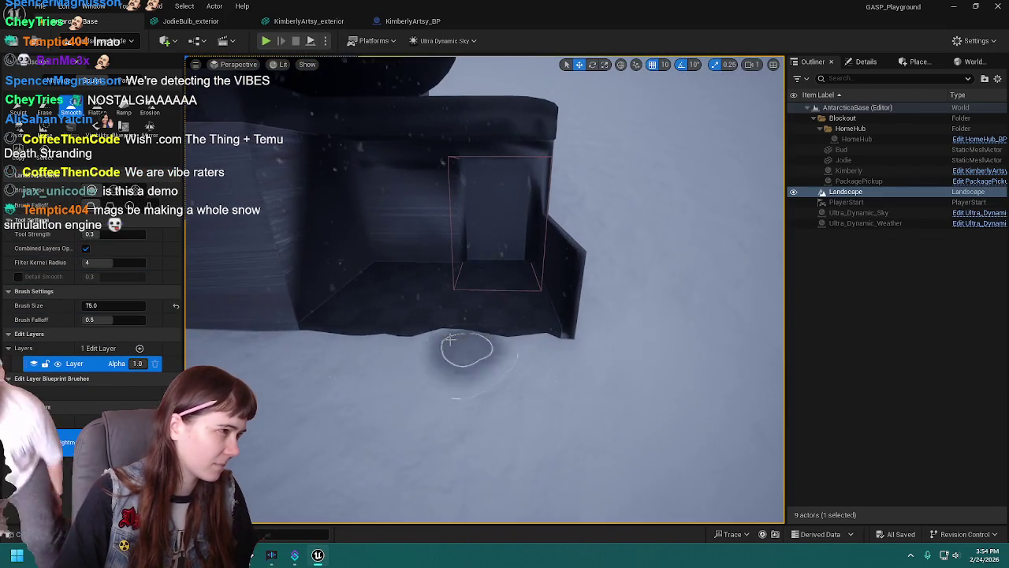
Try sculpt strokes in front of and along the entrance edge, undoing both.
{"action": "left_click", "coordinate": [17, 112]}
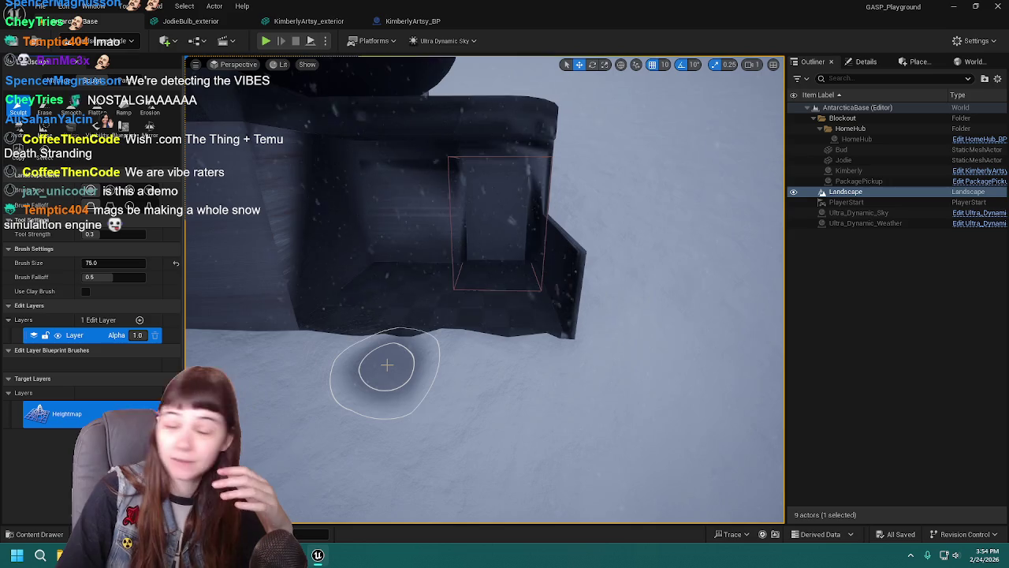
{"action": "mouse_move", "coordinate": [392, 391]}
{"action": "left_mouse_down"}
{"action": "mouse_move", "coordinate": [371, 360]}
{"action": "mouse_move", "coordinate": [360, 365]}
{"action": "left_mouse_up"}
{"action": "scroll", "coordinate": [560, 365], "scroll_direction": "up", "scroll_amount": 3}
{"action": "key", "text": "ctrl+z"}
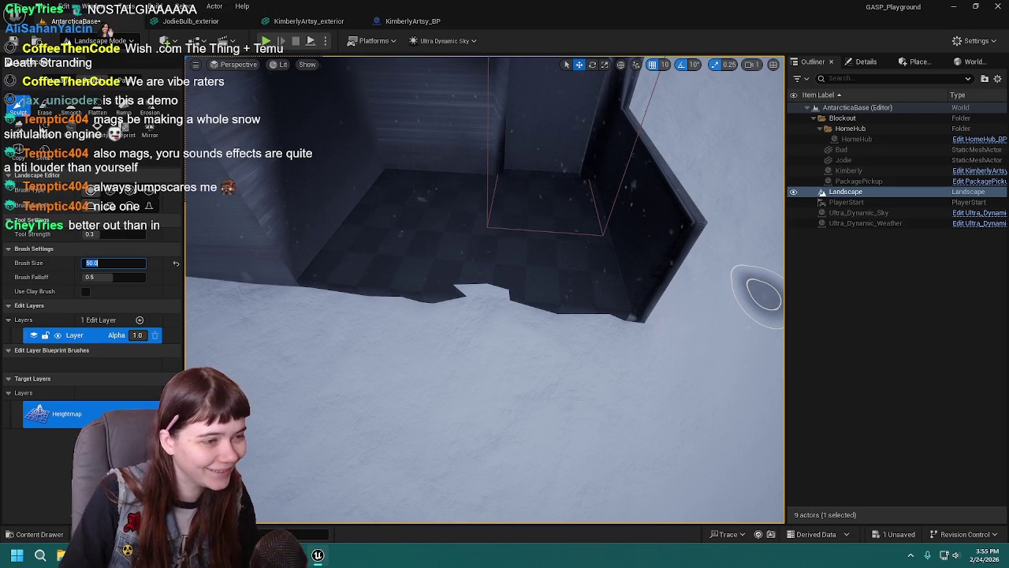
{"action": "left_click_drag", "start_coordinate": [437, 307], "coordinate": [522, 295]}
{"action": "key", "text": "ctrl+z"}
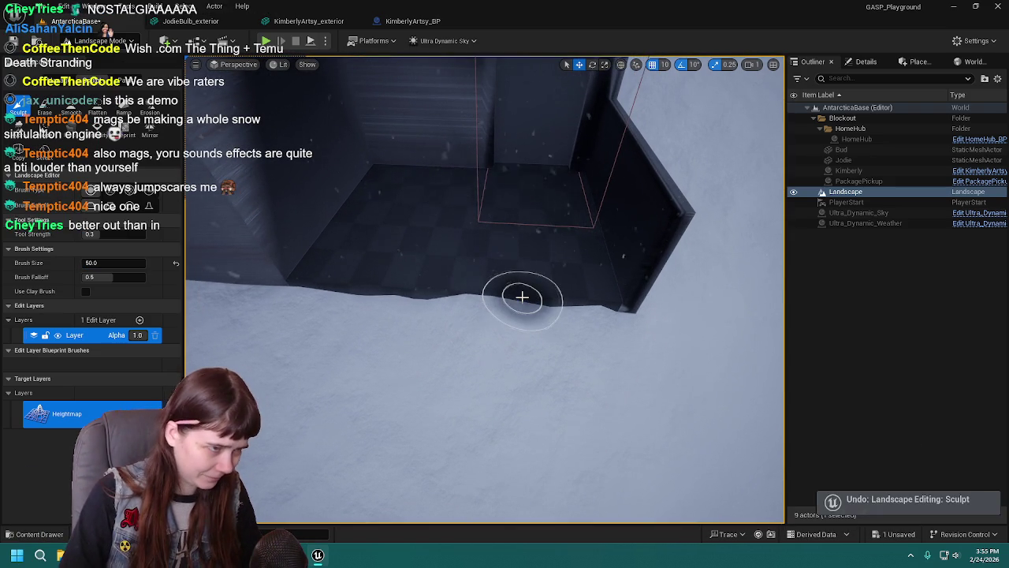